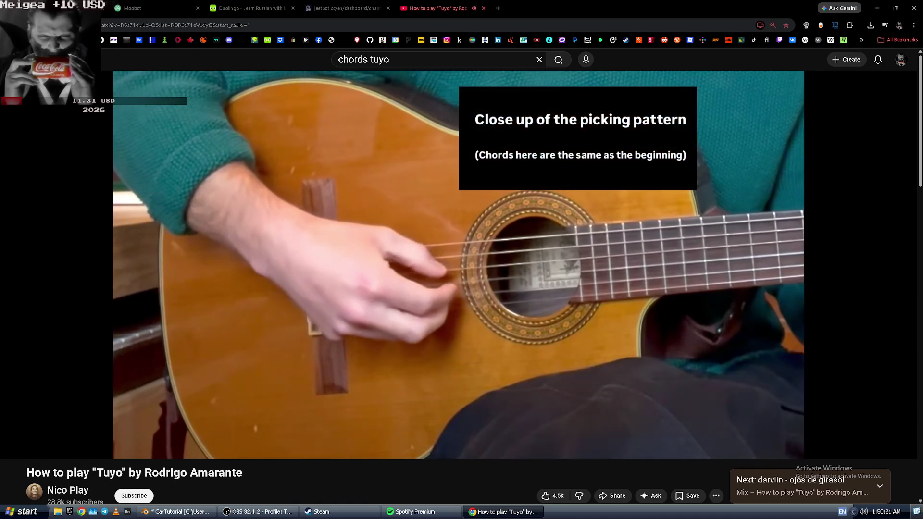
- Pause the How to play Tuyo video, browse the chords tuyo results, then switch over to OBS
key(space)
click(565, 59)
scroll(553, 255, down, 3)
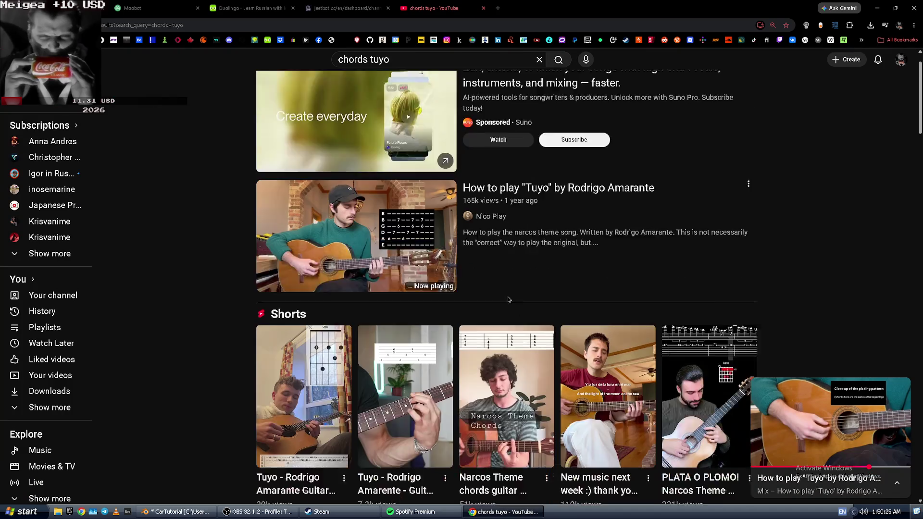
scroll(445, 281, down, 5)
scroll(445, 281, down, 2)
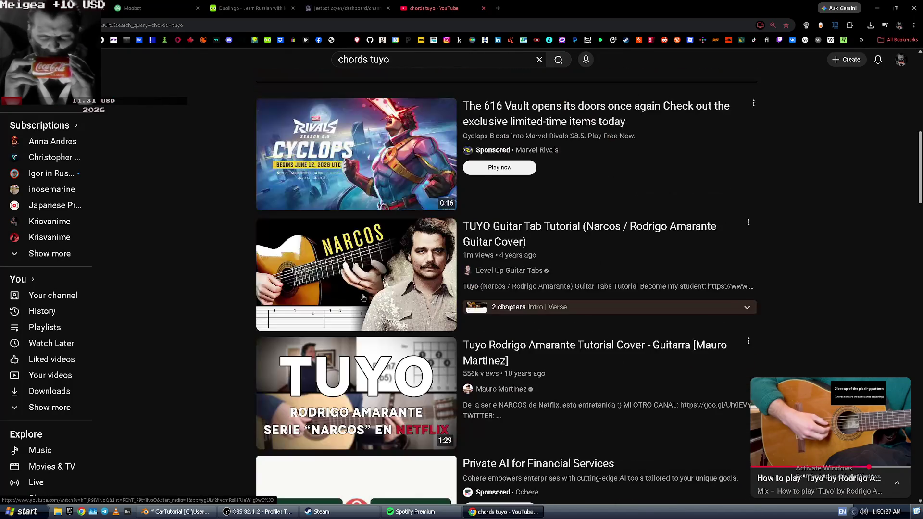
scroll(351, 291, down, 2)
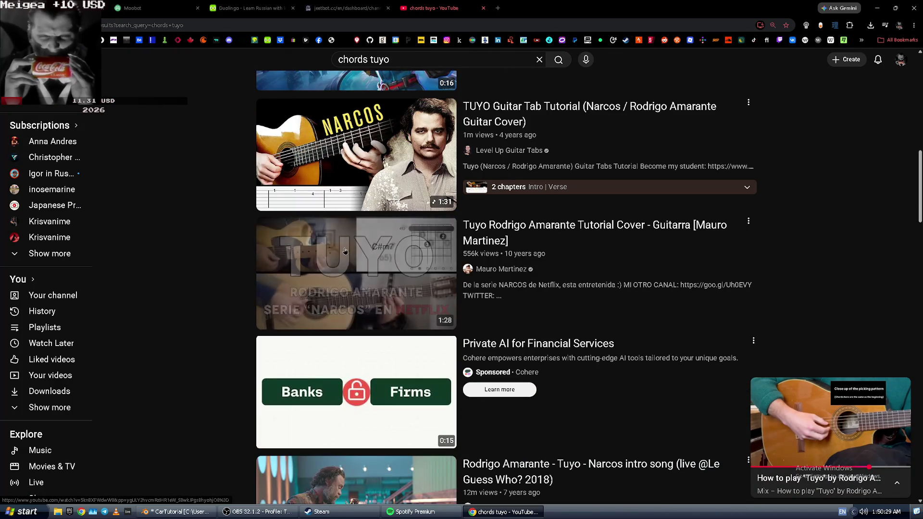
key(alt+Left)
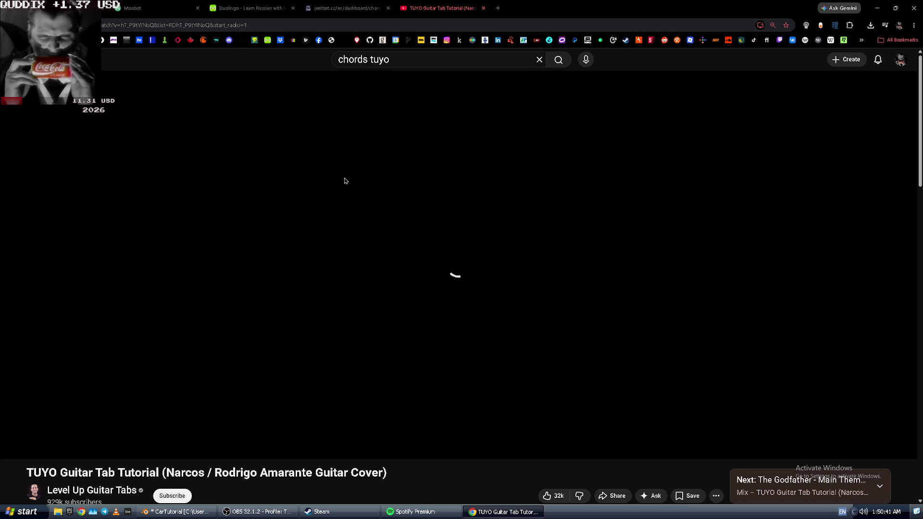
key(alt+Tab)
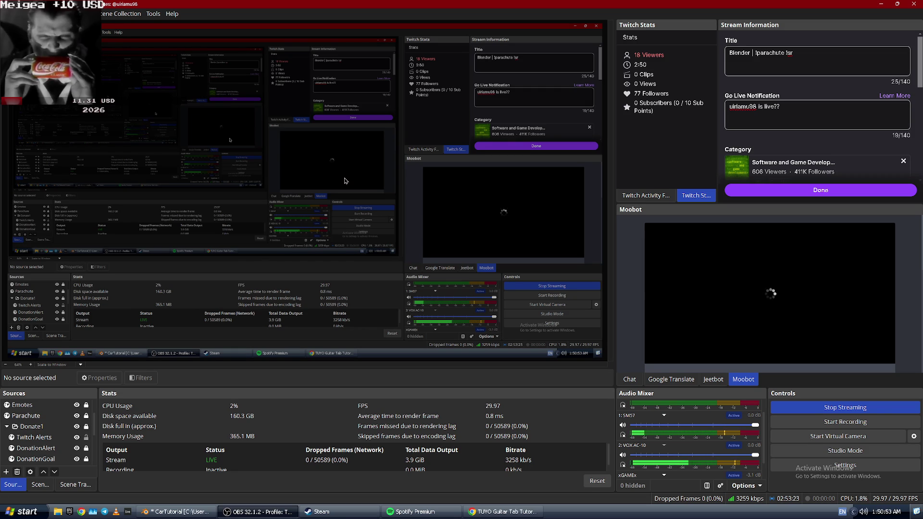
- Switch from OBS back to the Chrome window with the TUYO Guitar Tab Tutorial
key(alt+Tab)
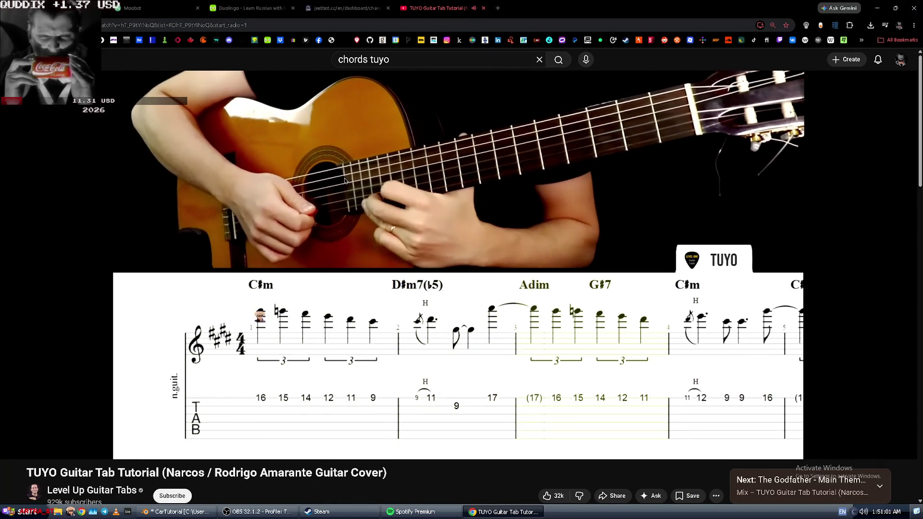
- Rewind the TUYO tab tutorial a few seconds and let it play on to about measure 35
key(Left)
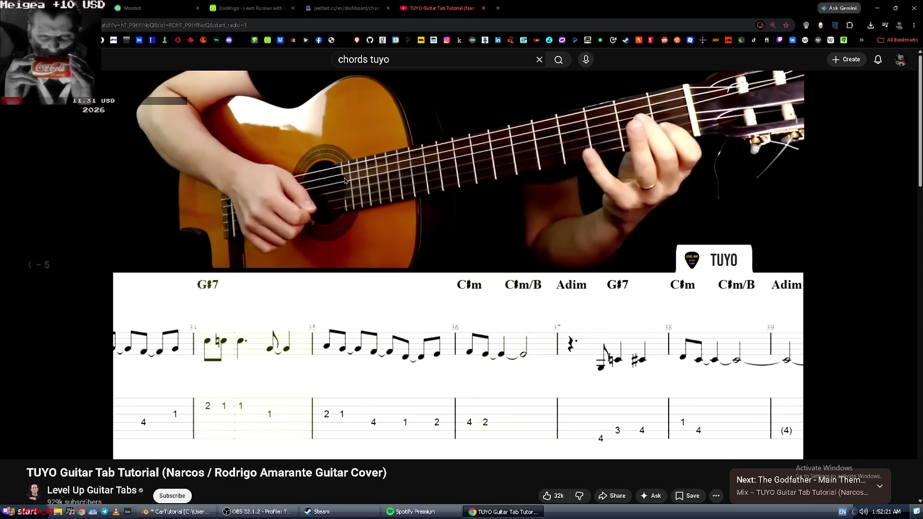
key(Left)
key(Left)
key(Left)
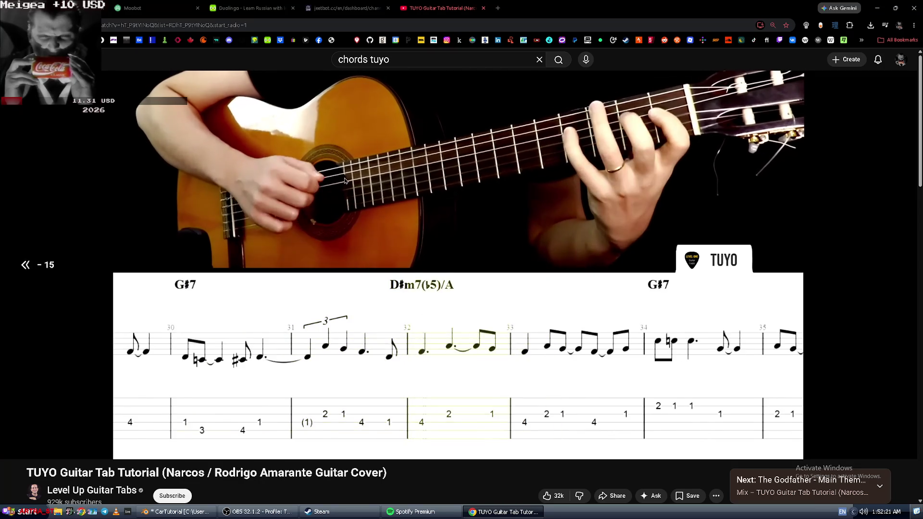
- Rewind the TUYO tutorial to measure 25, pause and resume it, and raise the volume
key(Left)
key(space)
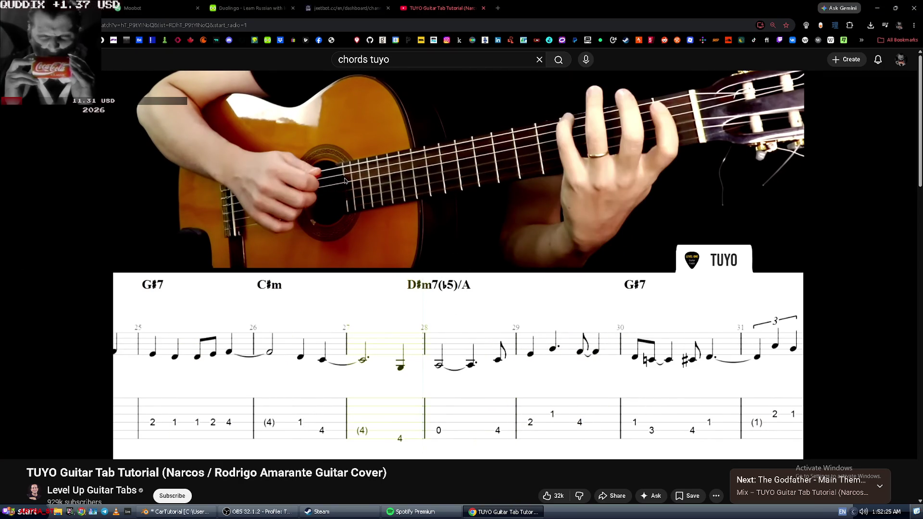
key(space)
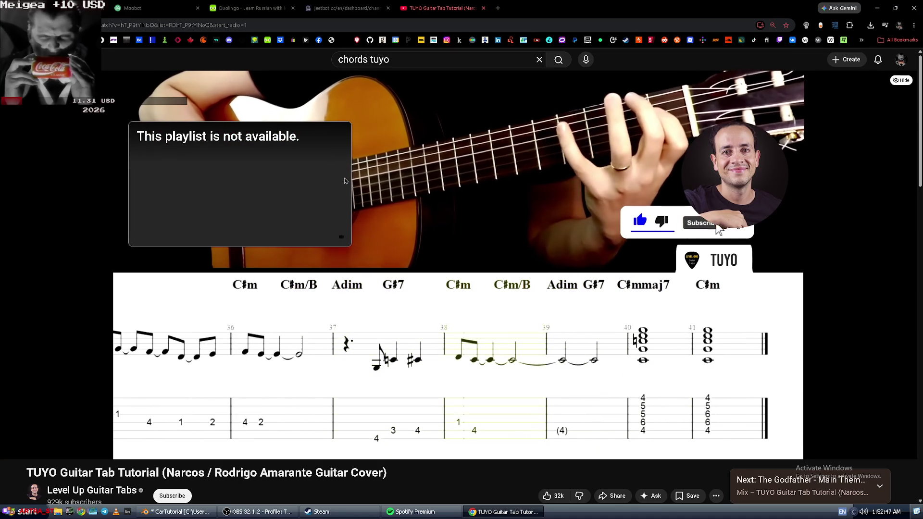
key(space)
key(Up)
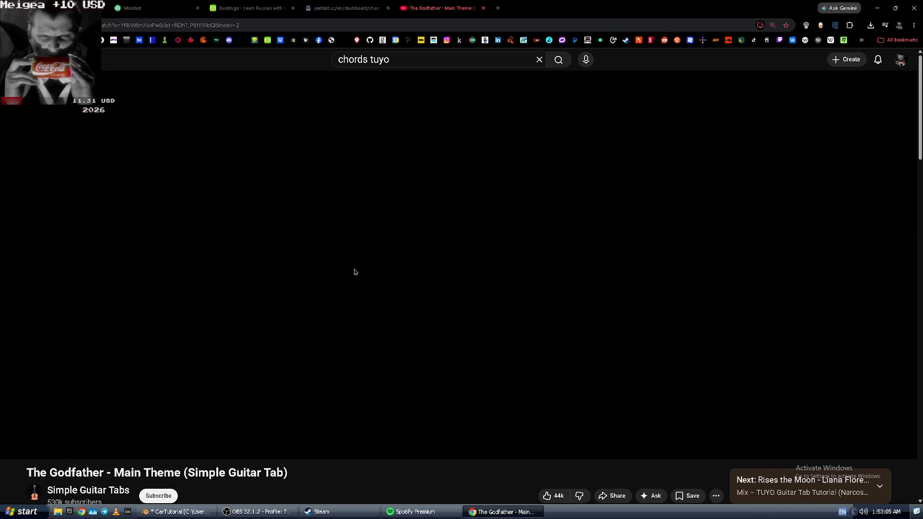
- Clear the old query from the YouTube search box
click(396, 61)
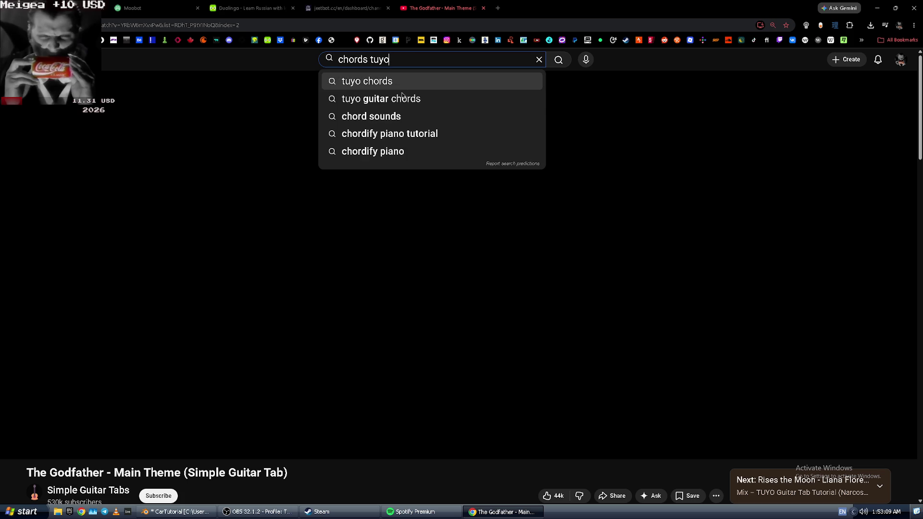
double_click(338, 57)
key(ctrl+a)
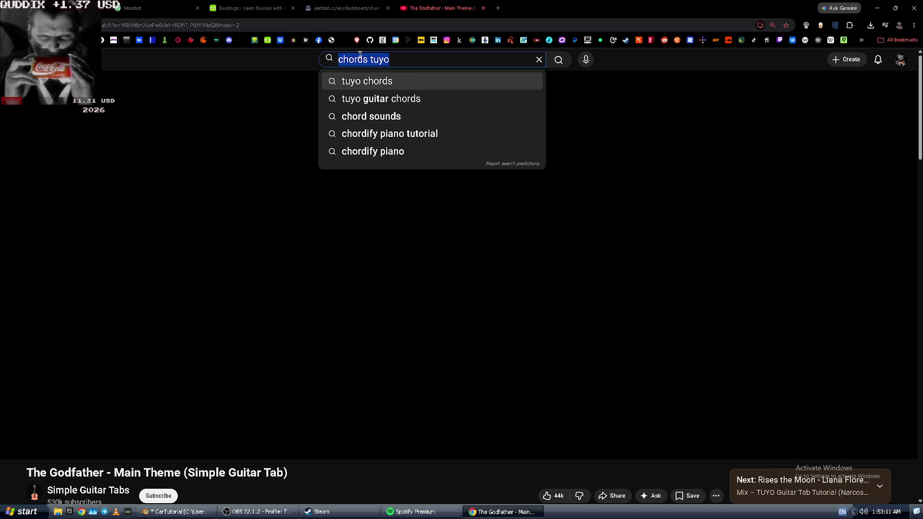
key(BackSpace)
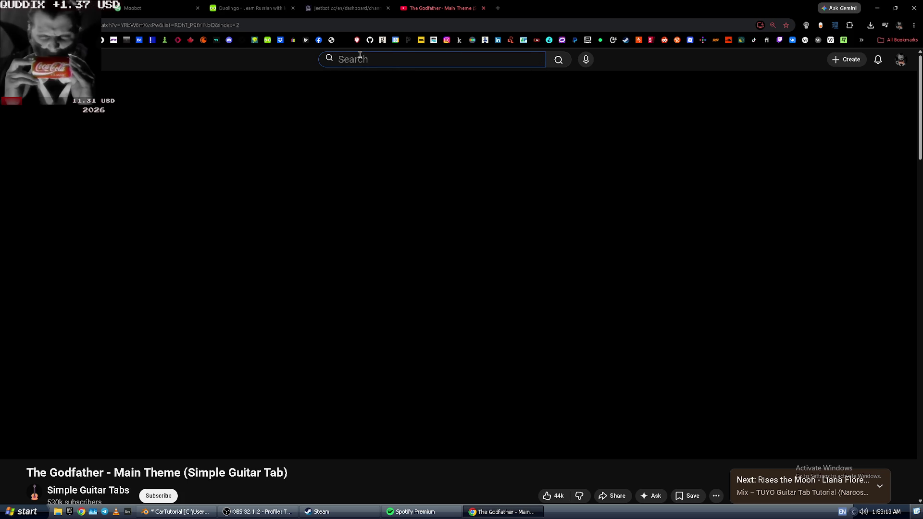
click(367, 26)
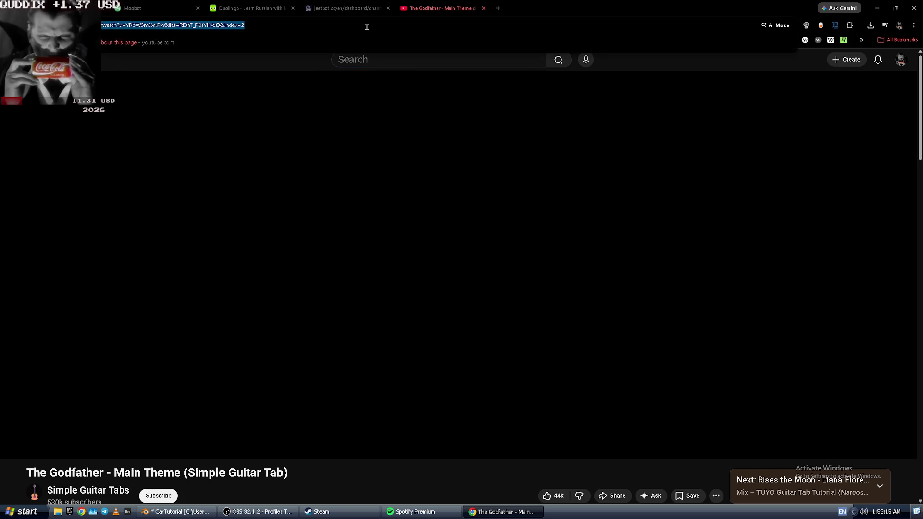
text(y)
key(BackSpace)
click(364, 61)
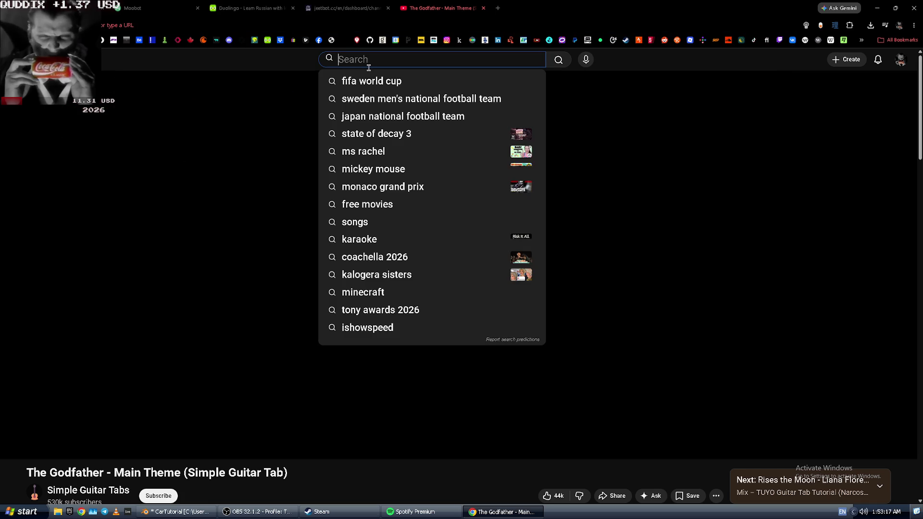
- Search YouTube for 'tuyo bass tab' and open the Rodrigo Amarante - Tuyo [BASS TABs] video
text(tuyo bass tab)
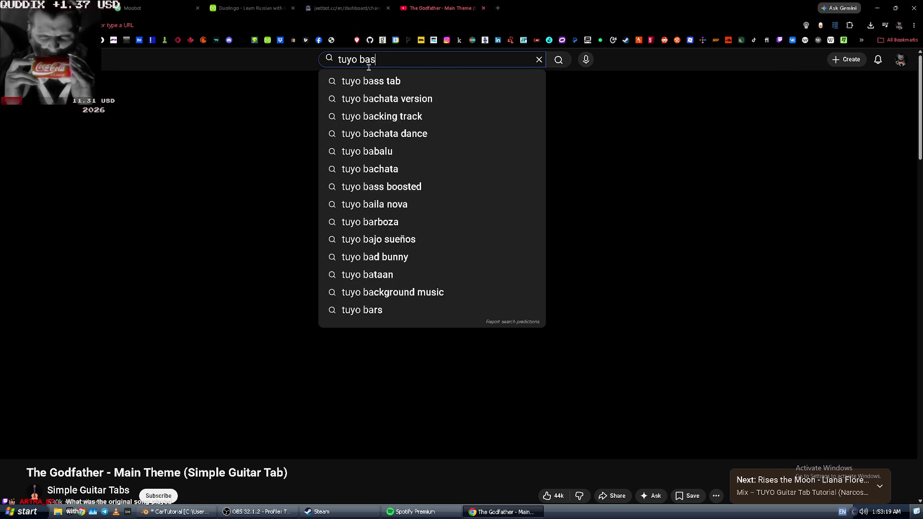
key(Return)
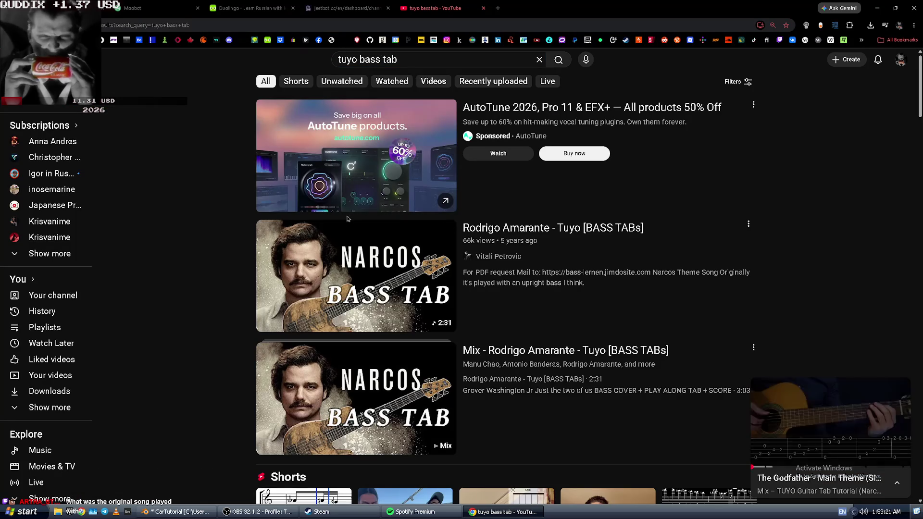
scroll(342, 303, down, 3)
scroll(343, 303, up, 1)
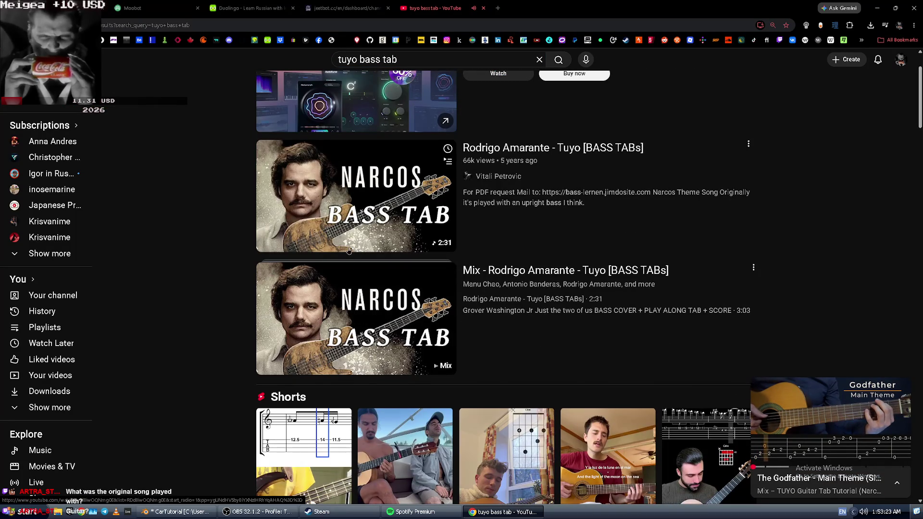
scroll(448, 309, down, 1)
click(447, 310)
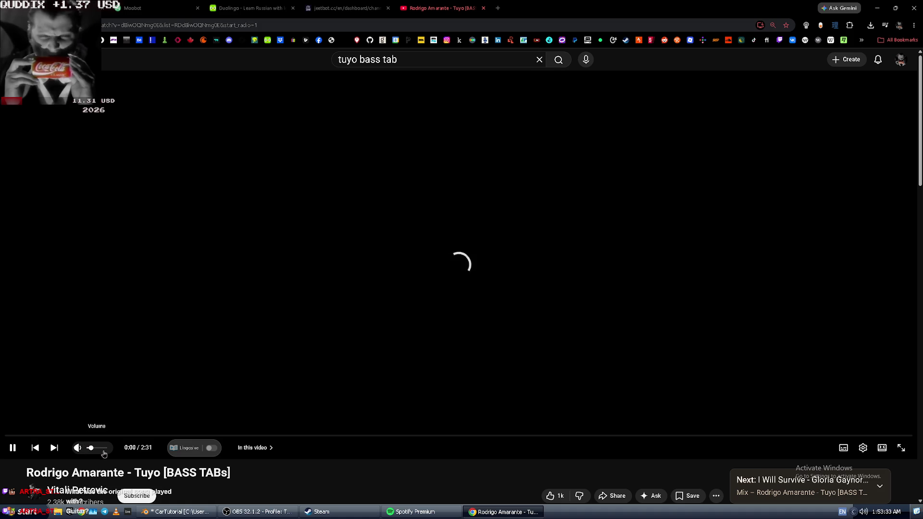
- Pause the bass tab video and start a new tab, typing 'rodrigo amante ty'
key(space)
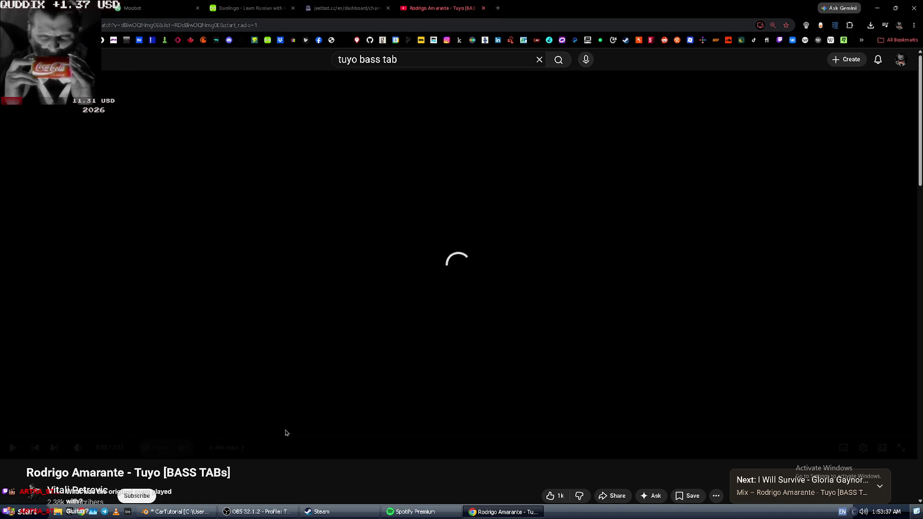
key(ctrl+t)
text(rodrigo aman)
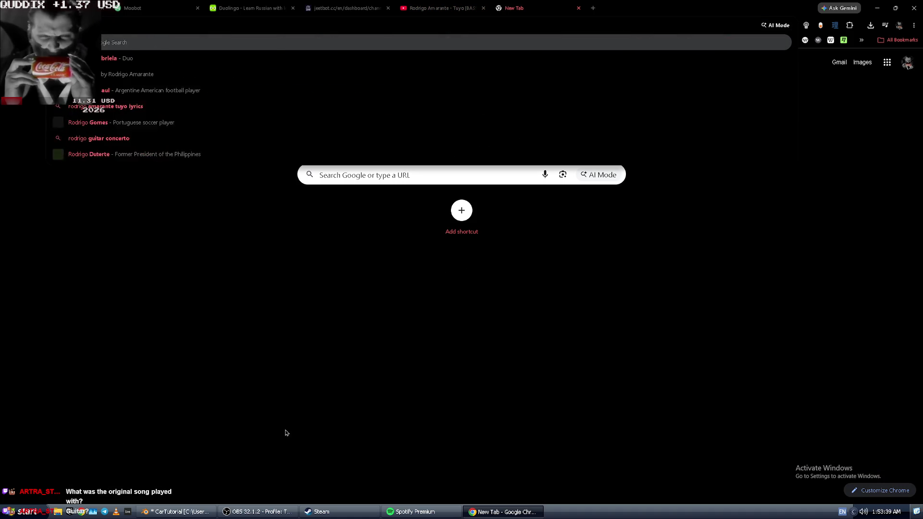
text(te ty)
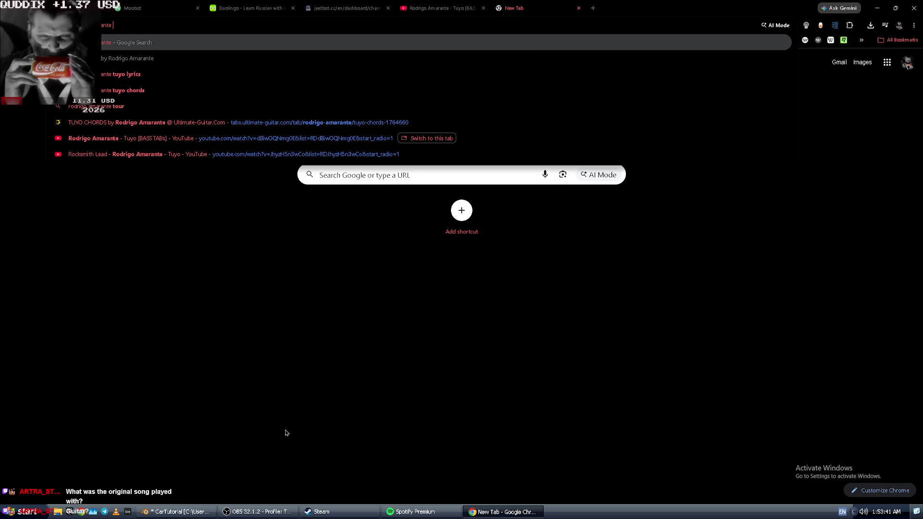
key(BackSpace)
key(Down)
key(Down)
key(Down)
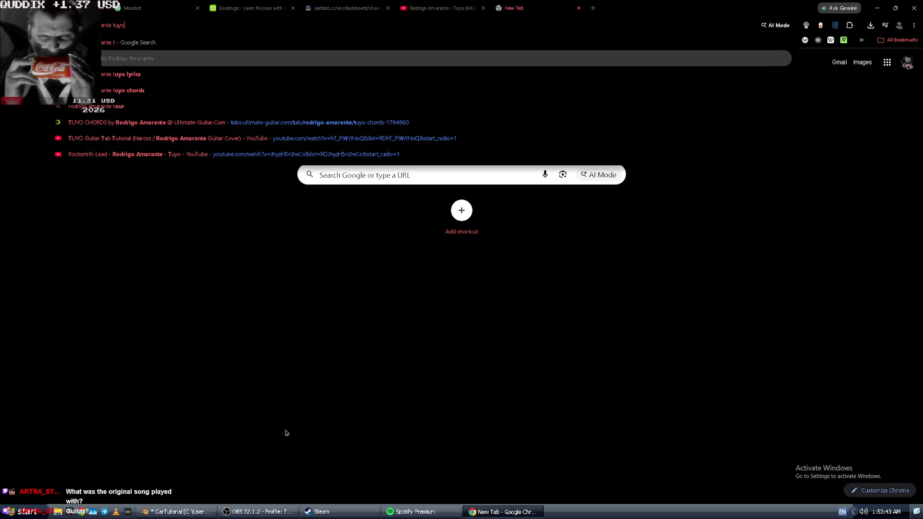
key(Up)
key(ctrl+BackSpace)
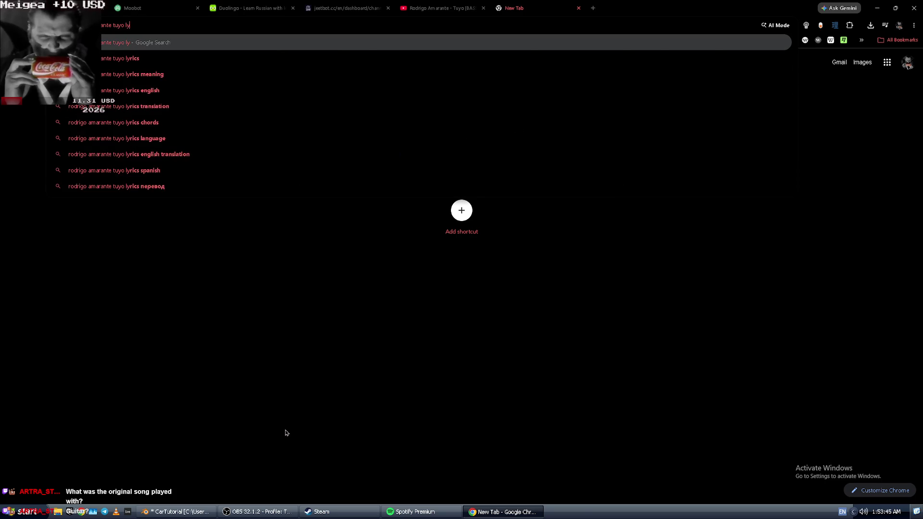
key(Return)
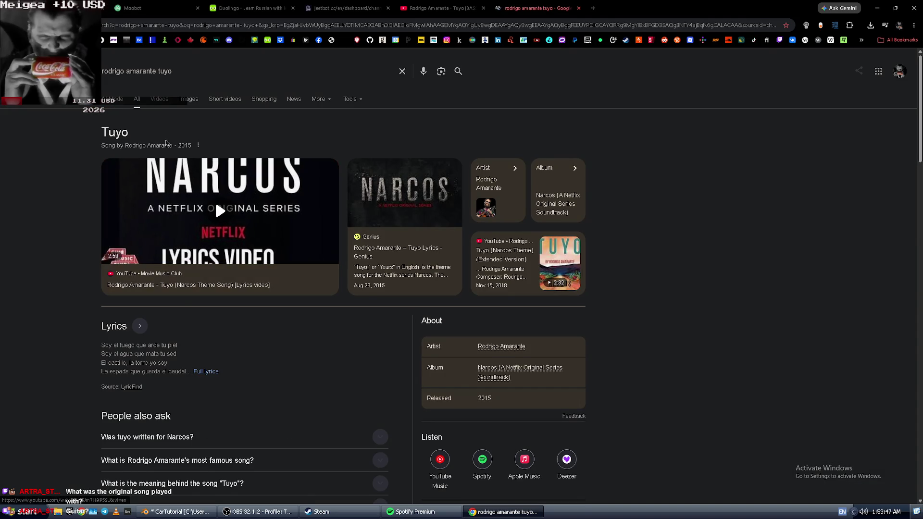
click(165, 98)
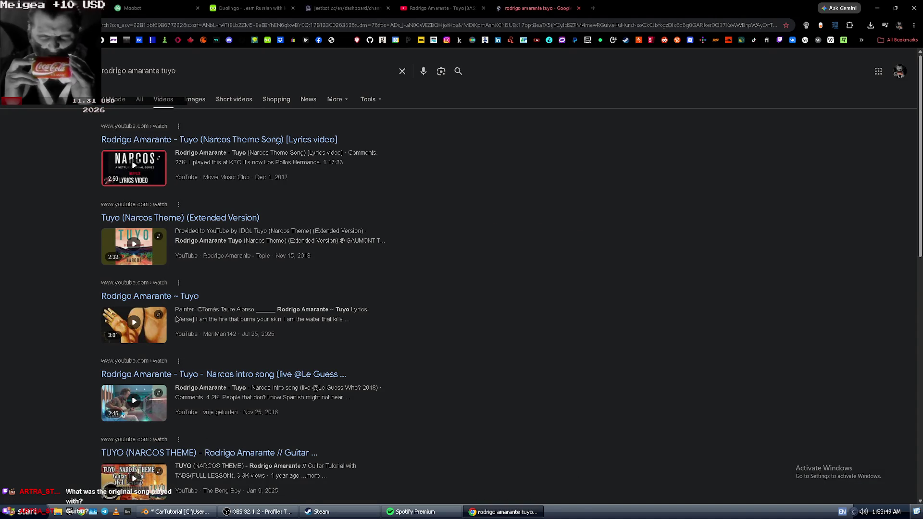
click(152, 413)
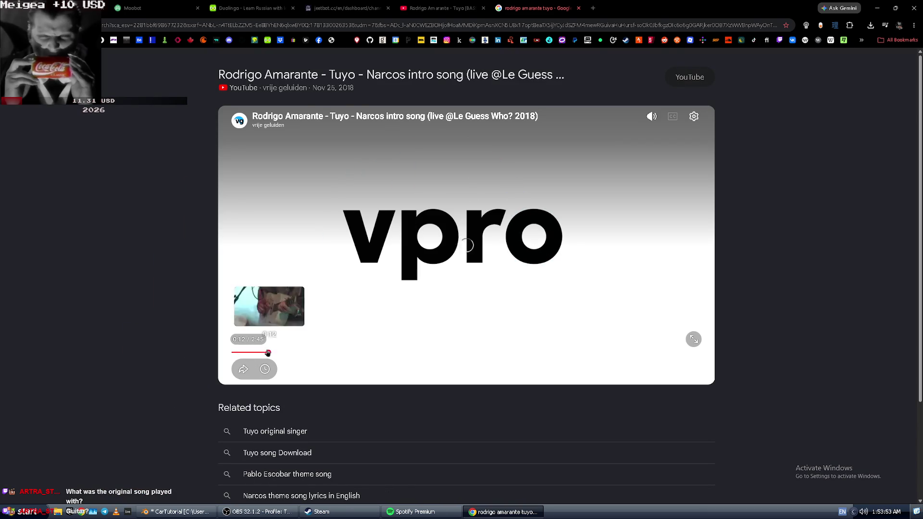
- Skip the live video to 0:12, close the Google tab and resume the BASS TABs video
click(269, 353)
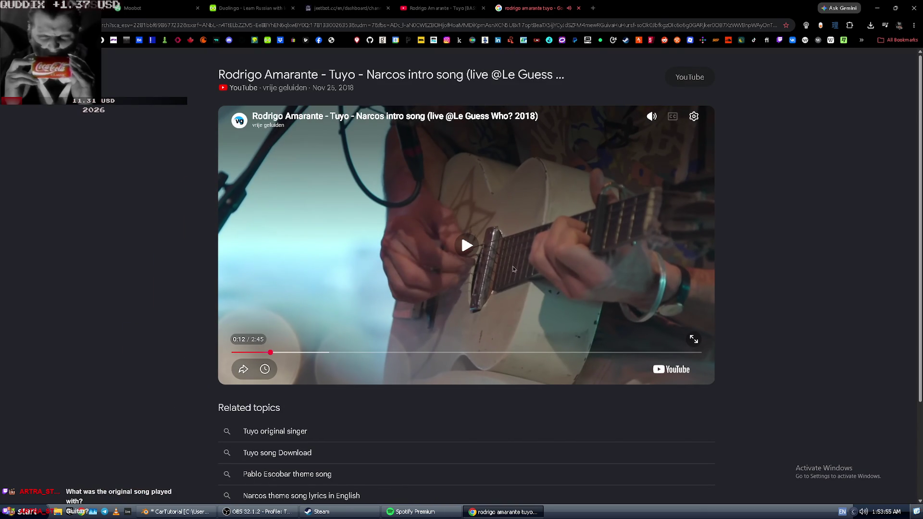
key(ctrl+w)
click(459, 206)
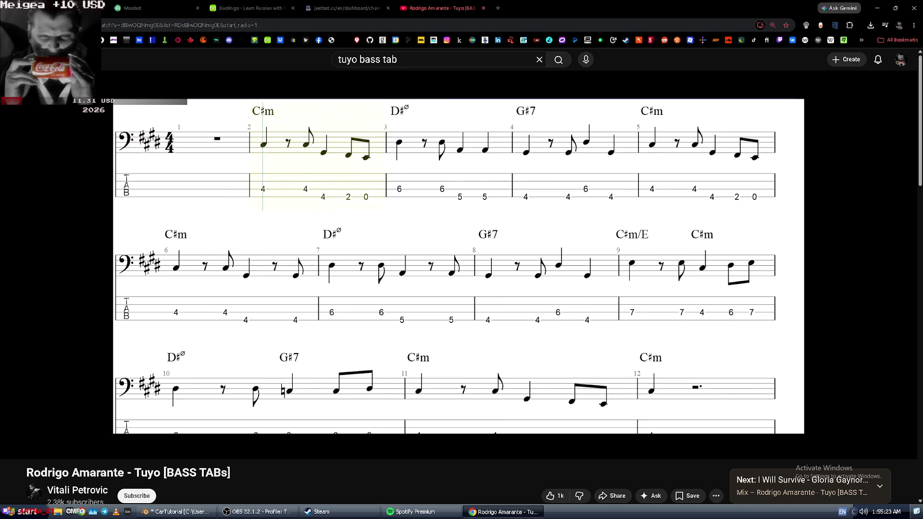
- Switch to OBS and back to Chrome, then open the Fender Electric Guitar Online Tuner bookmark
key(alt+Tab)
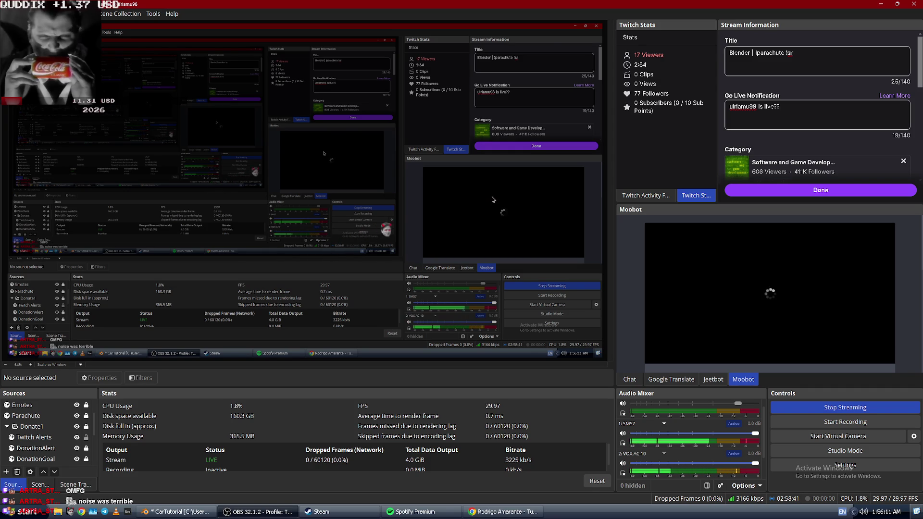
key(alt+Tab)
click(356, 40)
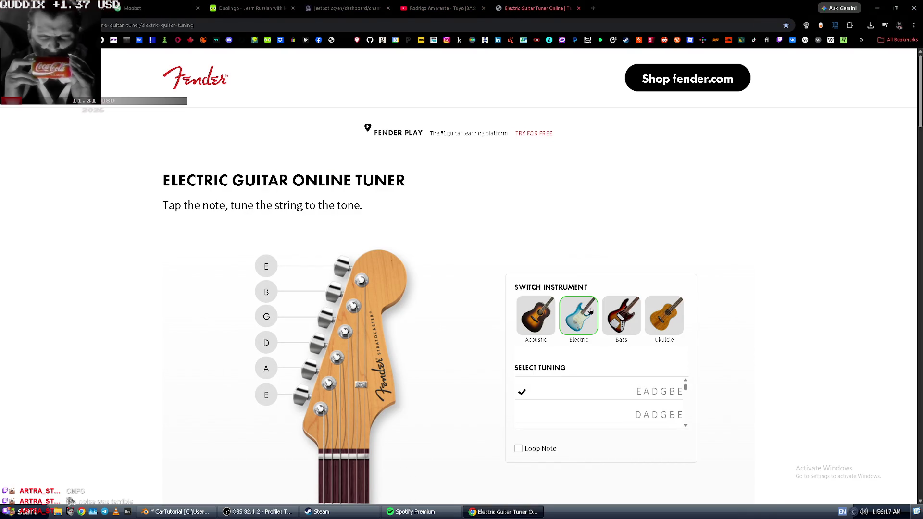
- Switch the Fender tuner to Bass (EADG), sound the low E tone, then close the tuner
click(620, 315)
click(251, 391)
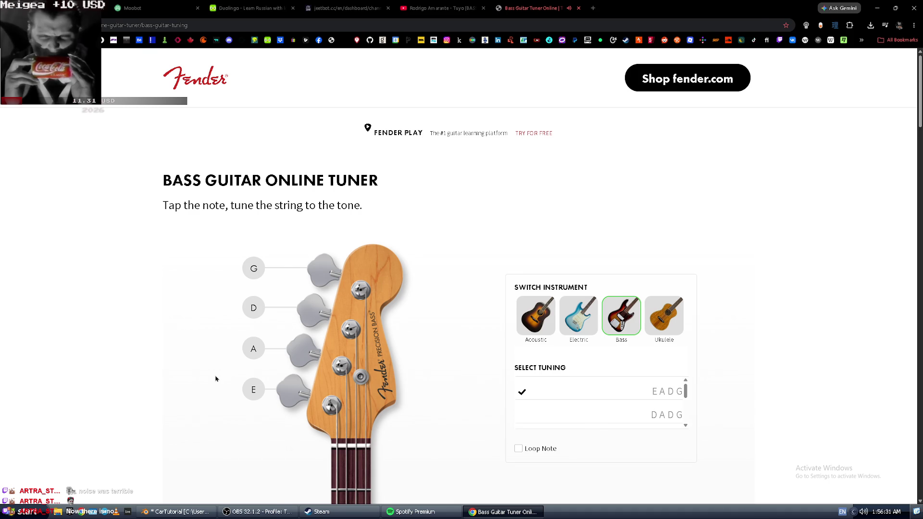
key(ctrl+w)
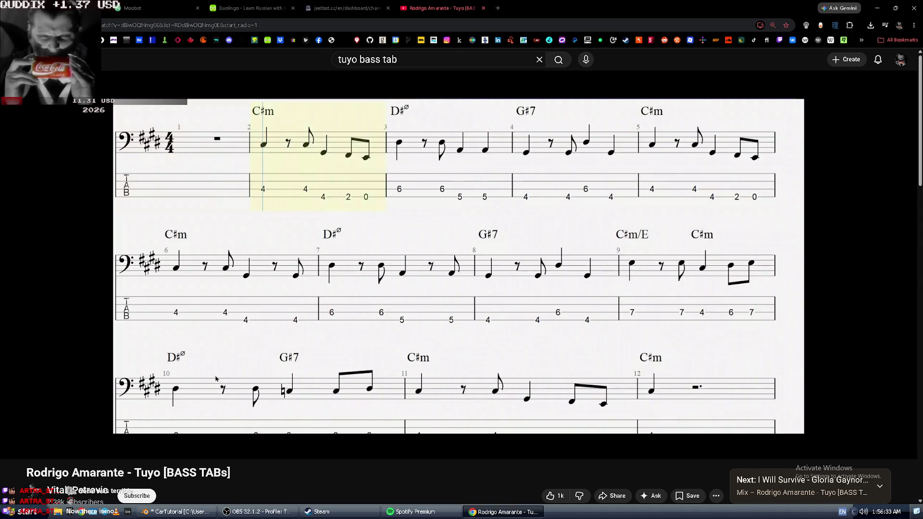
- Play the Tuyo bass-tab video full screen, rewinding to replay measure 2 and measure 24
click(96, 410)
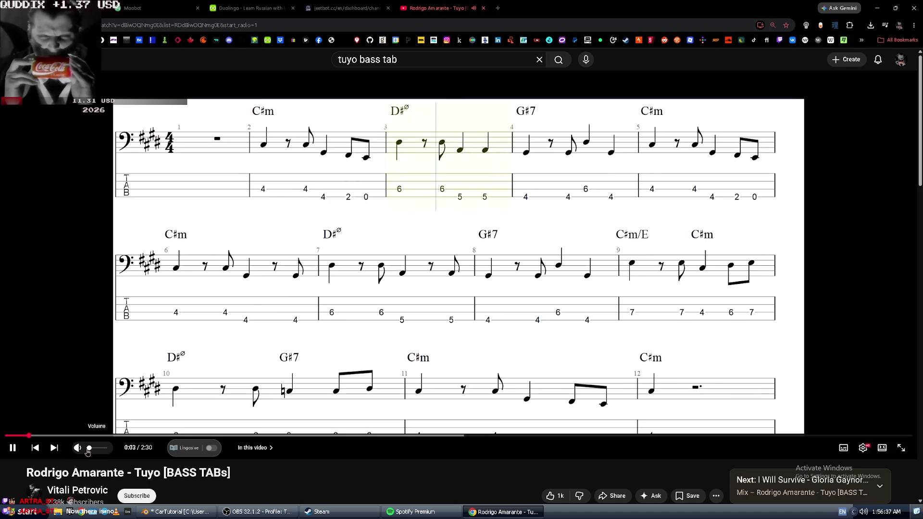
double_click(33, 397)
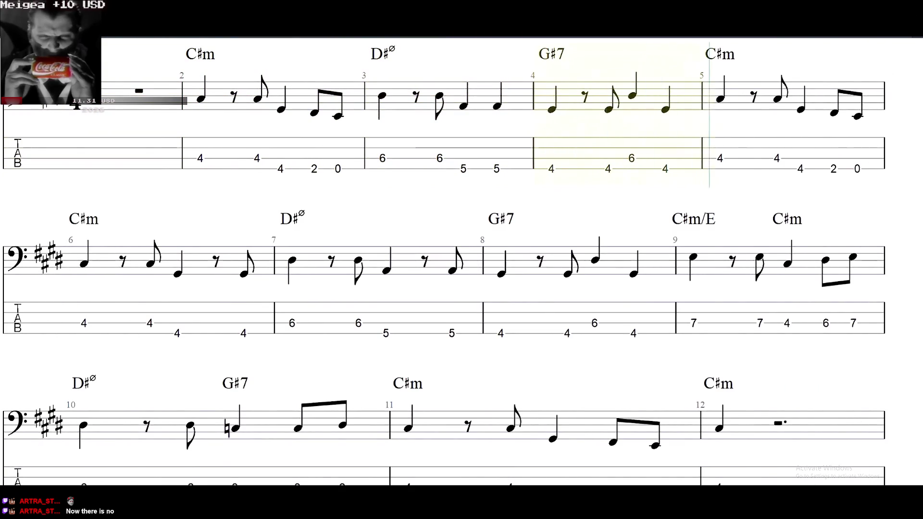
key(Left)
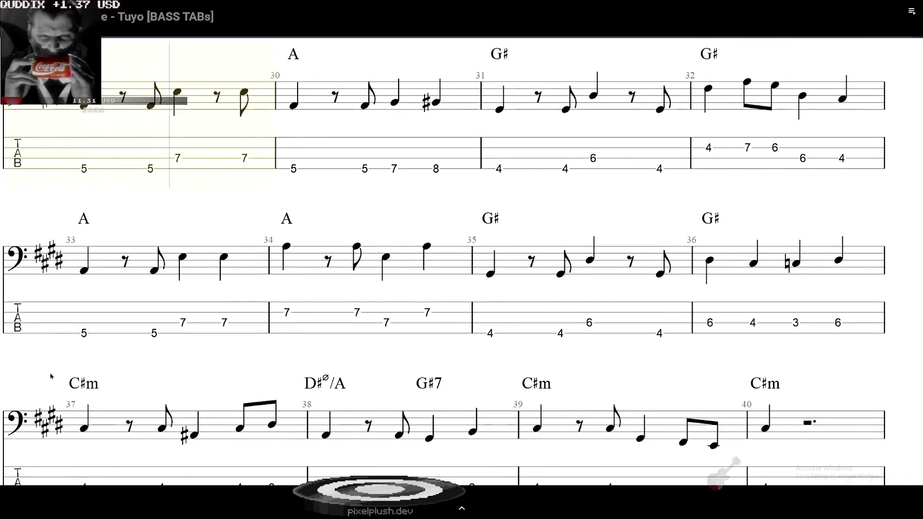
key(Left)
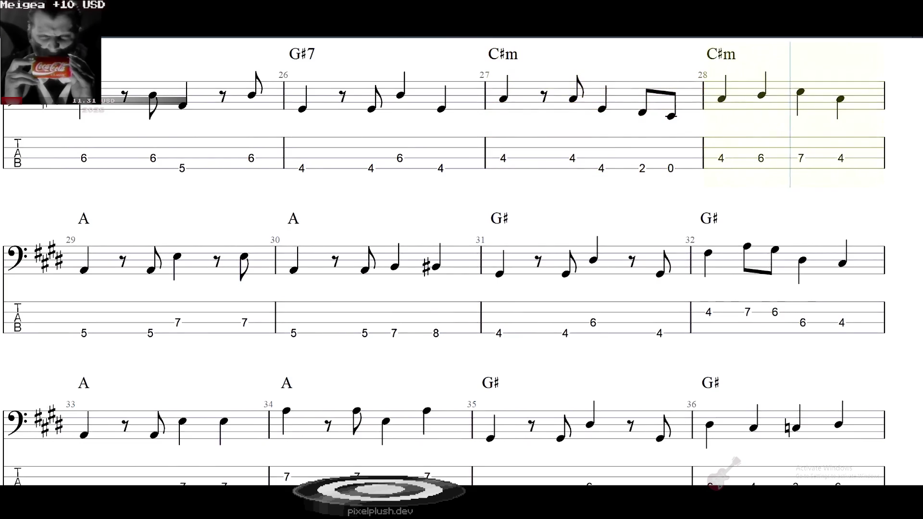
- Pause and rewind to replay measures 26 and 30, then close the video tab
click(51, 376)
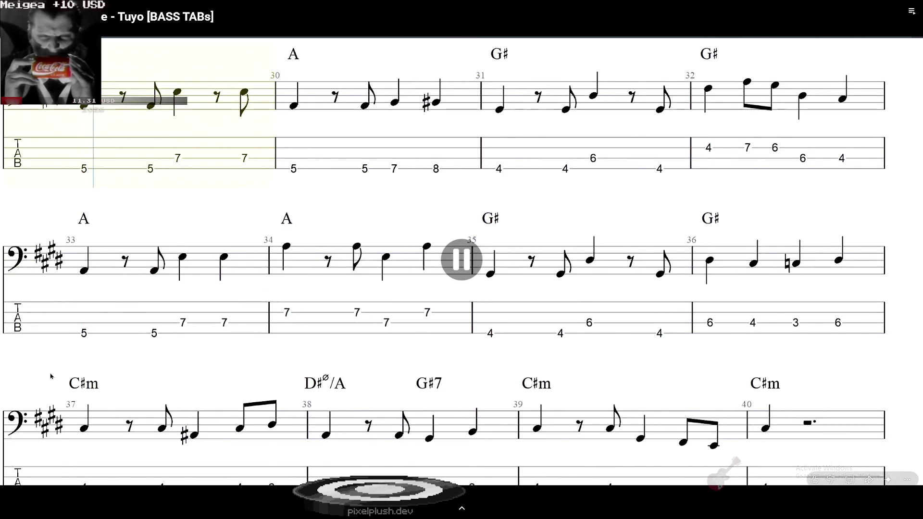
key(Left)
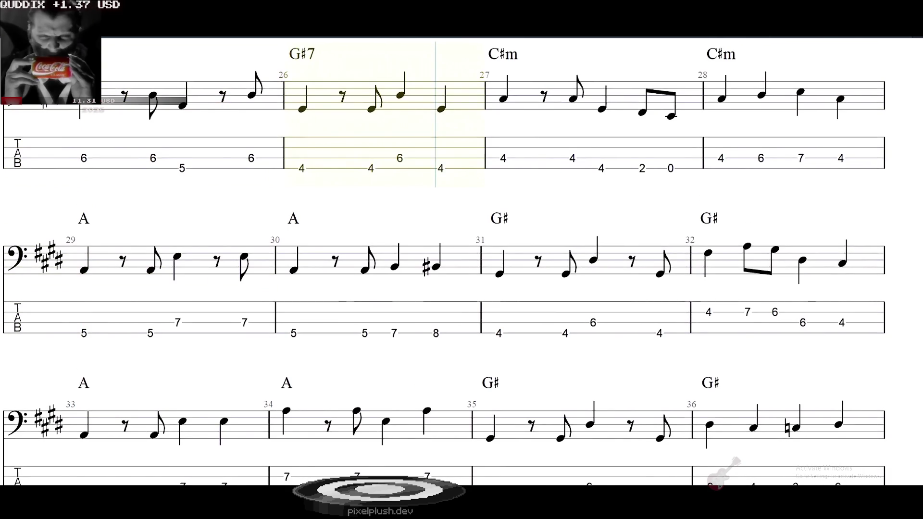
click(51, 376)
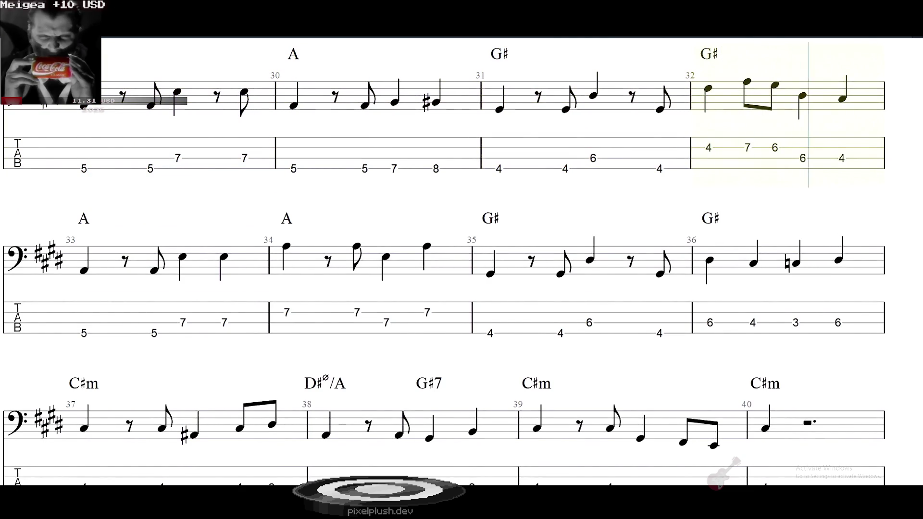
key(space)
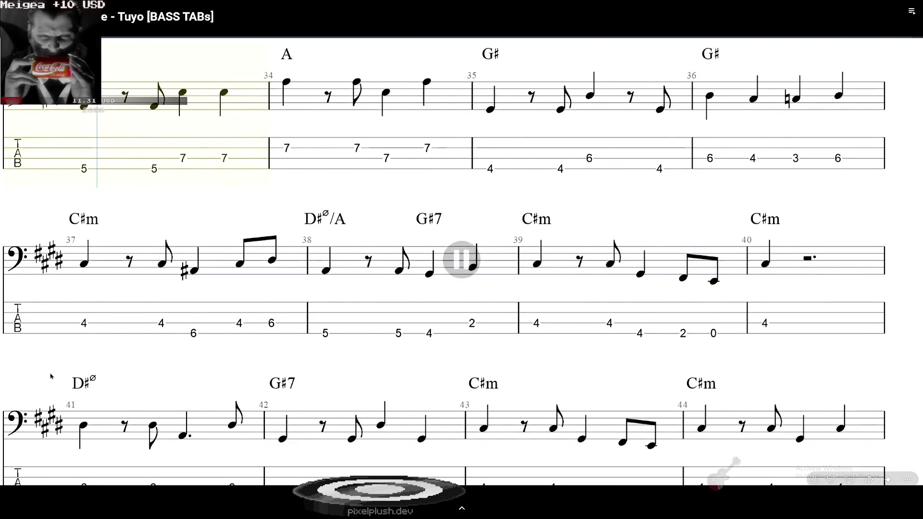
key(Left)
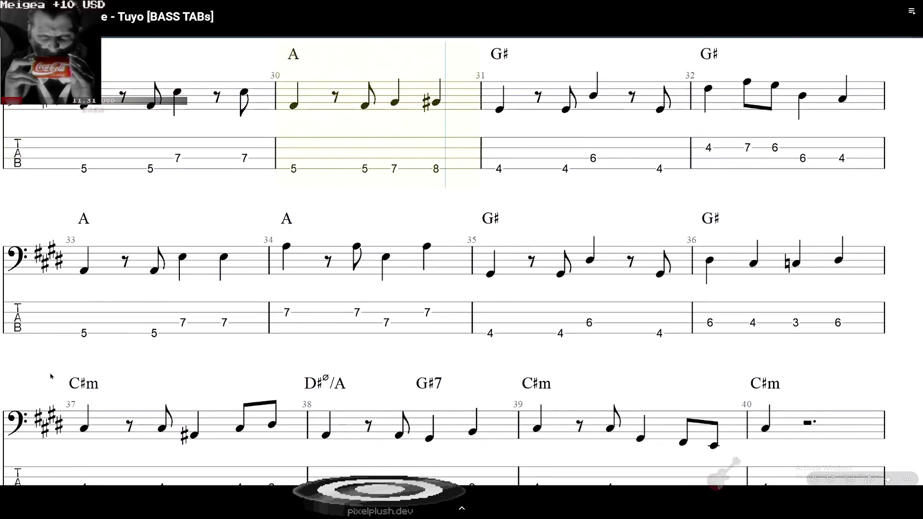
key(space)
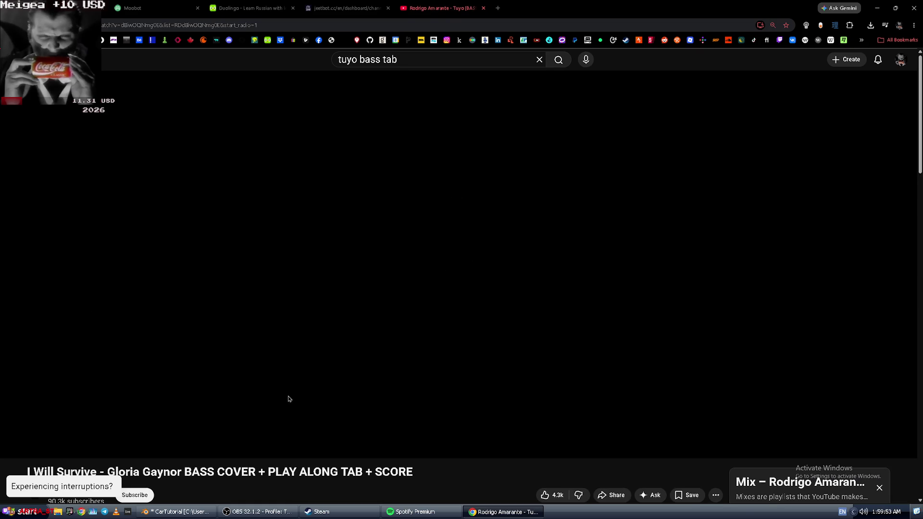
key(ctrl+w)
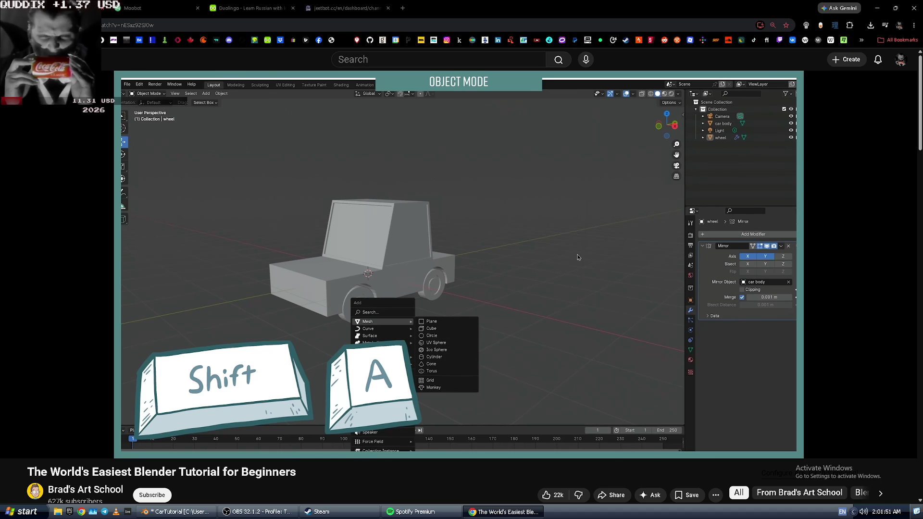
- Scroll down the tutorial page as it plays toward the Add > Mesh step
scroll(408, 277, down, 1)
scroll(406, 276, up, 1)
key(alt+Tab)
key(alt+Tab)
key(alt+Tab)
key(alt+Tab)
key(alt+Tab)
key(alt+Tab)
key(alt+Tab)
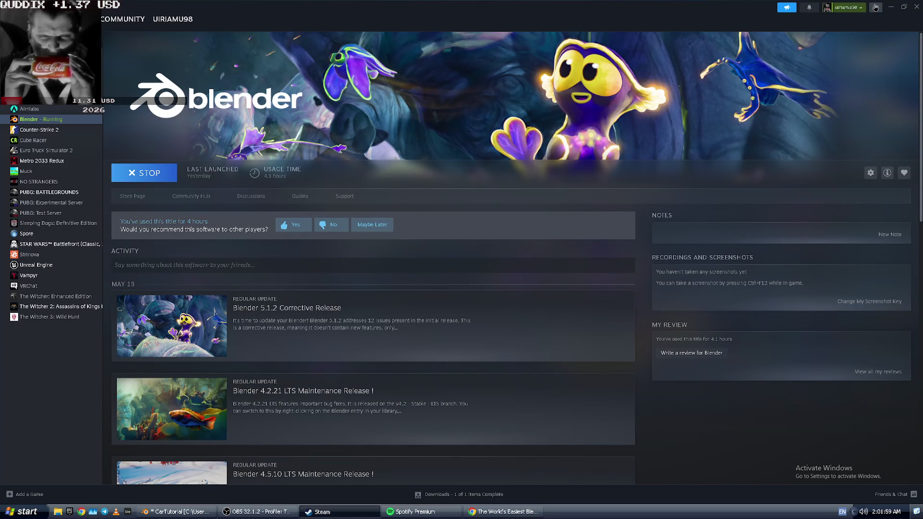
click(848, 7)
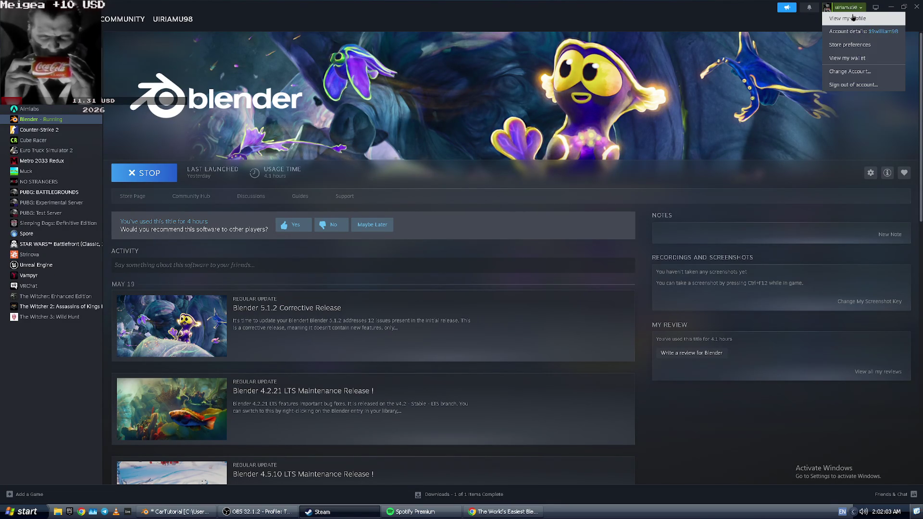
key(alt+Tab)
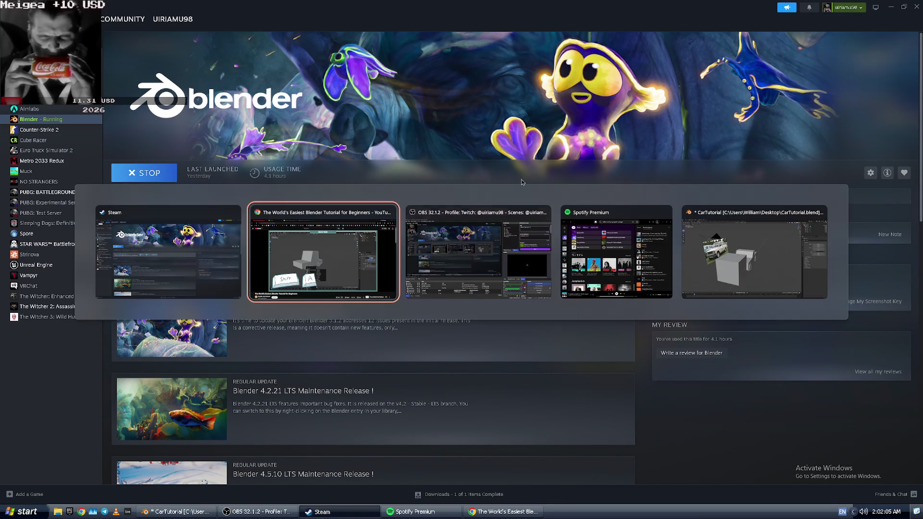
click(299, 273)
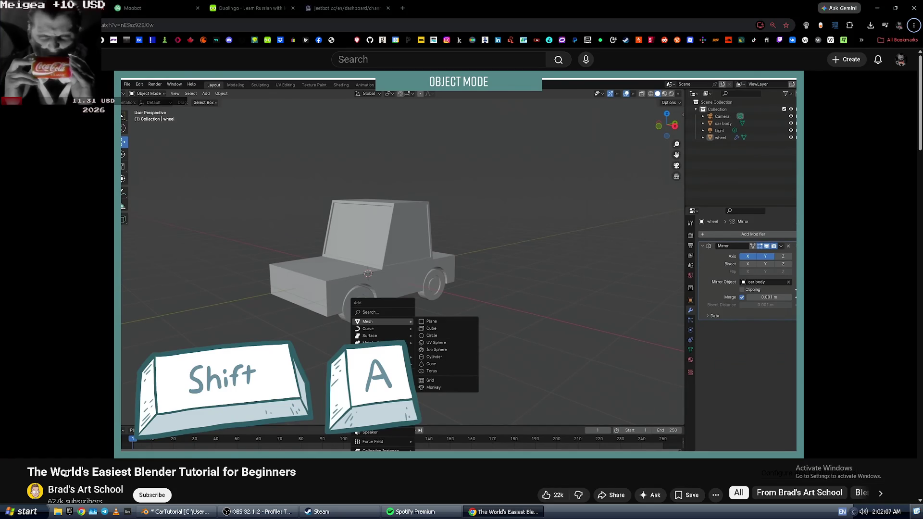
- Highlight and clear the video title, then glance at the Blender CarTutorial project
drag(50, 472, 175, 467)
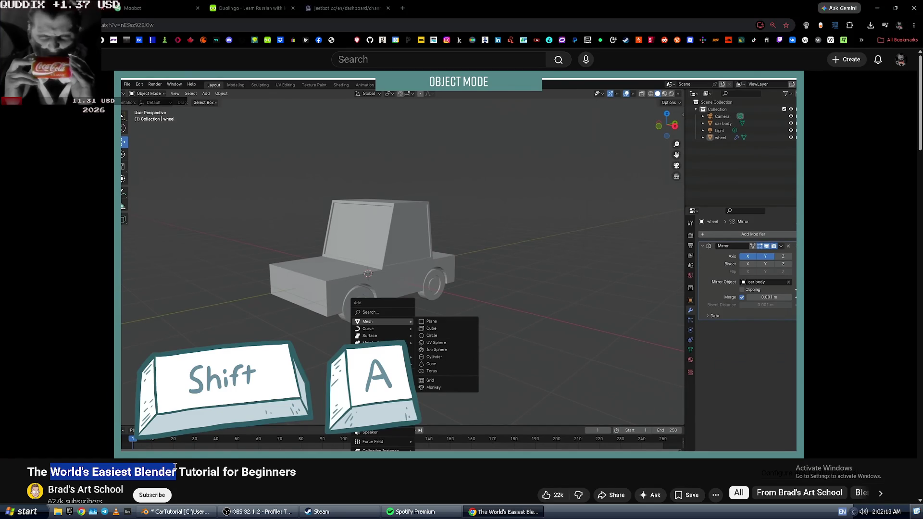
click(357, 478)
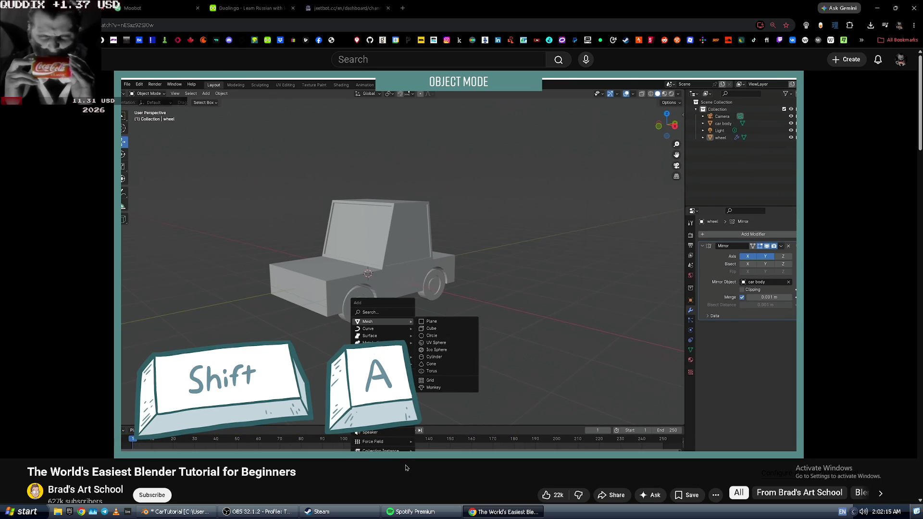
mouse_move(481, 444)
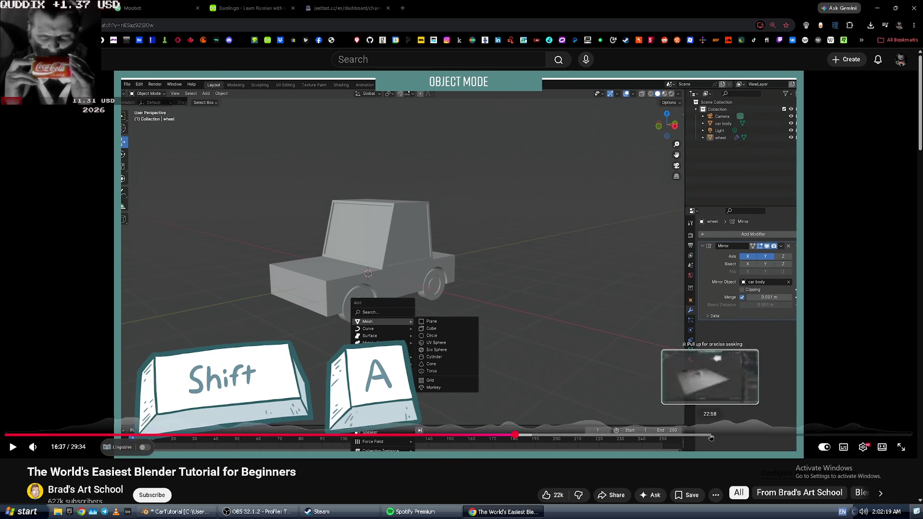
key(alt+Tab)
key(alt+Tab)
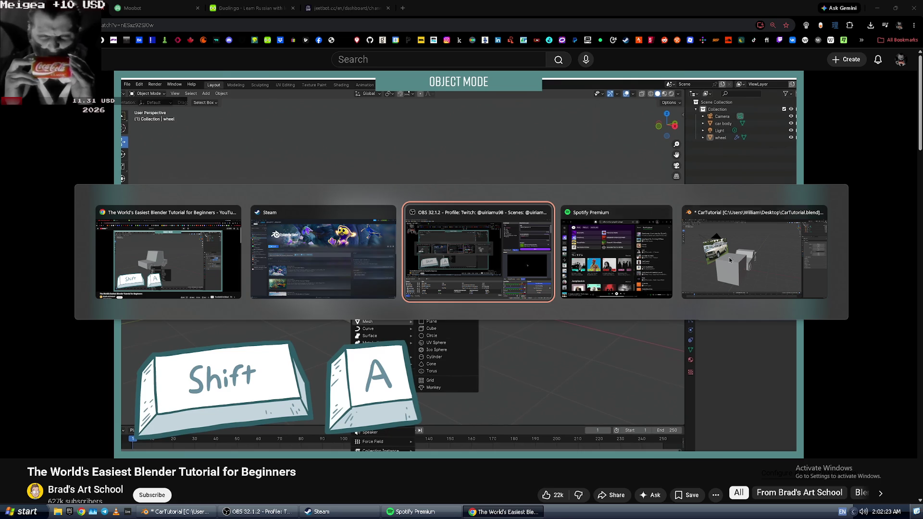
click(702, 255)
key(alt+Tab)
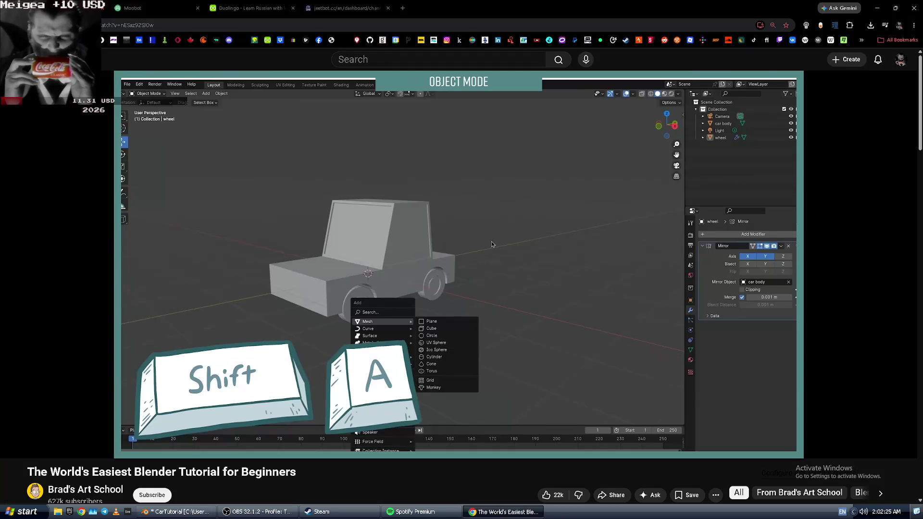
- Rewind the tutorial 5 seconds, pause after the cube appears, and expand the description
key(Left)
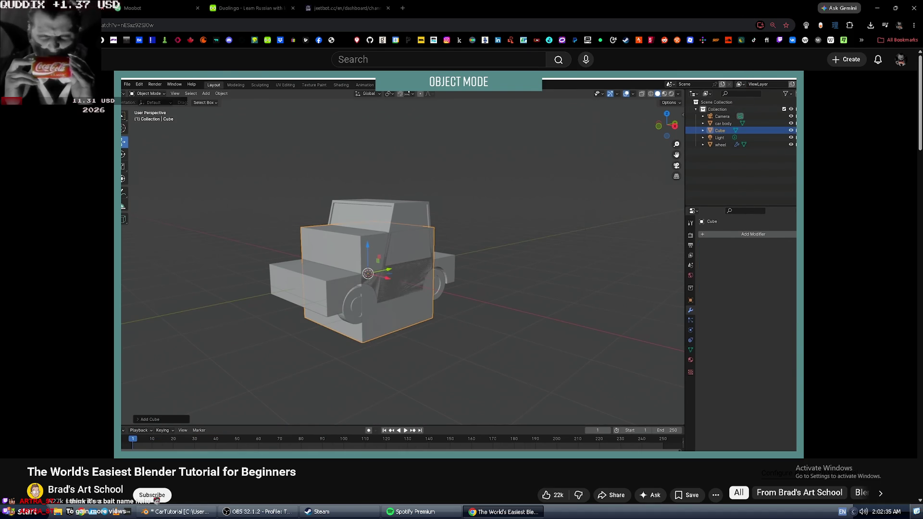
click(446, 238)
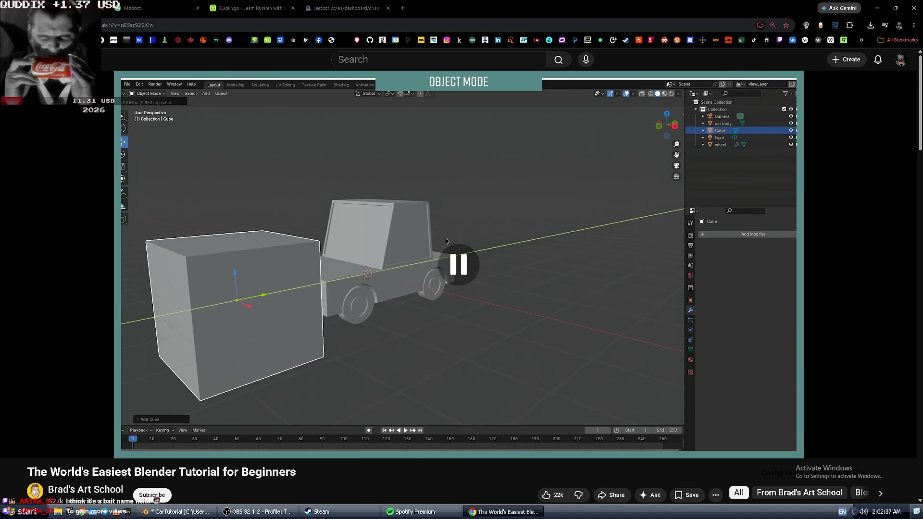
scroll(444, 241, down, 2)
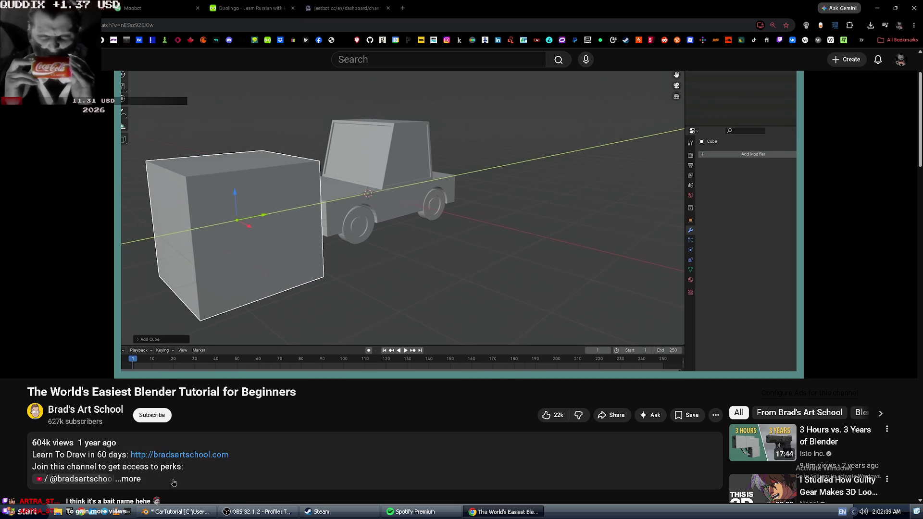
click(52, 451)
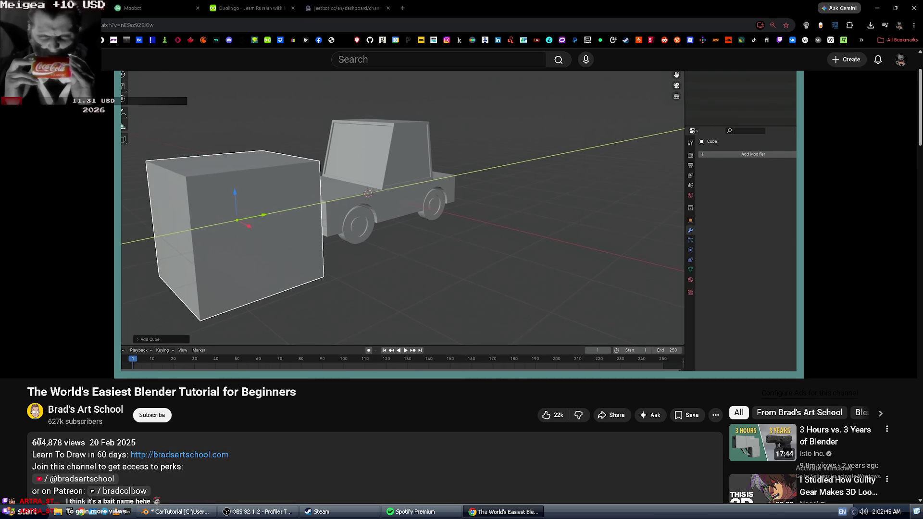
scroll(46, 427, up, 2)
click(188, 352)
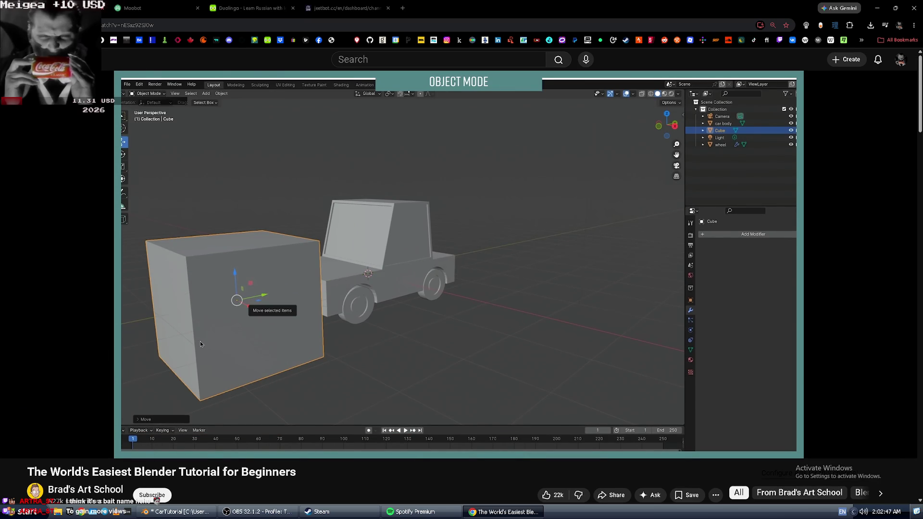
- Back in Blender, select the large cube
key(alt+Tab)
key(alt+Tab)
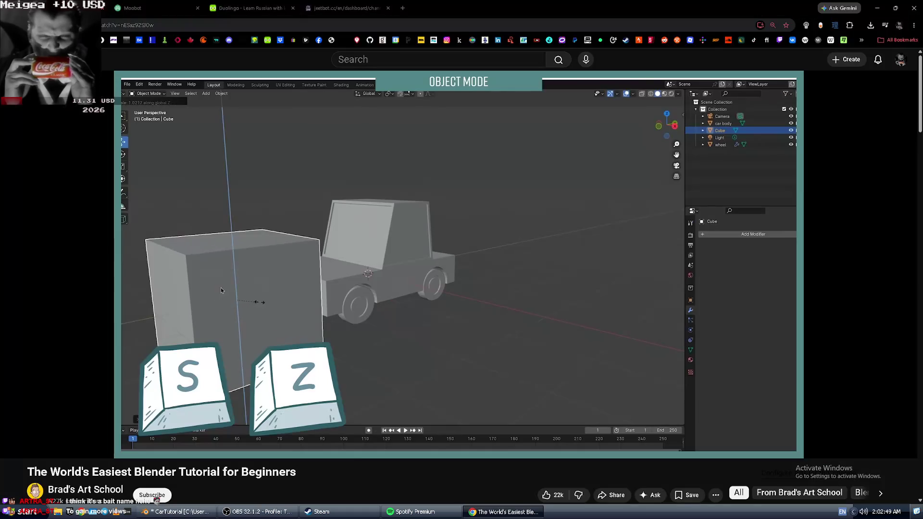
key(alt+Tab)
click(221, 290)
- Flatten the cube vertically with a Z-axis scale and lower it
key(s)
key(z)
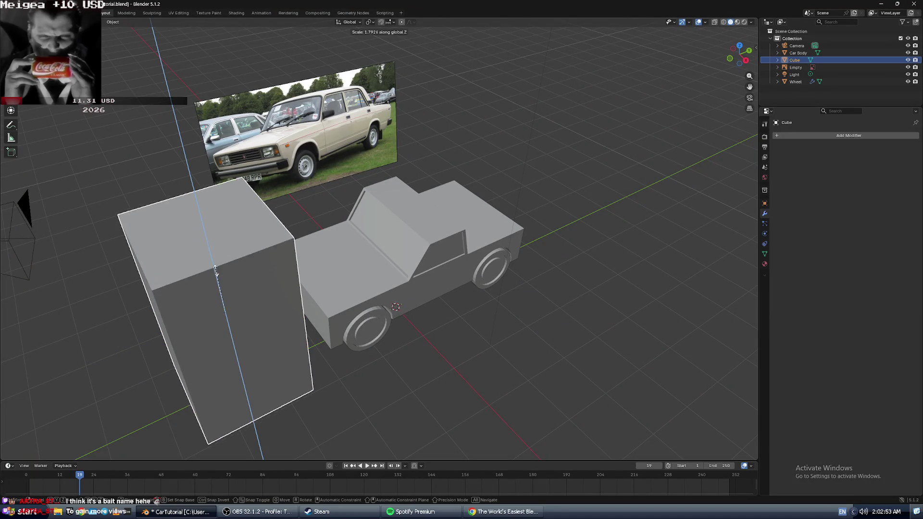
click(231, 313)
middle_drag(231, 313, 254, 300)
key(alt+Tab)
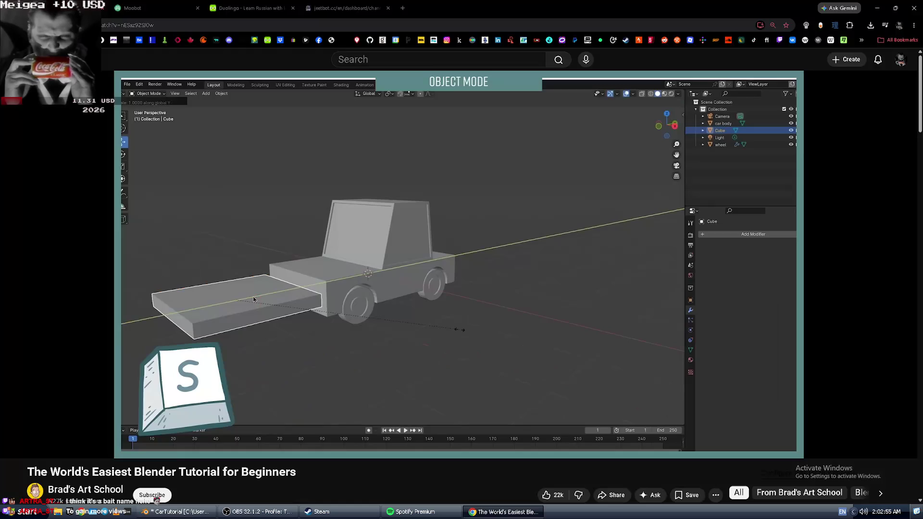
key(alt+Tab)
middle_drag(271, 287, 336, 270)
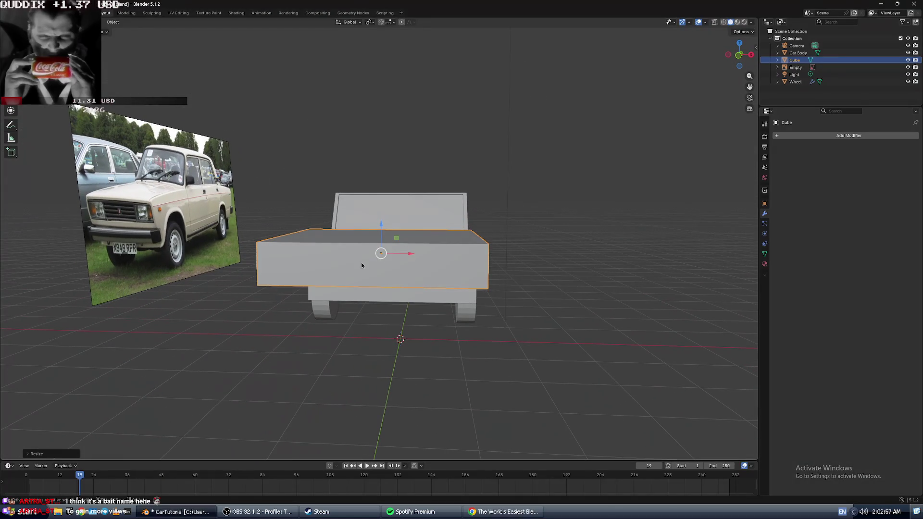
drag(382, 224, 379, 243)
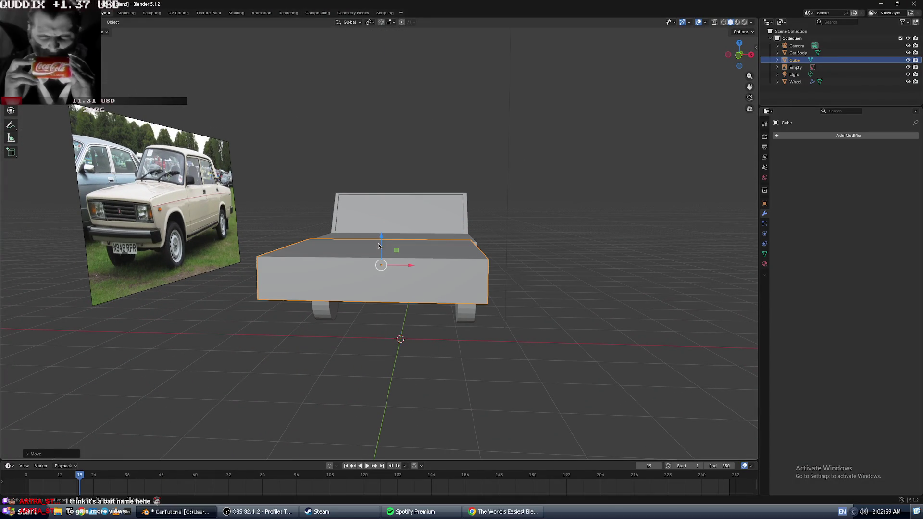
- Switch the viewport to wireframe shading and back to solid
key(z)
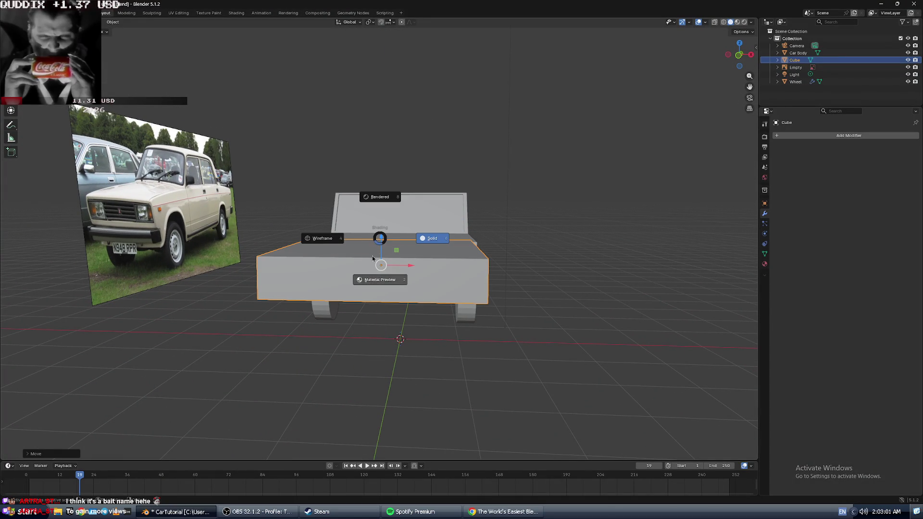
click(331, 281)
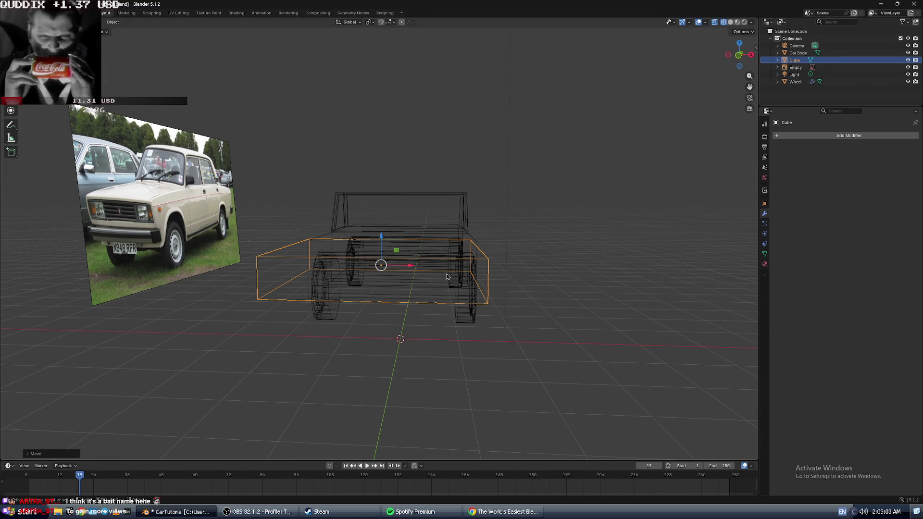
click(730, 22)
middle_drag(549, 168, 526, 175)
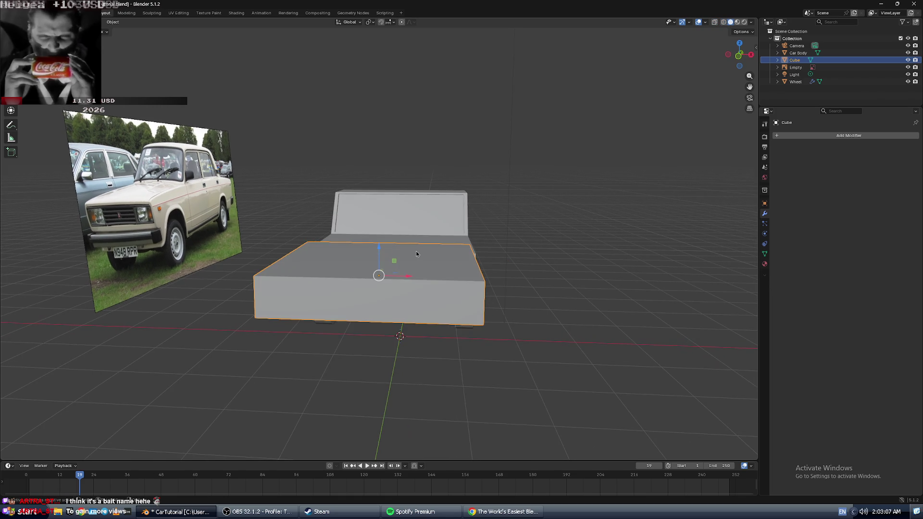
- Reset the cube's scale with Alt+S and re-flatten it along Z into a thin slab
key(alt+s)
key(s)
key(z)
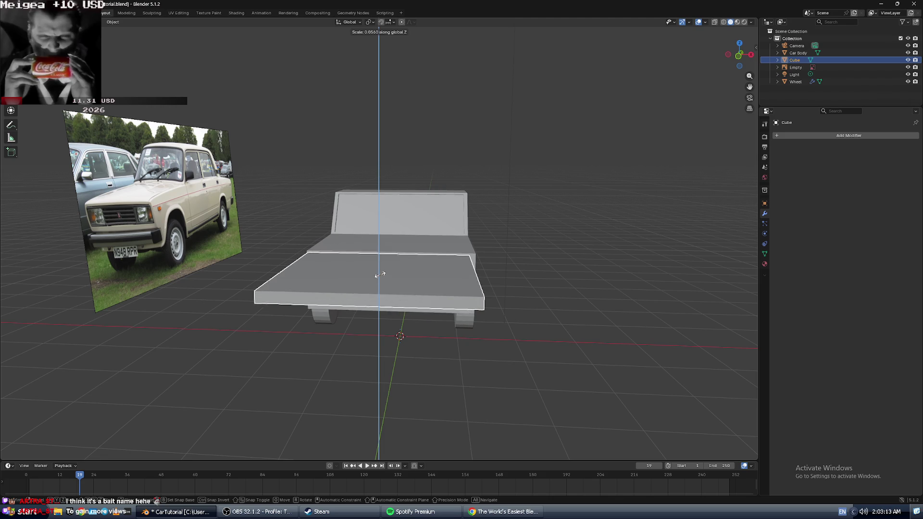
click(380, 275)
mouse_move(378, 274)
middle_down()
mouse_move(338, 265)
mouse_move(391, 265)
middle_up()
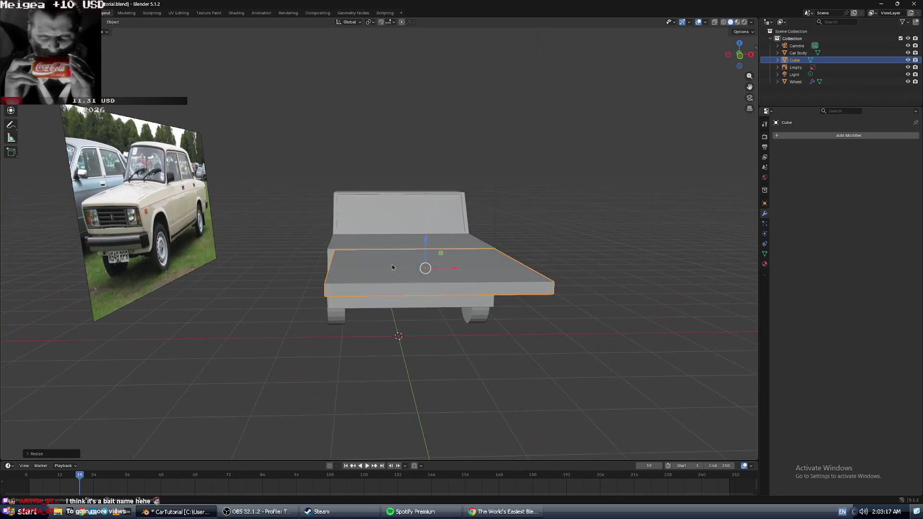
scroll(391, 267, up, 2)
- Lower the slab toward the ground and try sliding it along Y
drag(441, 246, 444, 289)
middle_drag(466, 267, 422, 264)
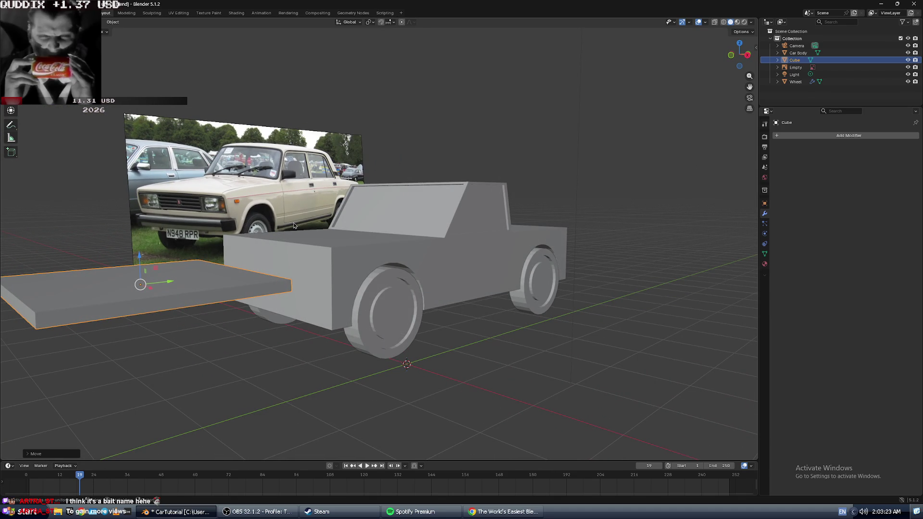
mouse_move(171, 285)
mouse_down()
mouse_move(245, 284)
mouse_move(197, 292)
mouse_up()
mouse_move(198, 291)
middle_down()
mouse_move(206, 289)
mouse_move(201, 322)
middle_up()
mouse_move(178, 322)
mouse_down()
mouse_move(145, 327)
mouse_move(178, 322)
mouse_up()
middle_drag(178, 321, 227, 290)
- Check the tutorial and adjust the slab's height
key(alt+Tab)
key(alt+Tab)
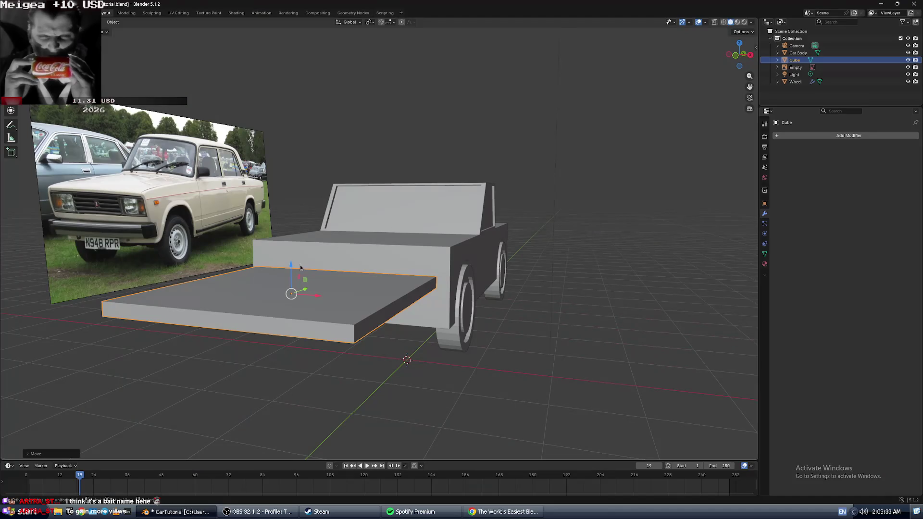
drag(295, 267, 288, 302)
key(alt+Tab)
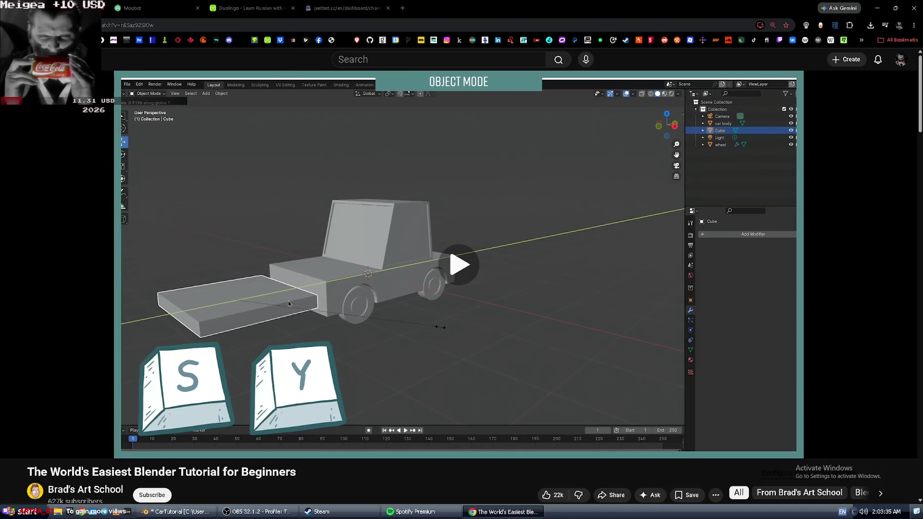
click(288, 300)
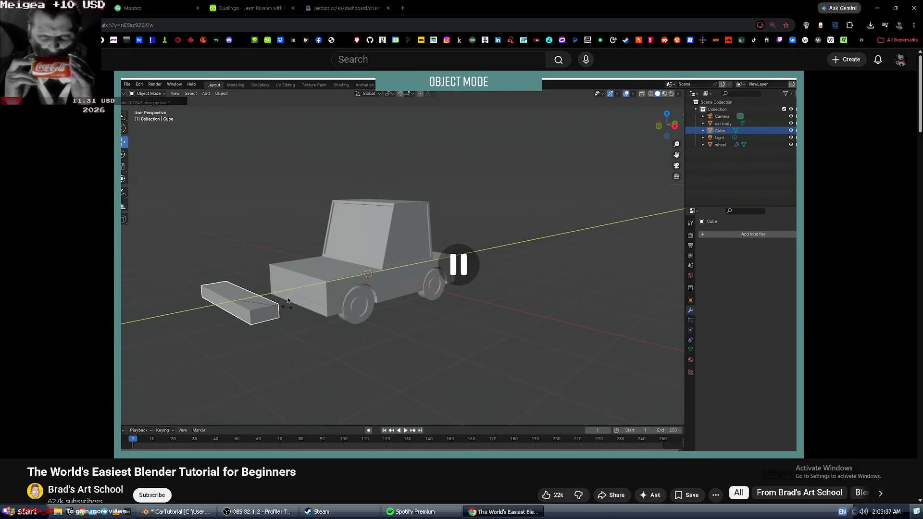
key(alt+Tab)
- Scale the slab along Y into a thin bar across the car's front
key(s)
key(y)
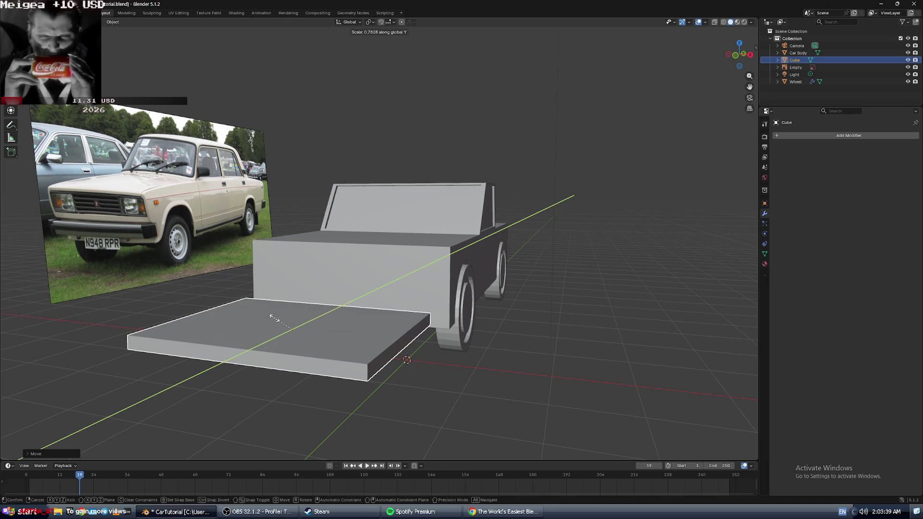
click(284, 329)
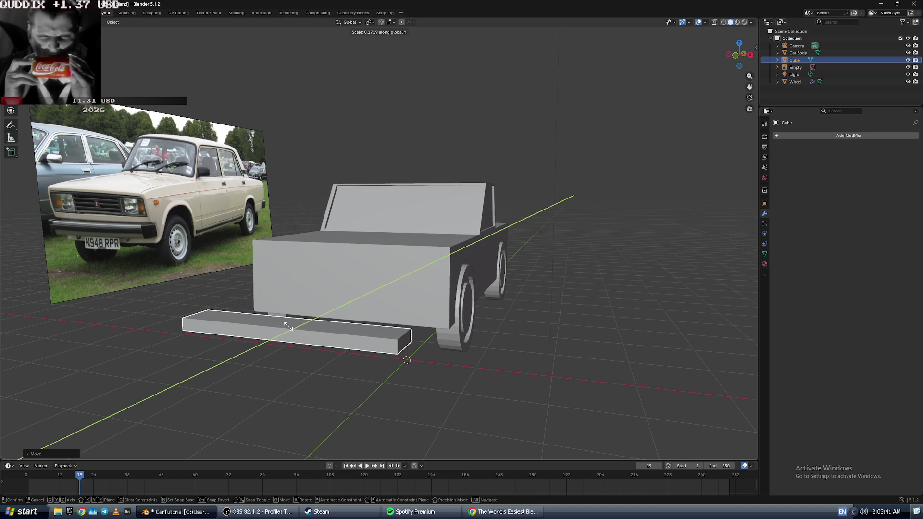
key(alt+Tab)
key(alt+Tab)
key(space)
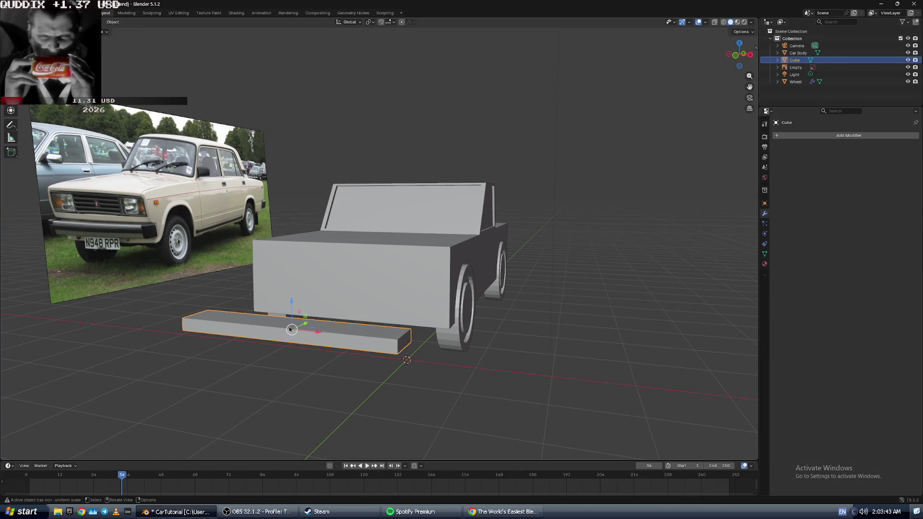
- Watch the next tutorial part, then scale the bar along X
key(alt+Tab)
click(290, 328)
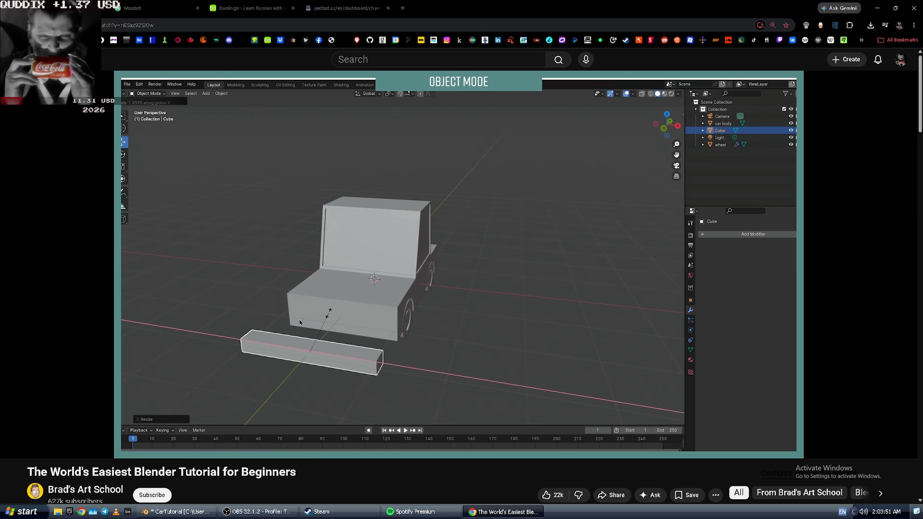
key(space)
key(alt+Tab)
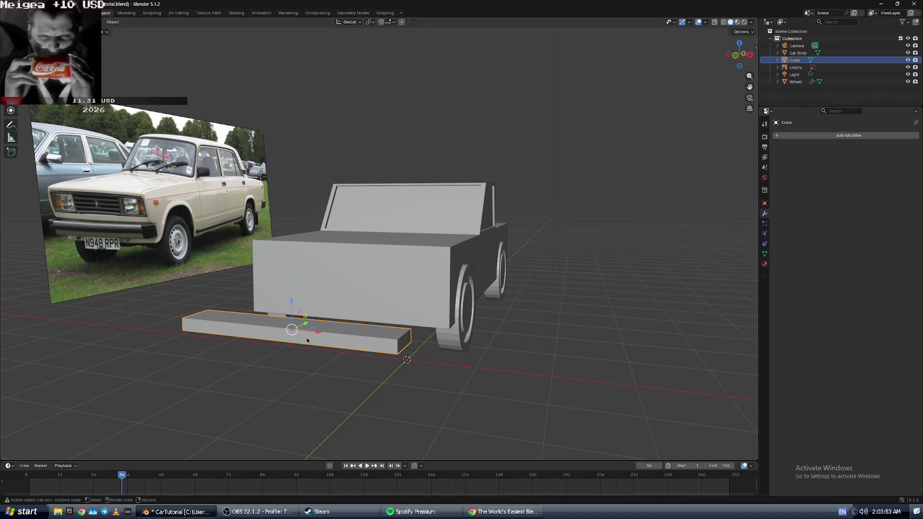
key(s)
key(x)
click(314, 337)
mouse_move(315, 336)
middle_down()
mouse_move(327, 299)
mouse_move(331, 333)
middle_up()
- Play the tutorial's bar-fitting step, then orbit Blender to a three-quarter view
key(alt+Tab)
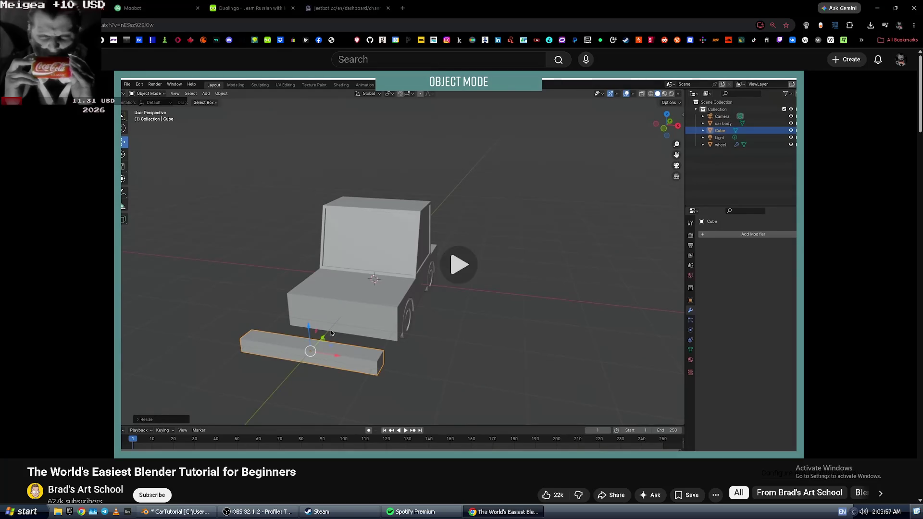
key(space)
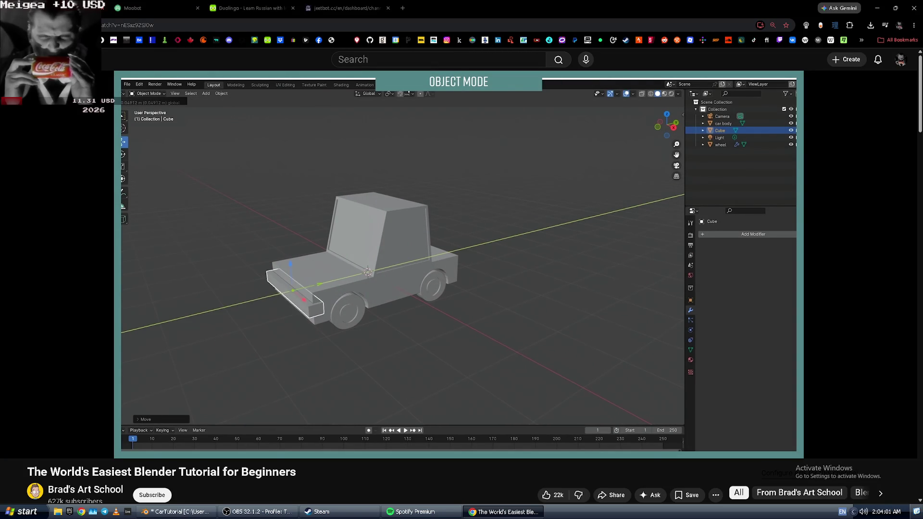
key(space)
key(alt+Tab)
middle_drag(296, 305, 250, 298)
click(191, 298)
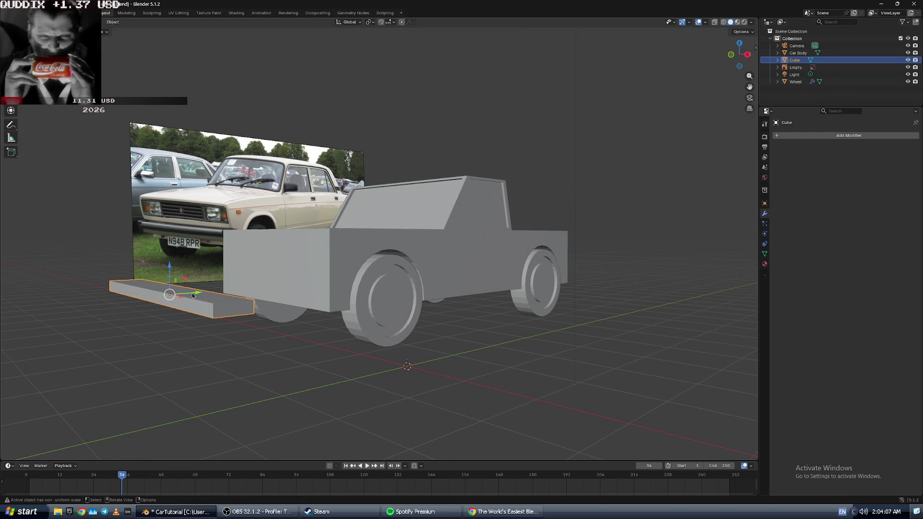
- Push the bar against the car's front along the green axis
drag(197, 293, 303, 288)
mouse_move(239, 278)
middle_down()
mouse_move(248, 307)
mouse_move(235, 308)
mouse_move(248, 295)
middle_up()
scroll(228, 290, up, 3)
scroll(238, 313, down, 2)
scroll(247, 295, up, 2)
scroll(248, 295, up, 4)
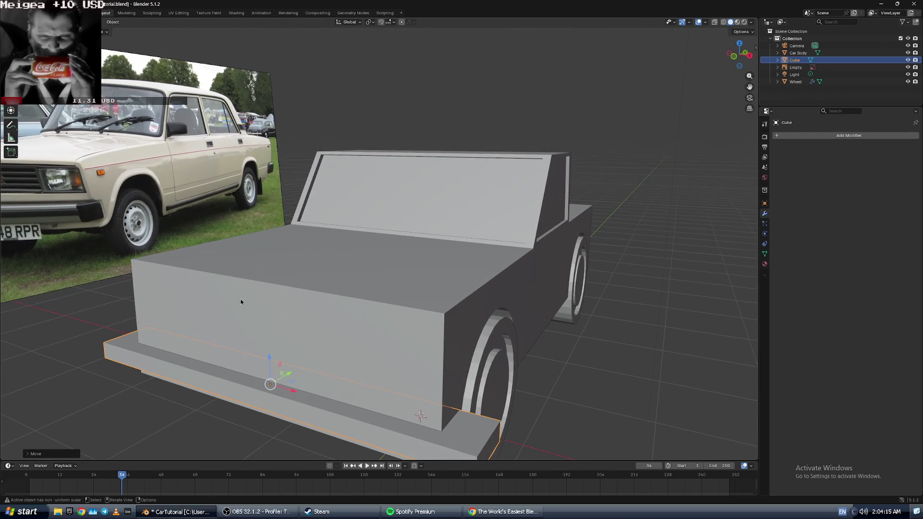
mouse_move(248, 281)
middle_down()
mouse_move(290, 226)
mouse_move(310, 275)
middle_up()
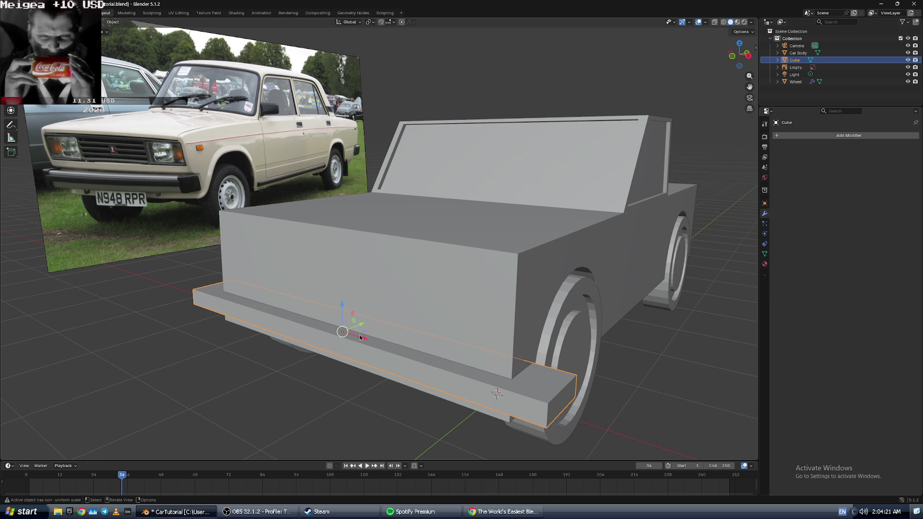
- Shorten the bumper along X to the body's width and snug it against the body
key(s)
key(x)
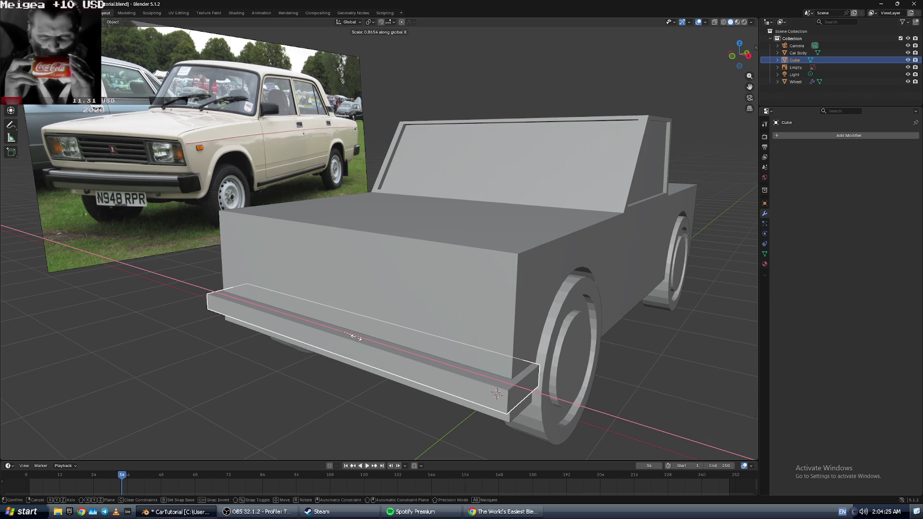
click(354, 336)
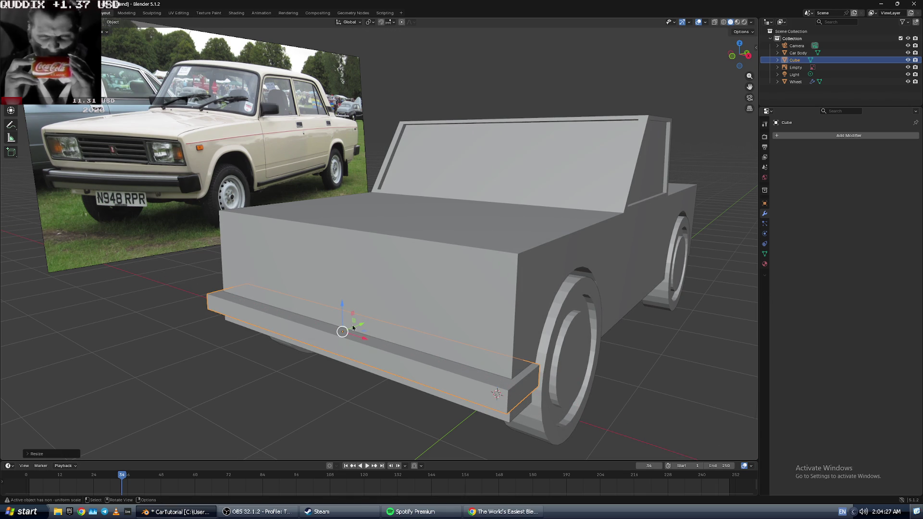
key(g)
click(351, 327)
middle_drag(351, 327, 330, 324)
drag(299, 324, 308, 321)
mouse_move(308, 321)
middle_down()
mouse_move(264, 305)
mouse_move(283, 318)
mouse_move(280, 308)
middle_up()
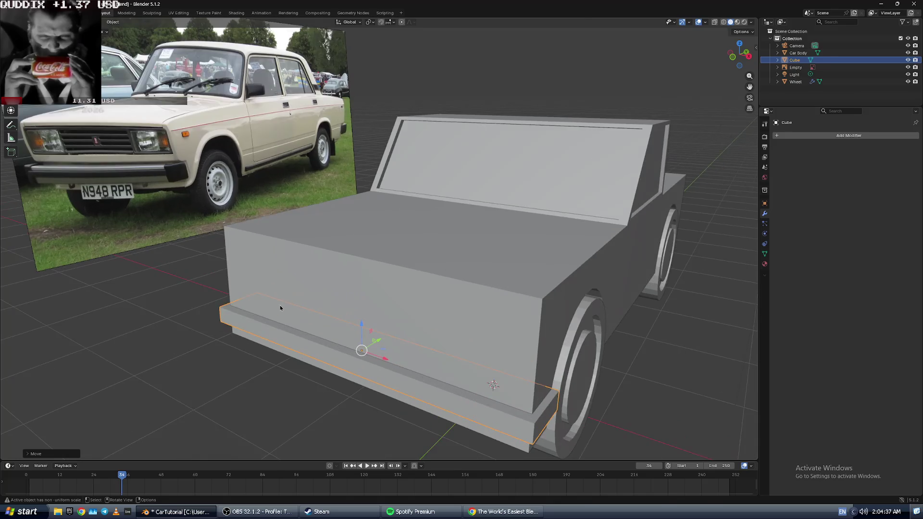
key(alt+Tab)
click(280, 308)
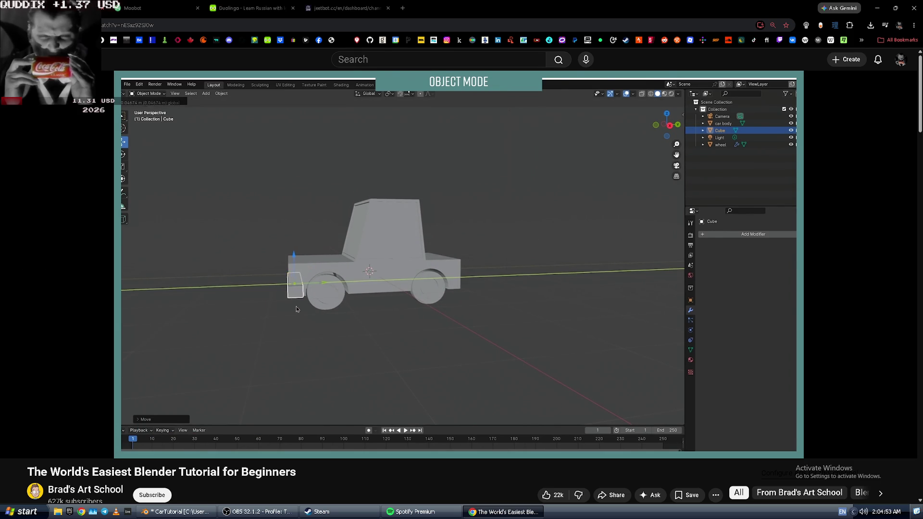
- Pause the tutorial and, from a close side view, start scaling the bumper along Z
click(296, 307)
key(alt+Tab)
mouse_move(298, 304)
middle_down()
mouse_move(286, 291)
mouse_move(255, 290)
mouse_move(175, 306)
middle_up()
key(s)
key(z)
- Compare with the tutorial and nudge the bumper slightly along Y
key(alt+Tab)
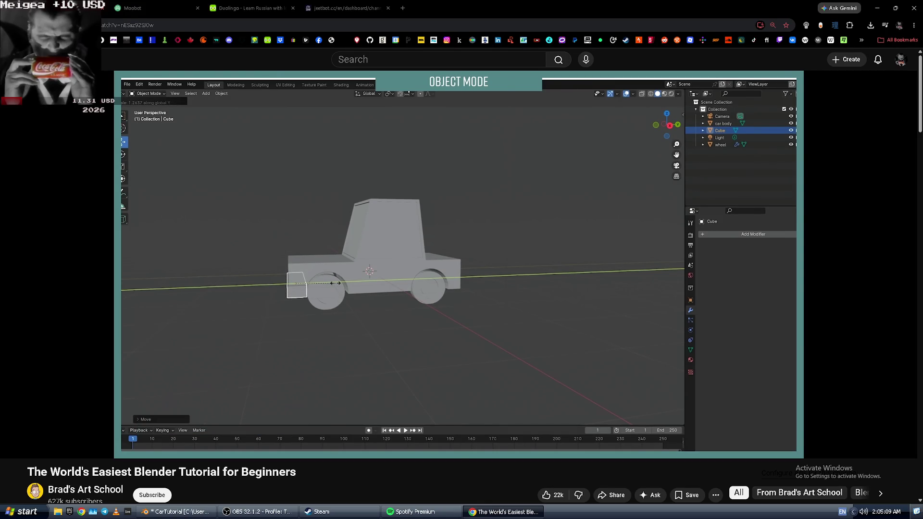
key(alt+Tab)
mouse_move(231, 307)
middle_down()
mouse_move(238, 285)
mouse_move(243, 297)
middle_up()
drag(263, 285, 251, 284)
middle_drag(251, 284, 244, 297)
- Play the tutorial until the duplicated bumper slides rearward, then orbit Blender's view
key(alt+Tab)
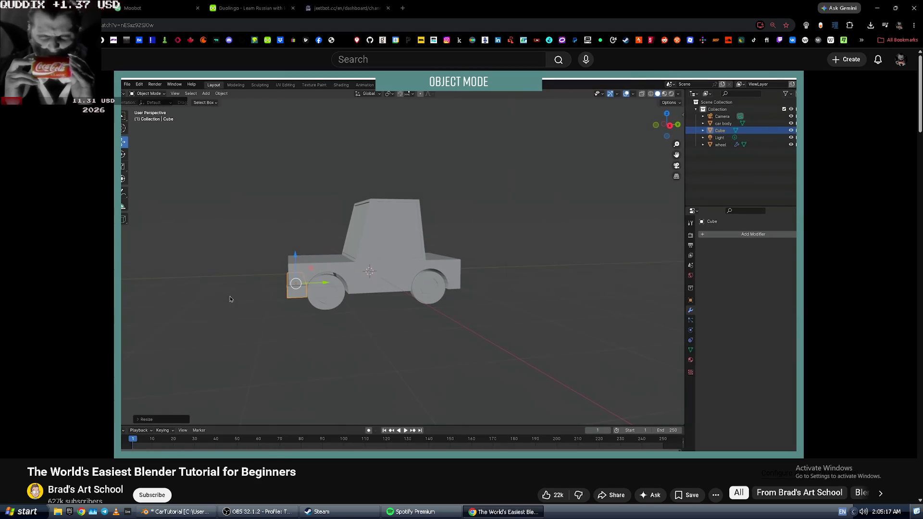
key(space)
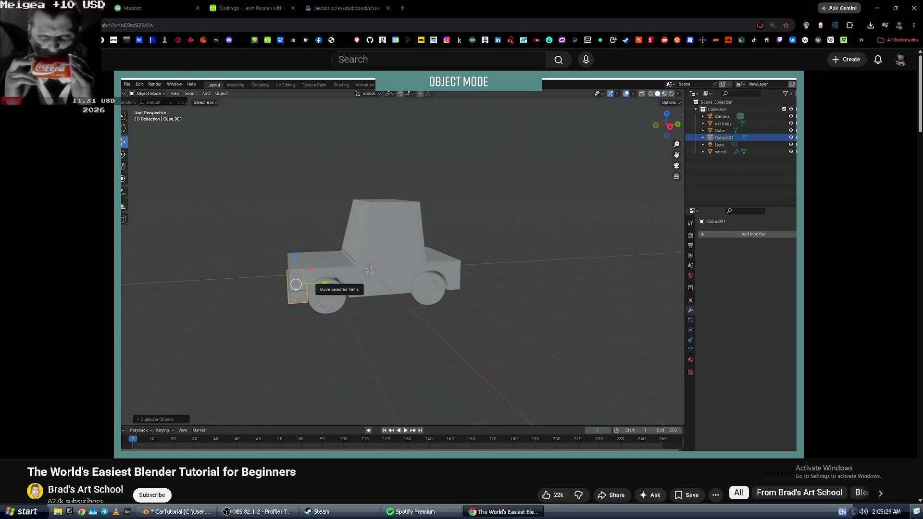
key(alt+f)
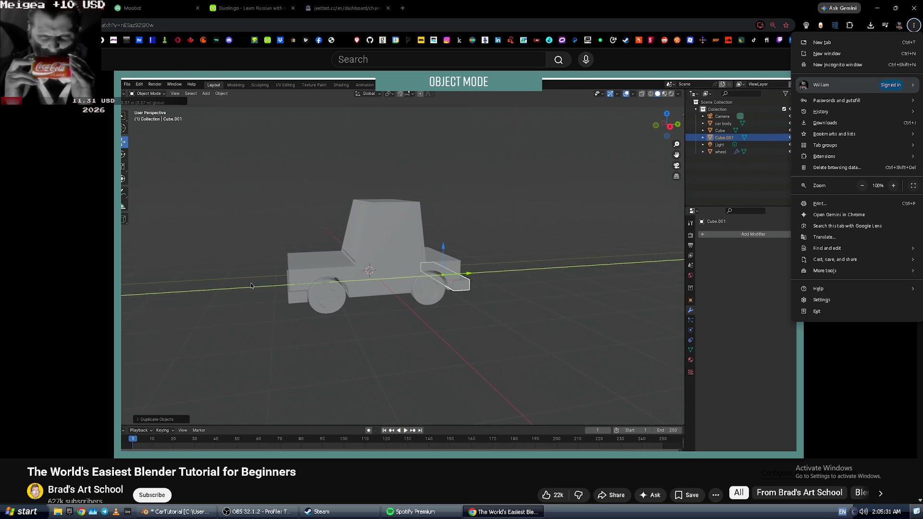
click(252, 285)
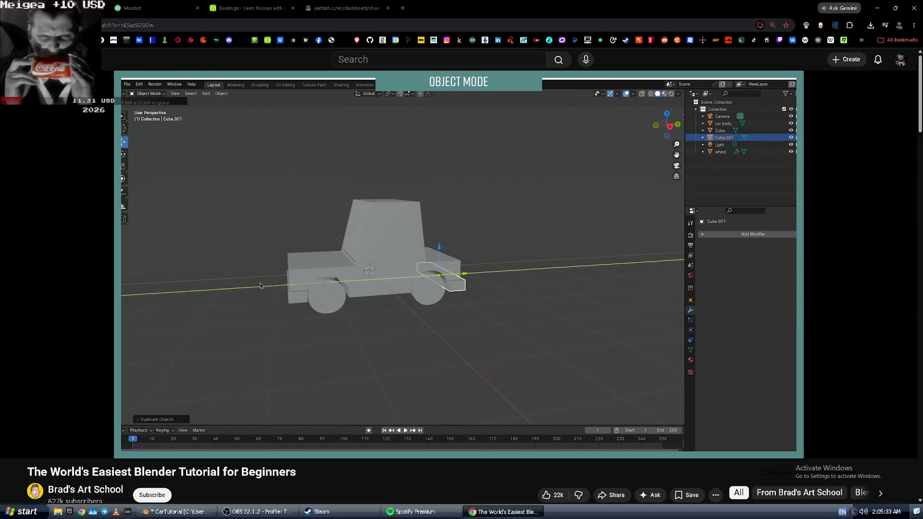
key(alt+Tab)
mouse_move(266, 273)
middle_down()
mouse_move(265, 318)
mouse_move(265, 304)
middle_up()
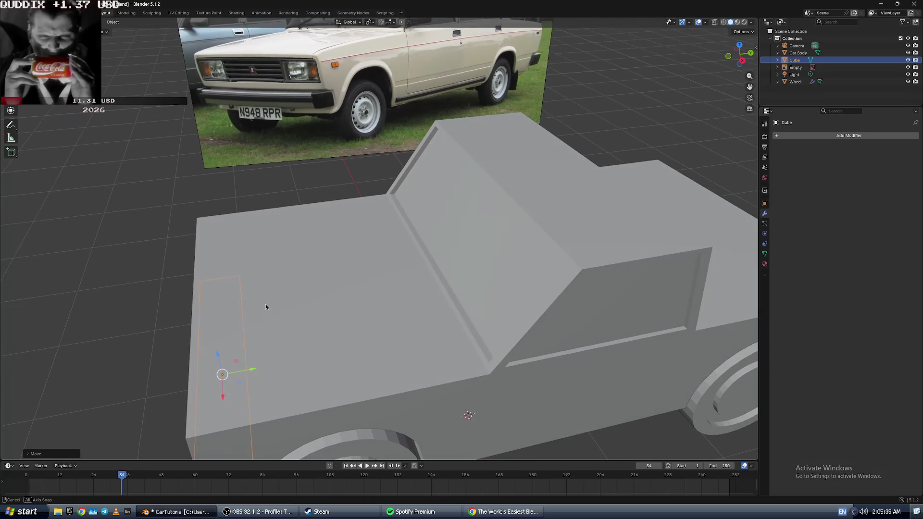
scroll(266, 306, down, 2)
click(282, 405)
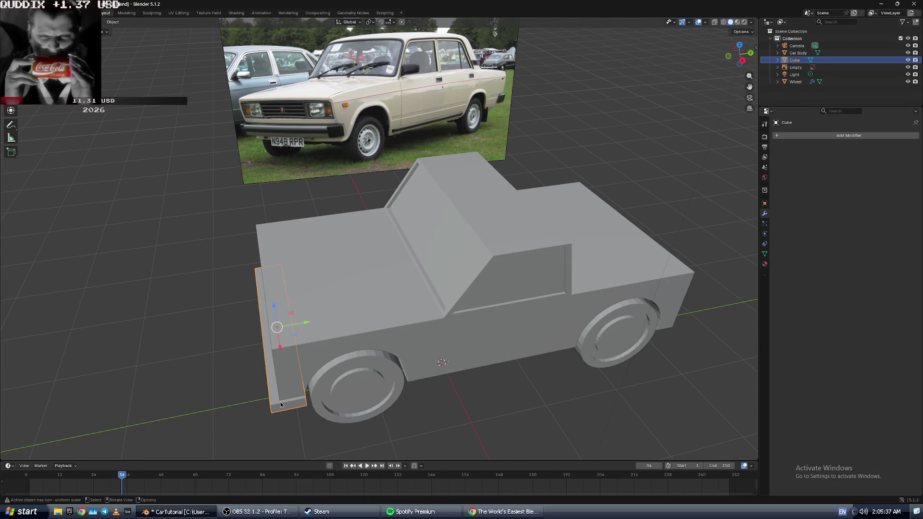
key(shift+d)
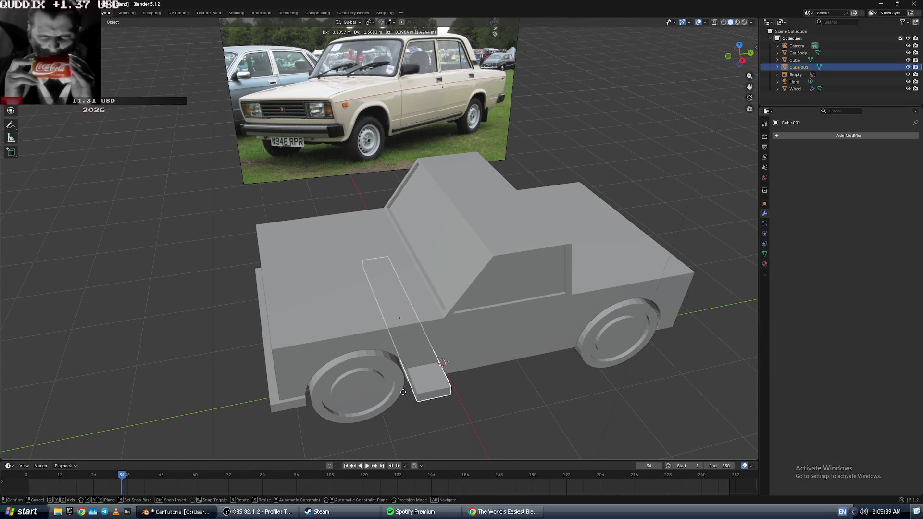
key(Escape)
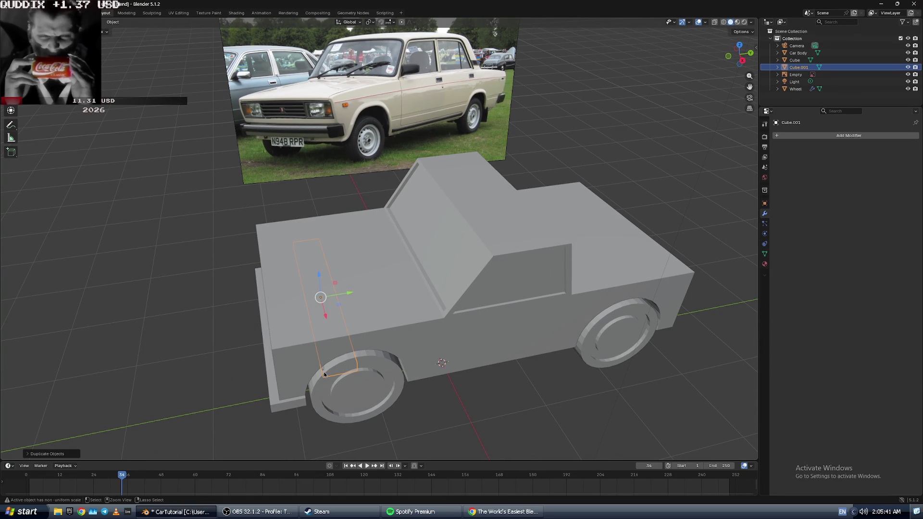
key(ctrl+z)
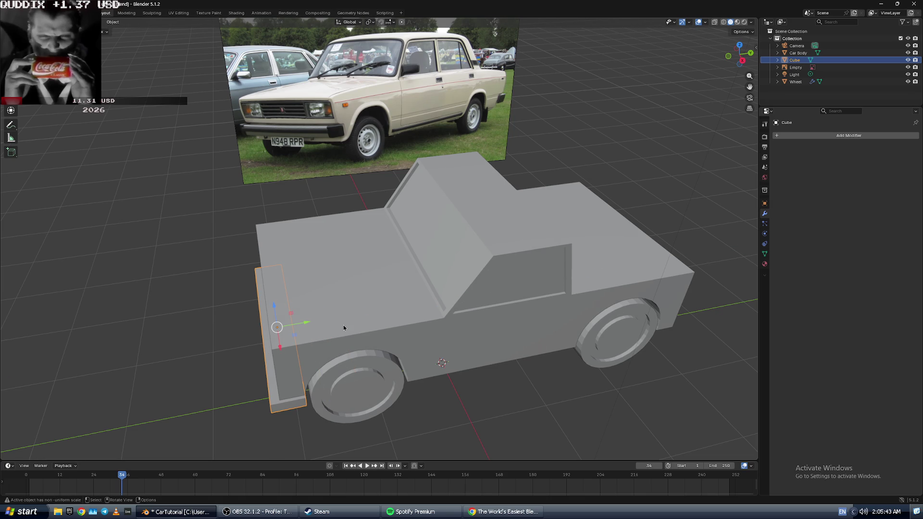
drag(308, 327, 423, 311)
key(Escape)
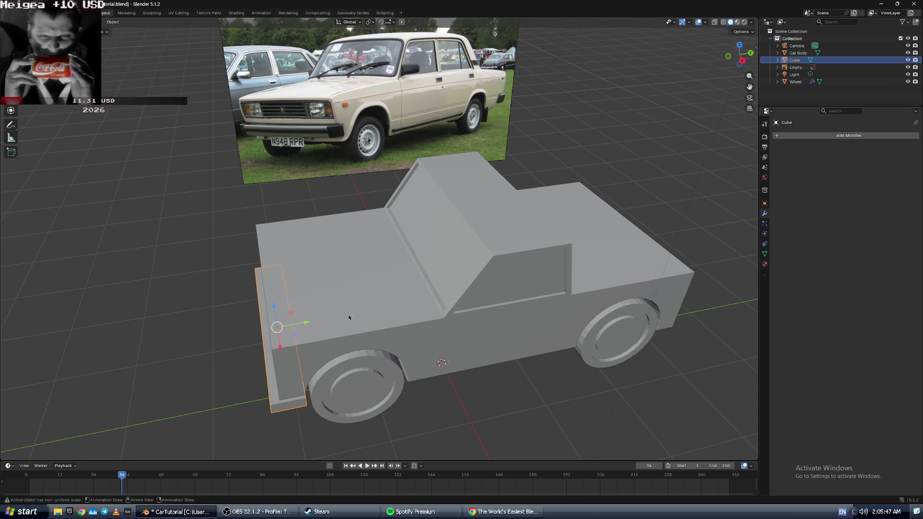
drag(305, 326, 337, 323)
key(Escape)
drag(304, 320, 341, 322)
key(alt+Tab)
key(Left)
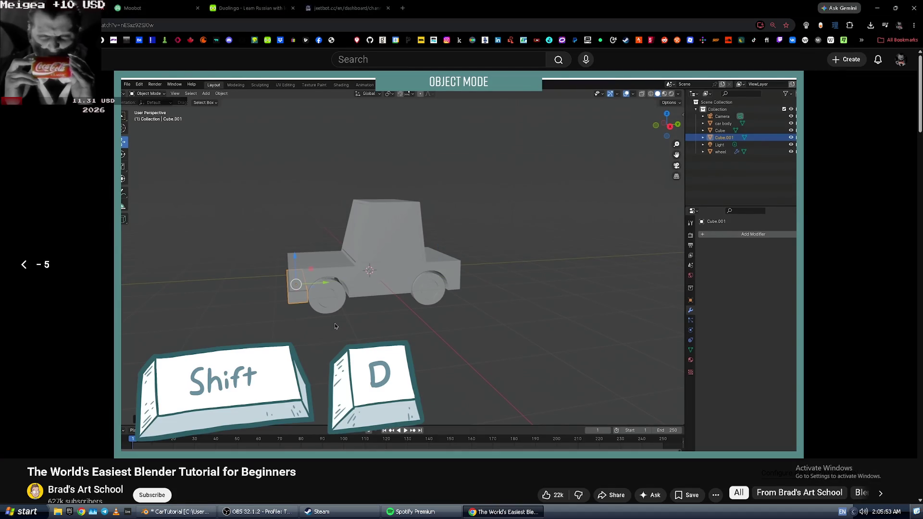
key(space)
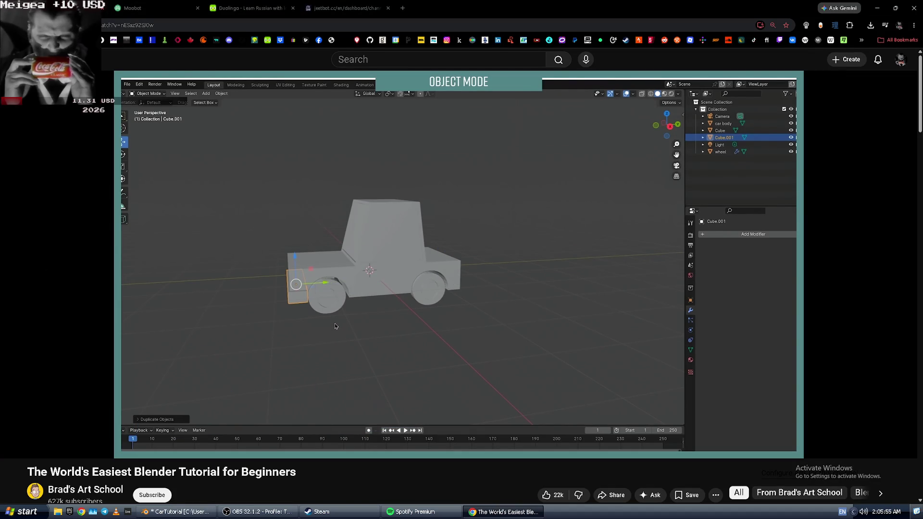
key(space)
key(alt+Tab)
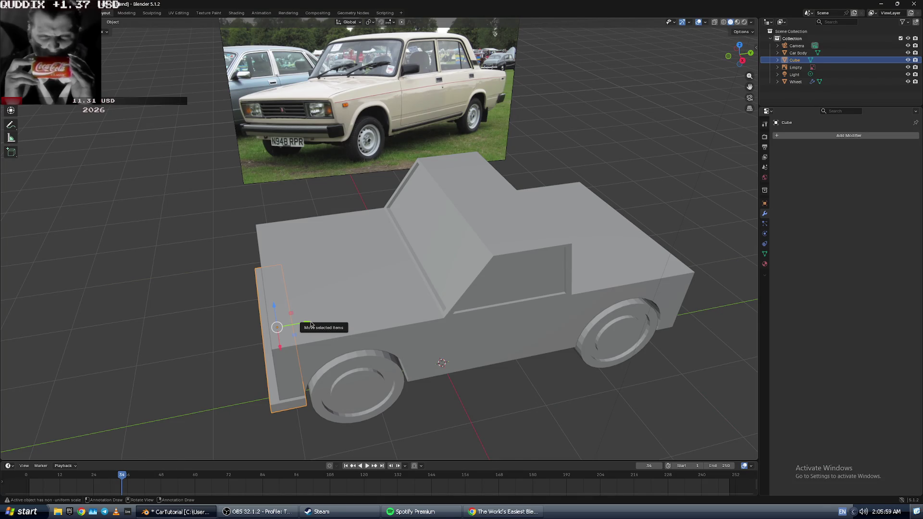
scroll(310, 323, down, 2)
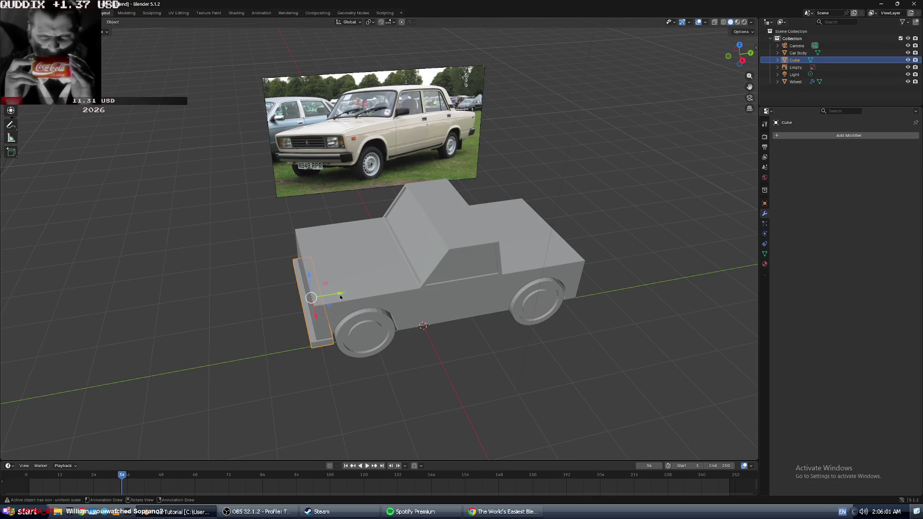
mouse_move(341, 296)
mouse_down()
mouse_move(385, 289)
mouse_move(344, 300)
mouse_up()
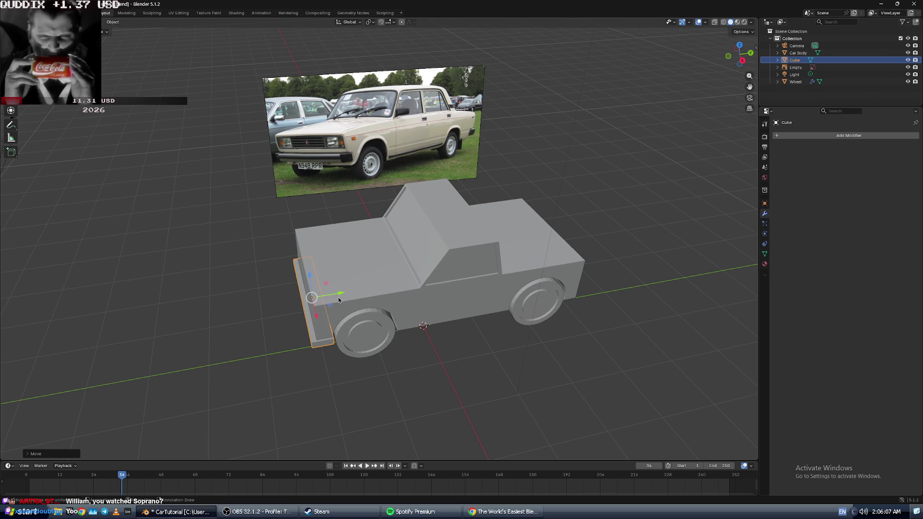
drag(341, 295, 355, 294)
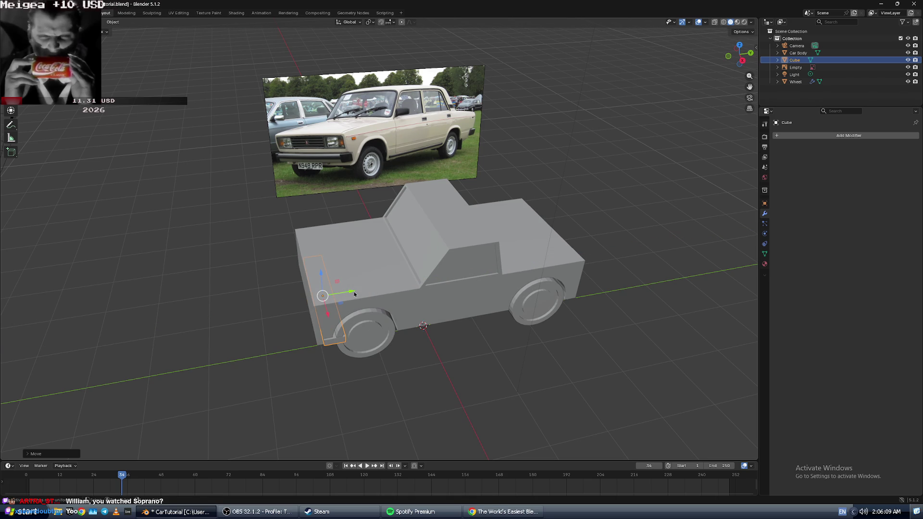
key(ctrl+z)
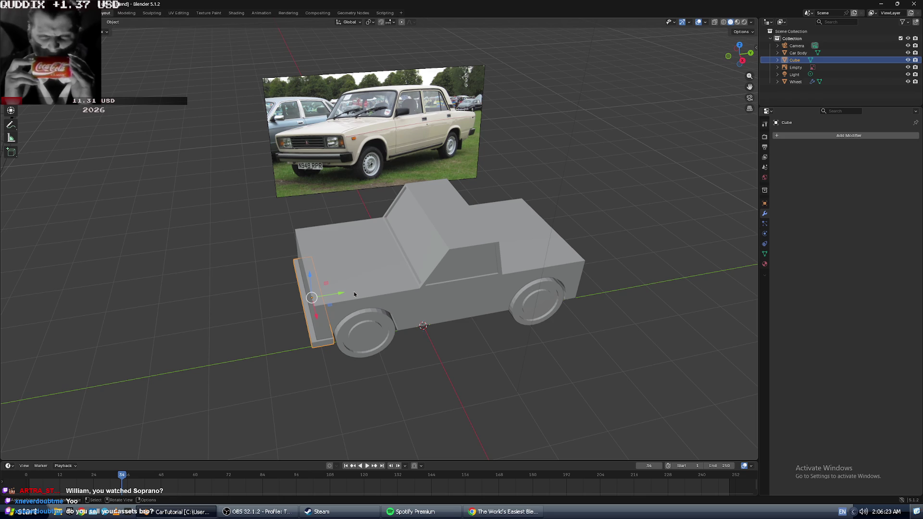
mouse_move(334, 281)
middle_down()
mouse_move(336, 311)
mouse_move(429, 301)
mouse_move(441, 310)
mouse_move(313, 340)
middle_up()
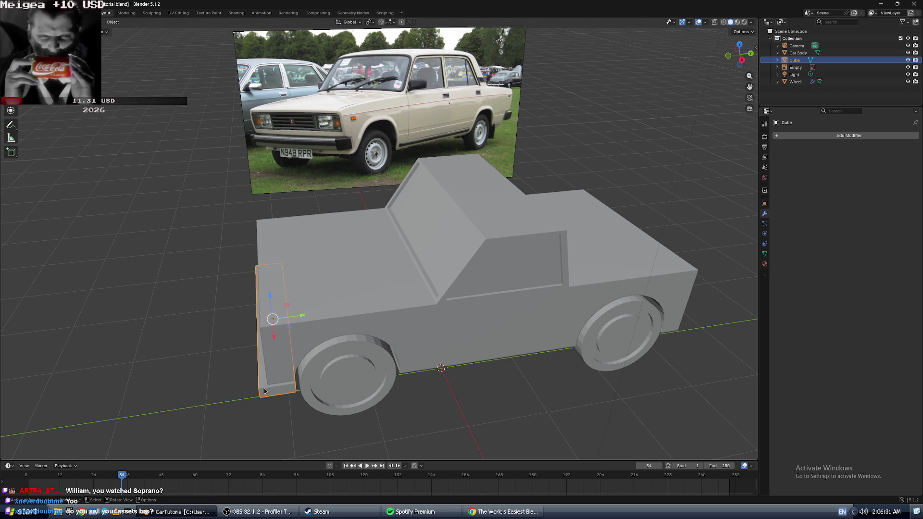
shift+drag(300, 320, 302, 322)
- Rewind the tutorial 5 seconds and replay its duplication step
key(alt+Tab)
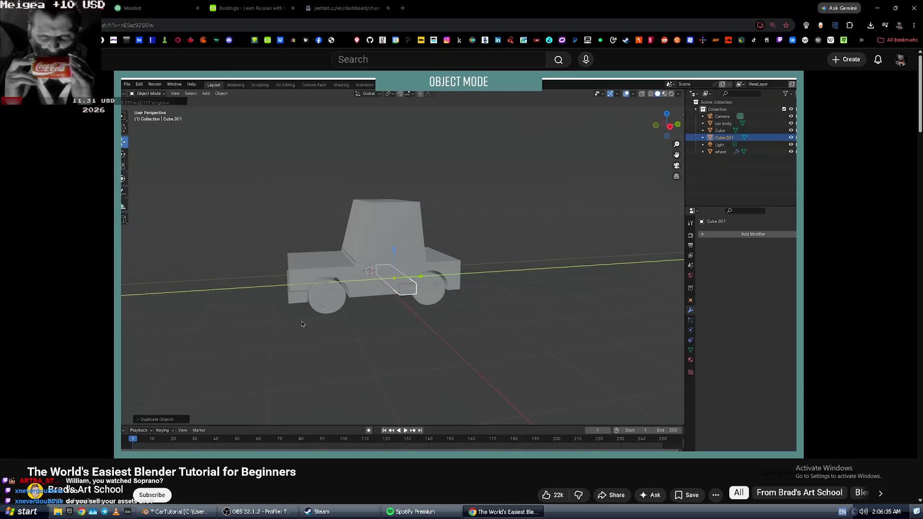
key(Left)
key(space)
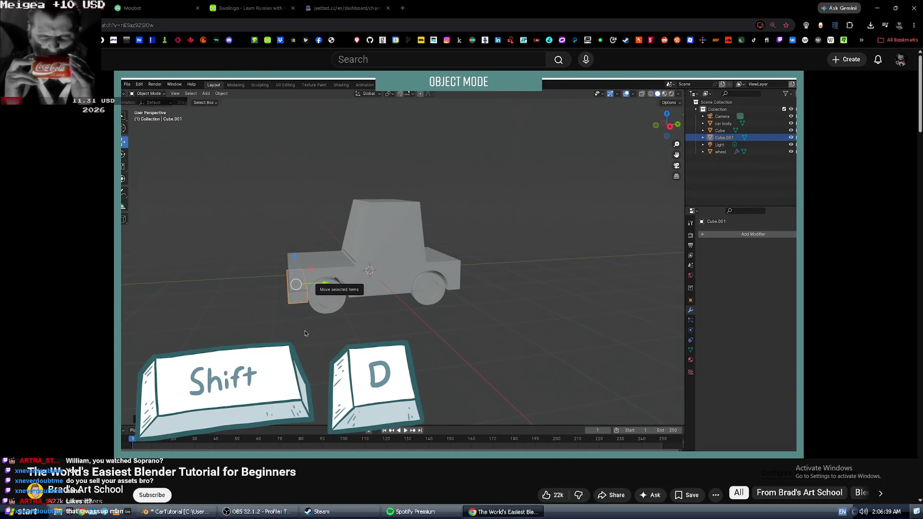
key(alt+Tab)
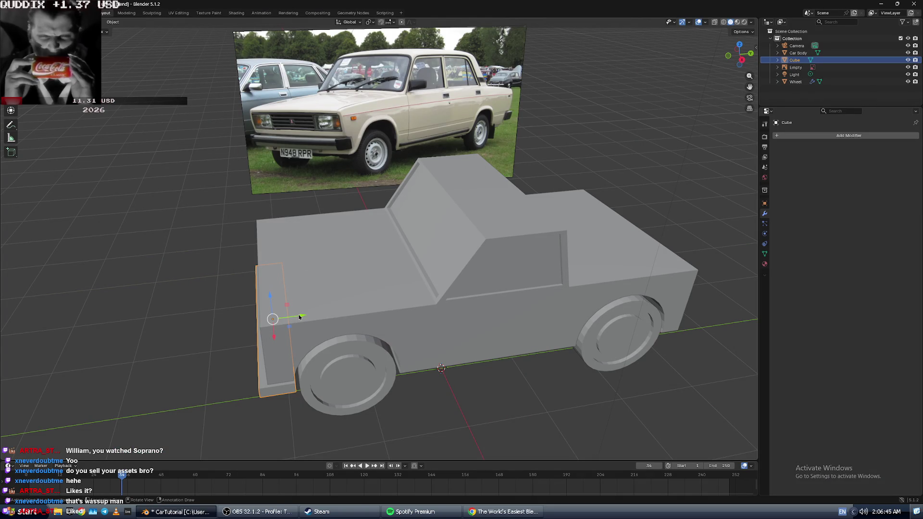
- Try moving the block along the car, cancelling each move with right-click
drag(299, 317, 326, 317)
right_click(326, 316)
key(alt+Tab)
click(326, 317)
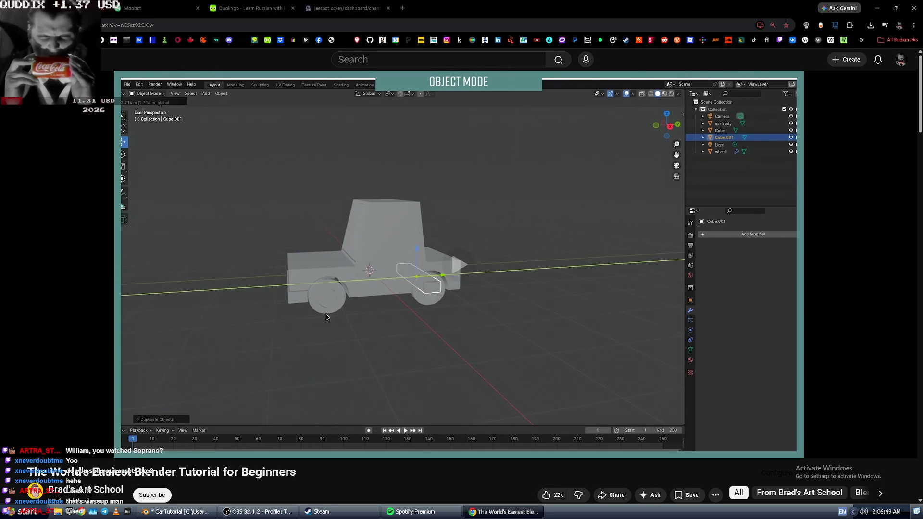
key(alt+Tab)
drag(300, 316, 330, 317)
right_click(317, 315)
right_click(321, 316)
right_click(330, 317)
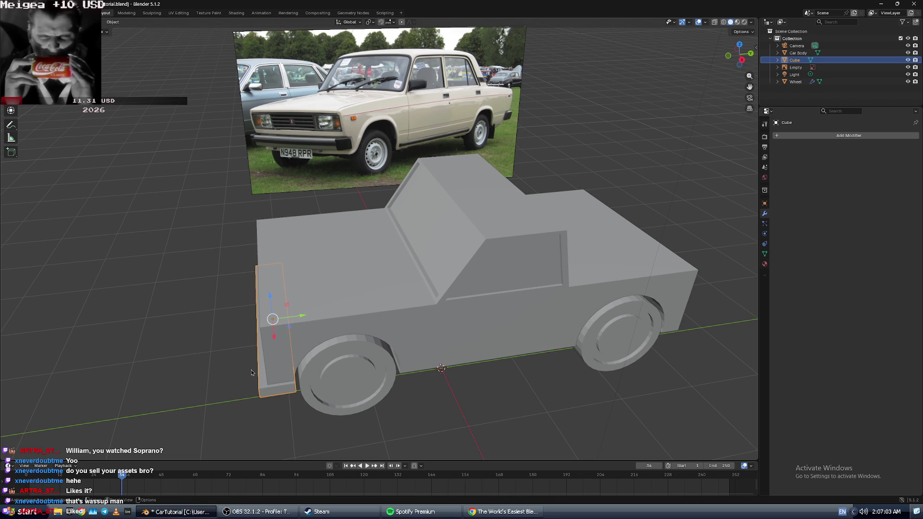
- Move the block into the body and Shift+D-duplicate it, undoing both
key(g)
click(325, 320)
key(ctrl+z)
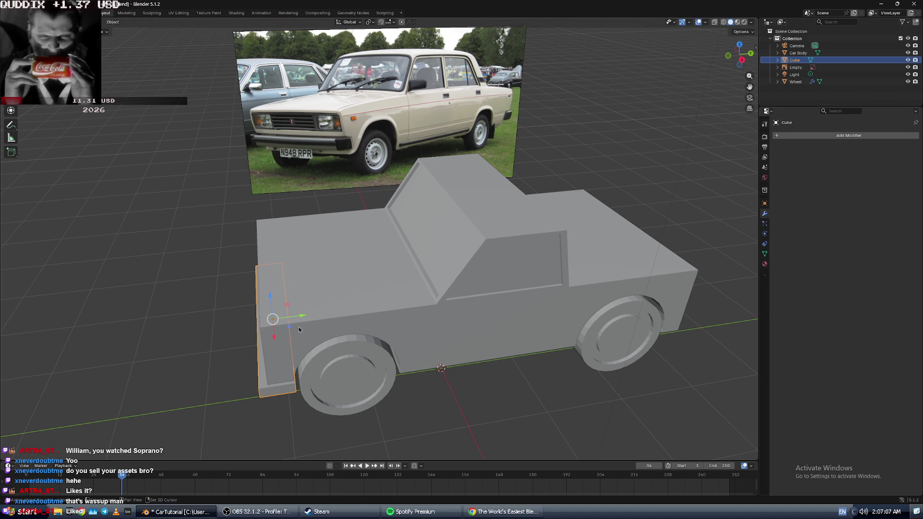
key(shift+d)
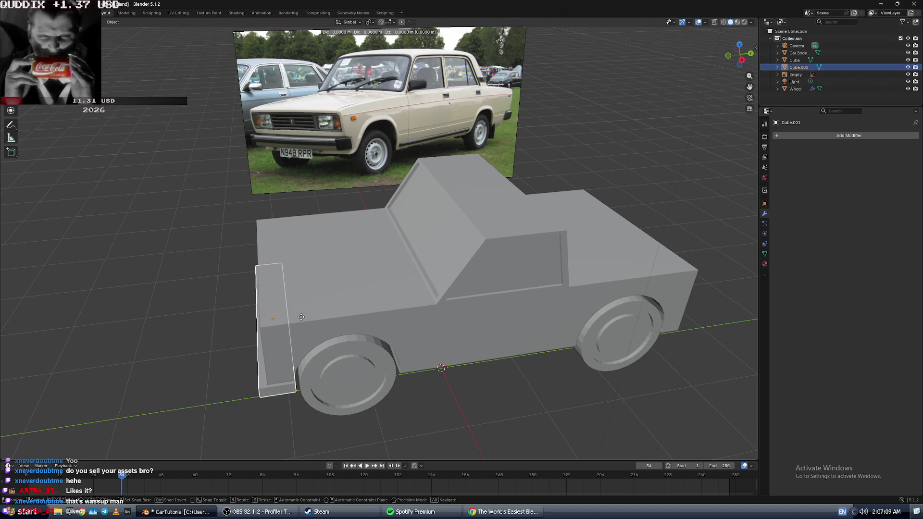
click(296, 365)
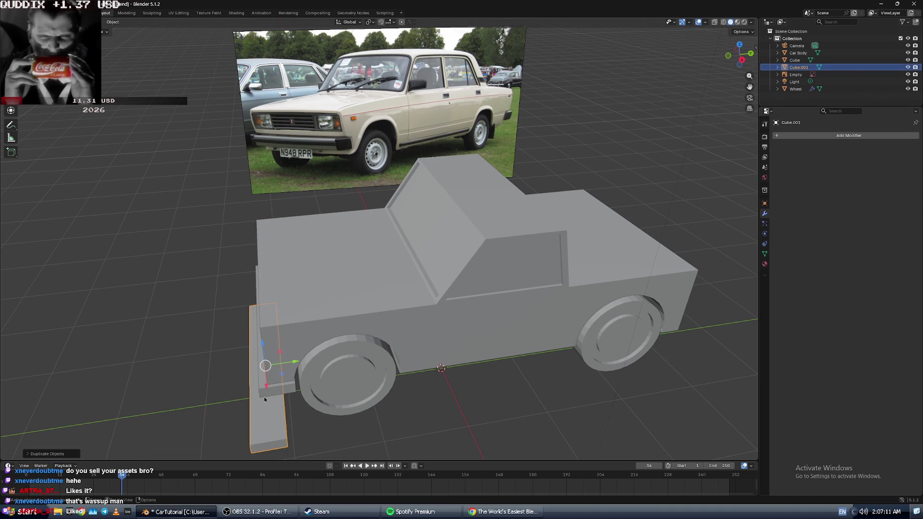
key(ctrl+z)
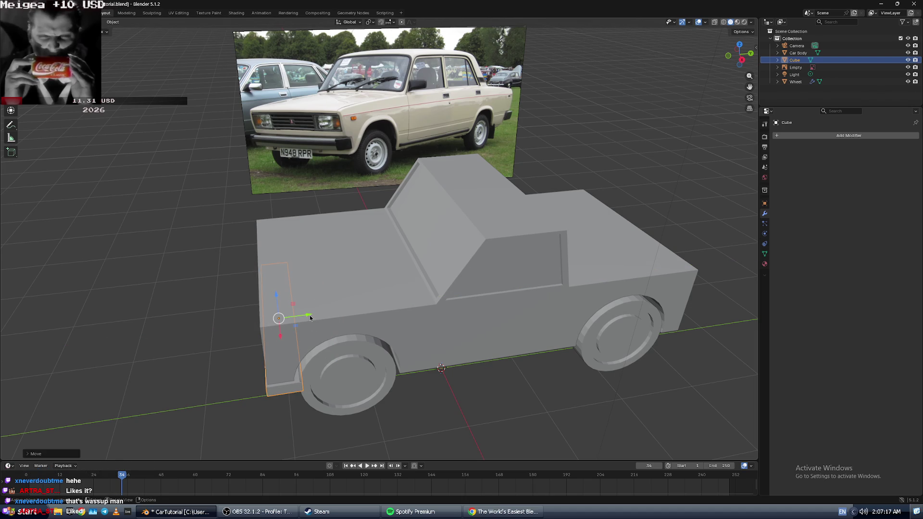
- Slide the block along the car's length, then rewind the tutorial another 5 seconds
drag(310, 319, 284, 324)
key(ctrl+z)
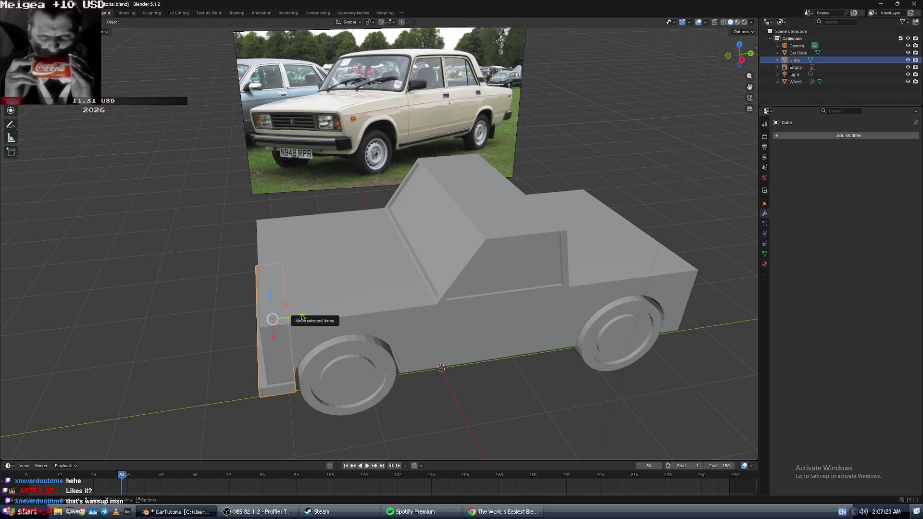
mouse_move(302, 317)
mouse_down()
mouse_move(371, 313)
mouse_move(202, 332)
mouse_move(380, 332)
mouse_move(292, 341)
mouse_up()
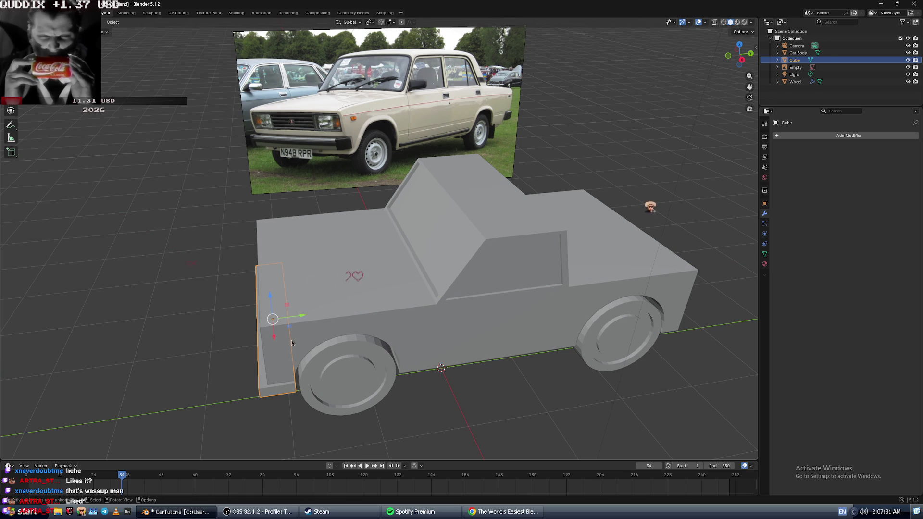
key(alt+Tab)
key(Left)
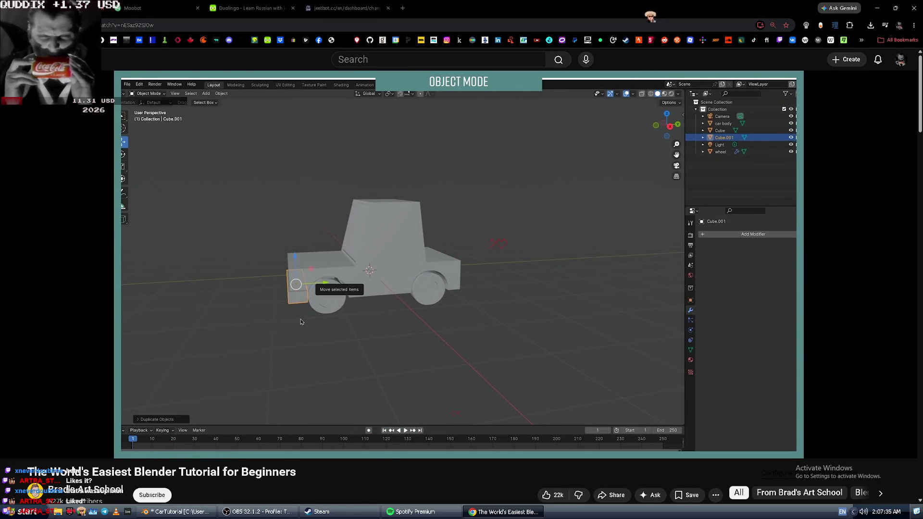
- Back in Blender, orbit in closer and select the front bumper slab
key(alt+Tab)
mouse_move(292, 312)
middle_down()
mouse_move(313, 292)
mouse_move(389, 334)
middle_up()
scroll(386, 330, up, 3)
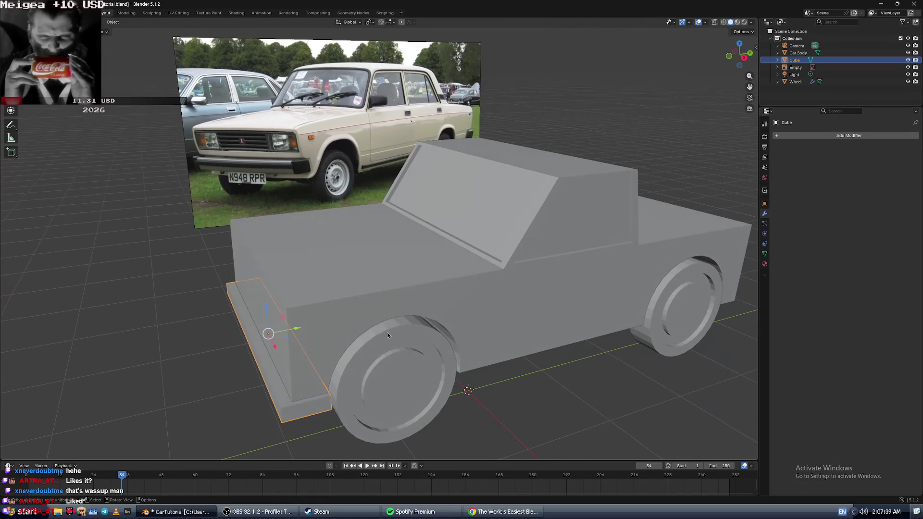
mouse_move(269, 333)
mouse_down()
mouse_move(394, 317)
mouse_move(290, 338)
mouse_move(345, 322)
mouse_move(298, 329)
mouse_move(287, 332)
mouse_move(334, 329)
mouse_move(277, 342)
mouse_up()
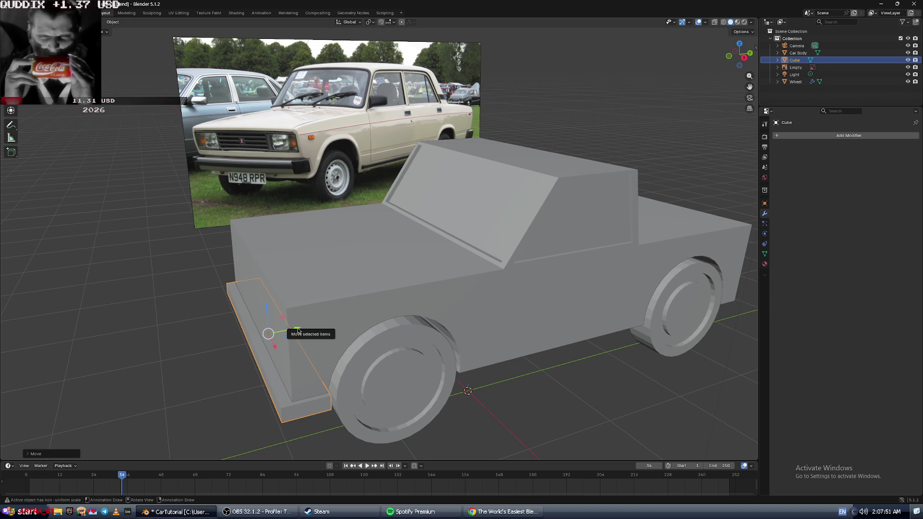
click(298, 330)
shift+click(298, 328)
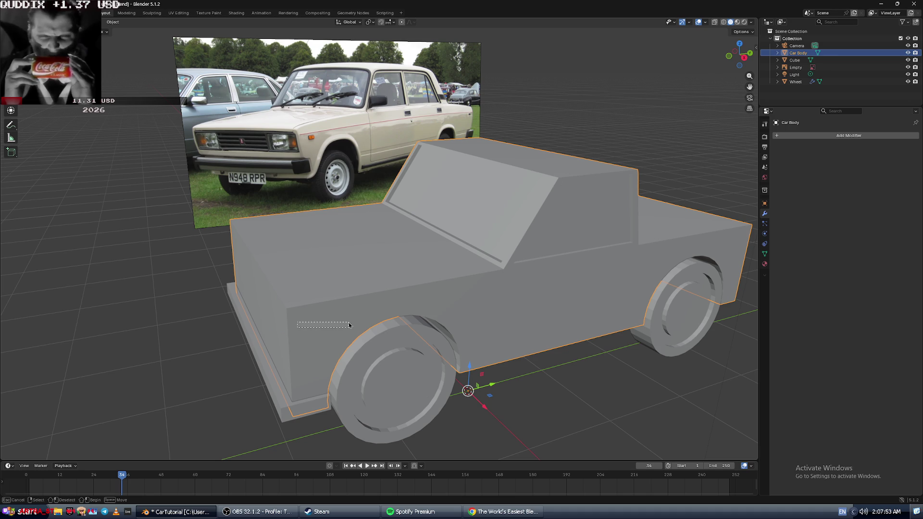
click(256, 369)
- Slide the bumper slightly along the car's length, cancelling a second attempt
mouse_move(302, 329)
mouse_down()
mouse_move(387, 317)
mouse_move(207, 359)
mouse_move(279, 342)
mouse_up()
click(278, 342)
mouse_move(278, 334)
middle_down()
mouse_move(296, 308)
mouse_move(270, 316)
mouse_move(275, 324)
middle_up()
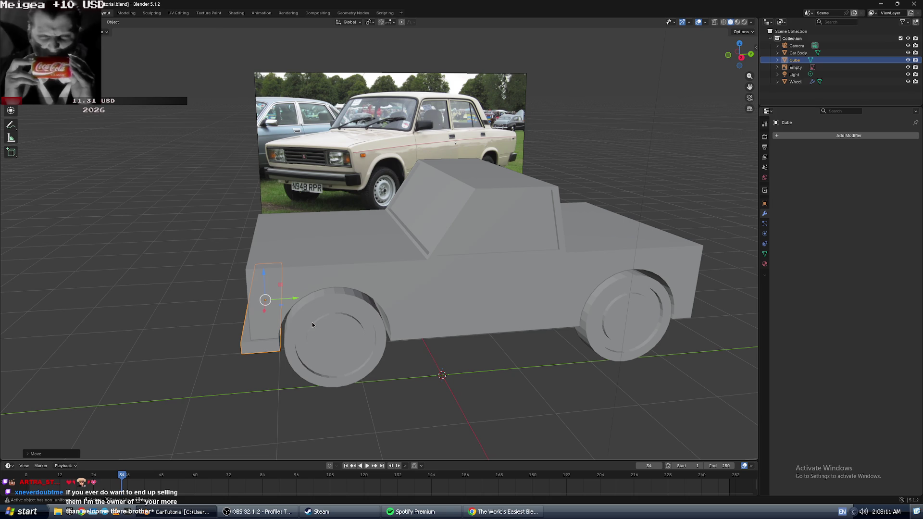
mouse_move(315, 323)
middle_down()
mouse_move(307, 339)
mouse_move(324, 335)
mouse_move(397, 269)
mouse_move(461, 268)
mouse_move(453, 265)
middle_up()
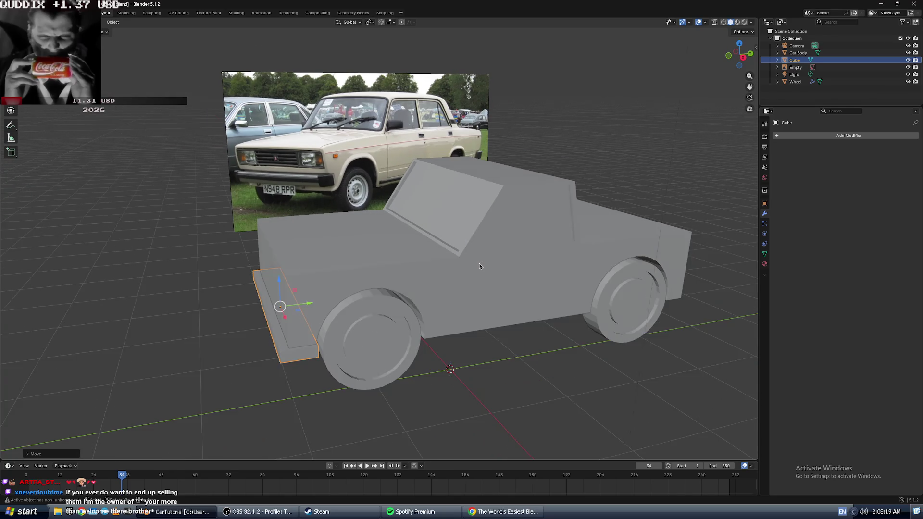
scroll(480, 266, up, 2)
drag(288, 322, 333, 316)
right_click(333, 316)
key(alt+Tab)
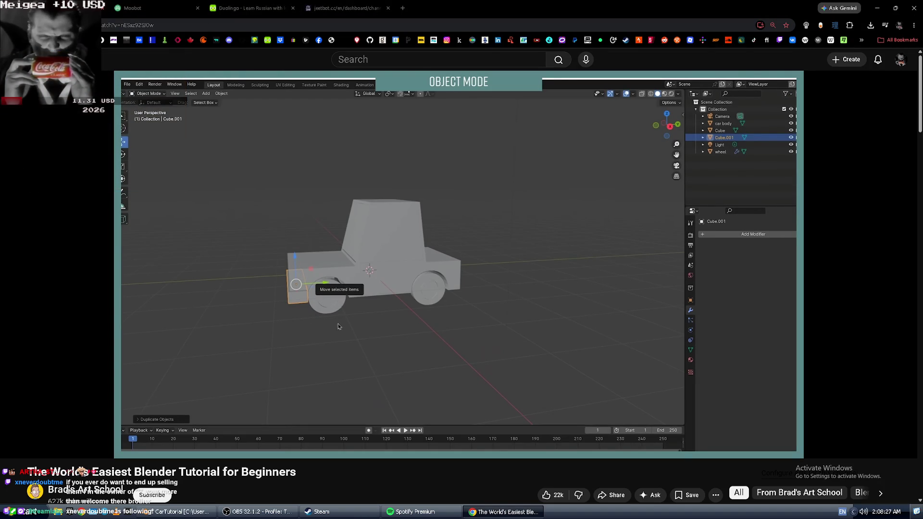
- Rewind and pause the tutorial, then select the bumper Cube in the outliner
key(Left)
key(Left)
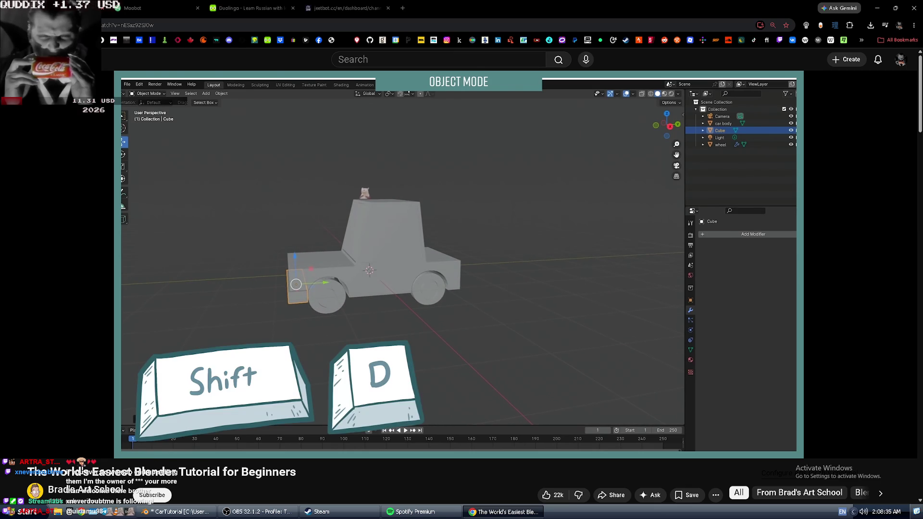
click(355, 297)
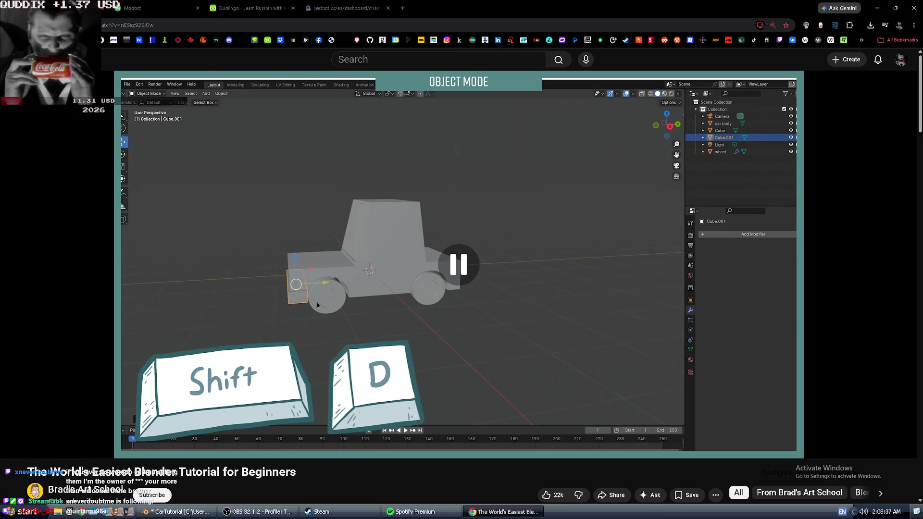
key(alt+Tab)
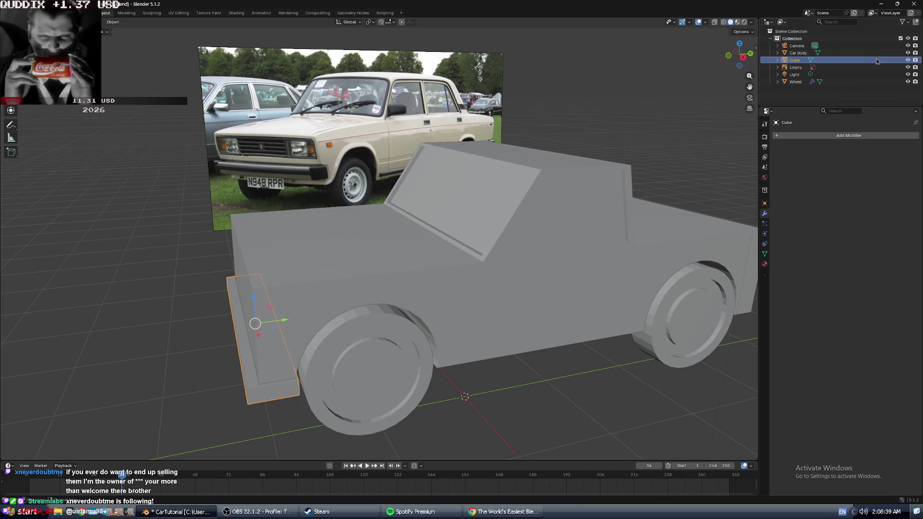
click(796, 68)
click(795, 61)
key(alt+Tab)
key(alt+Tab)
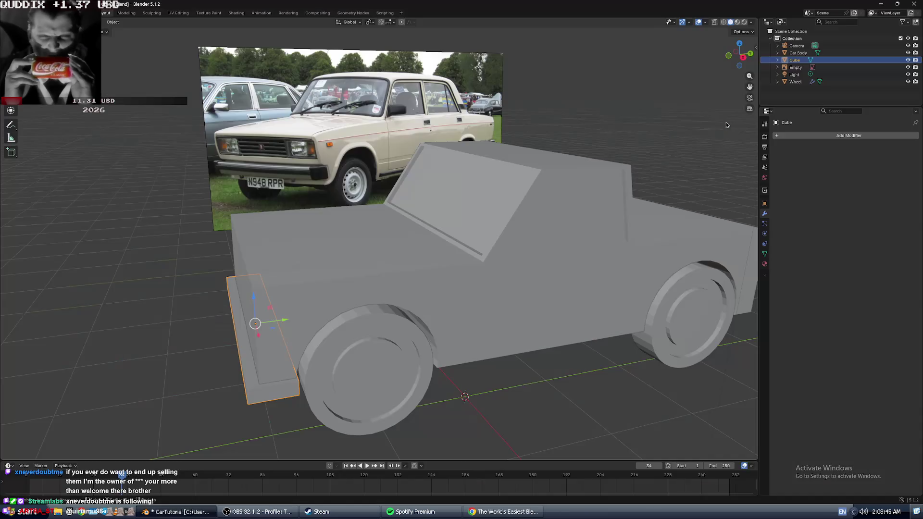
- Inspect the Cube's outliner entry and mesh data, then duplicate the bumper slab with Shift+D
right_click(799, 63)
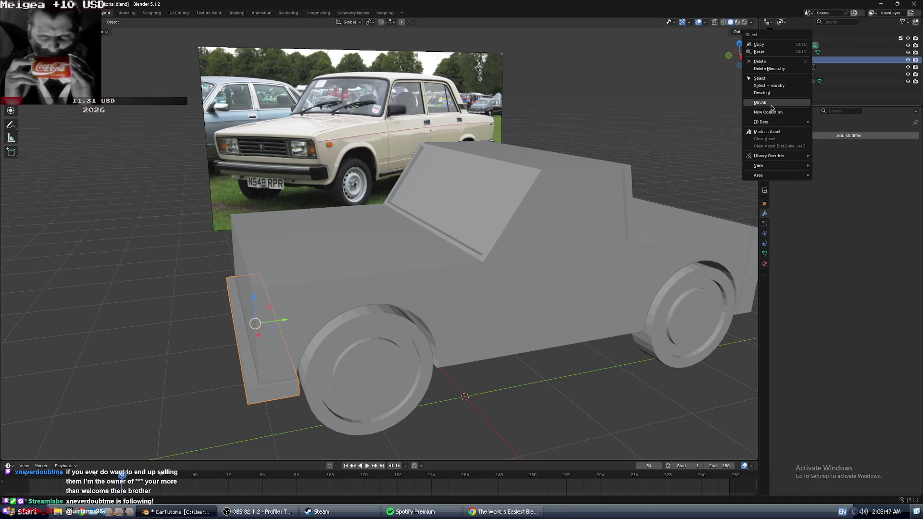
click(830, 62)
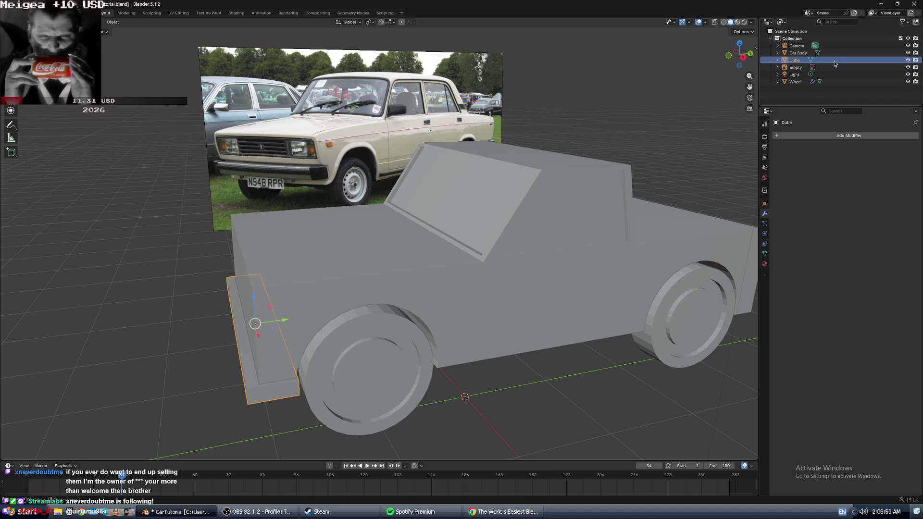
key(Right)
key(Left)
key(Right)
click(804, 68)
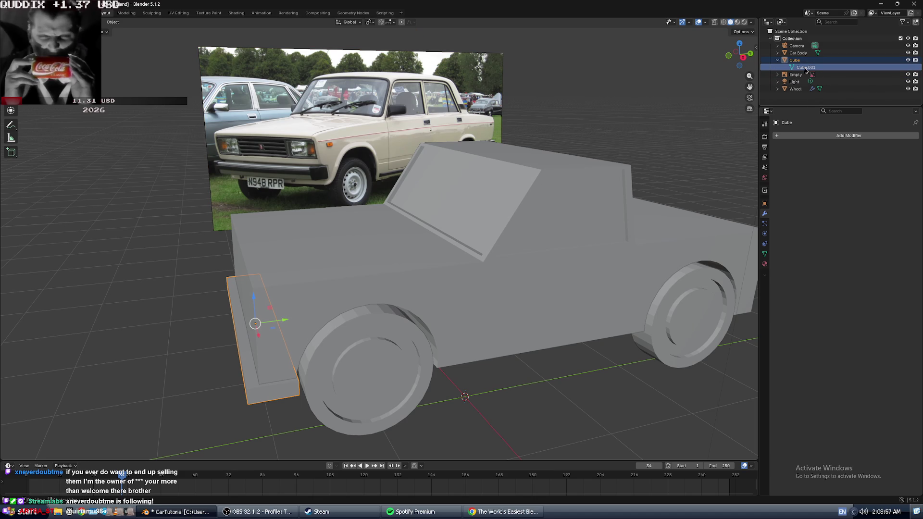
right_click(806, 70)
click(833, 71)
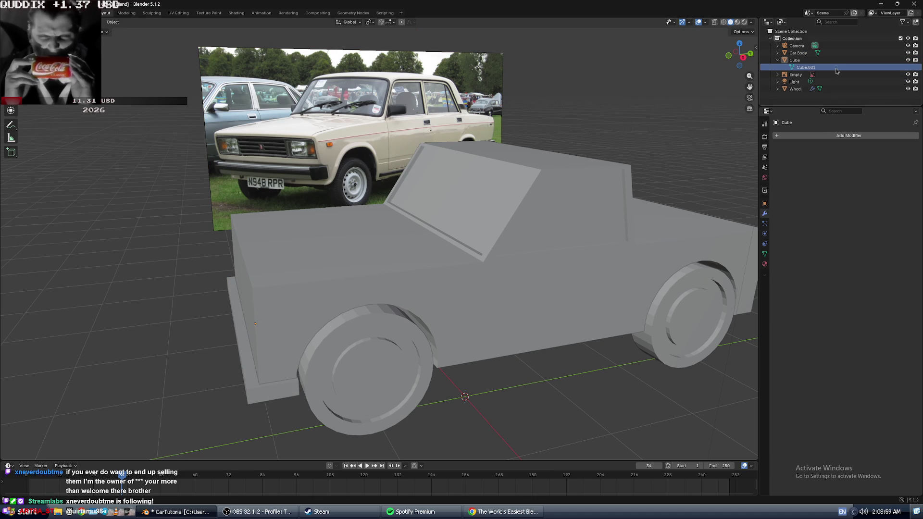
click(811, 62)
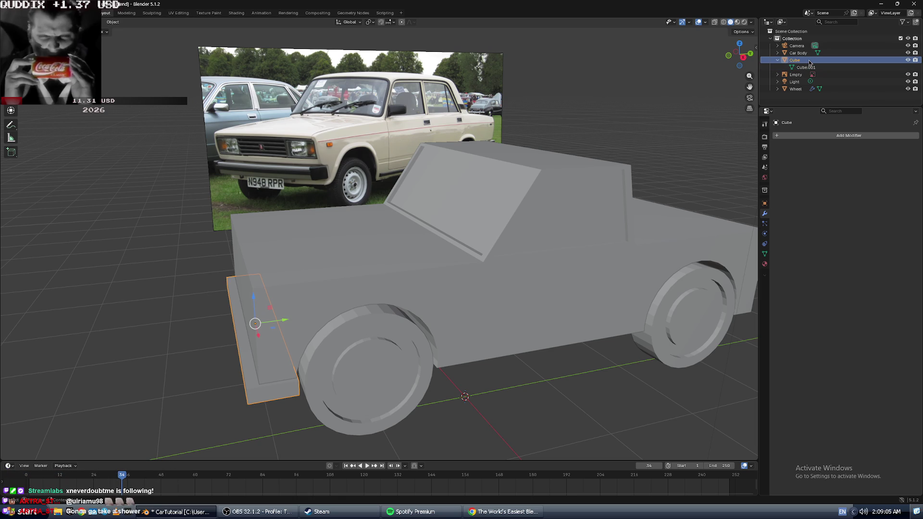
key(alt+Tab)
key(alt+Tab)
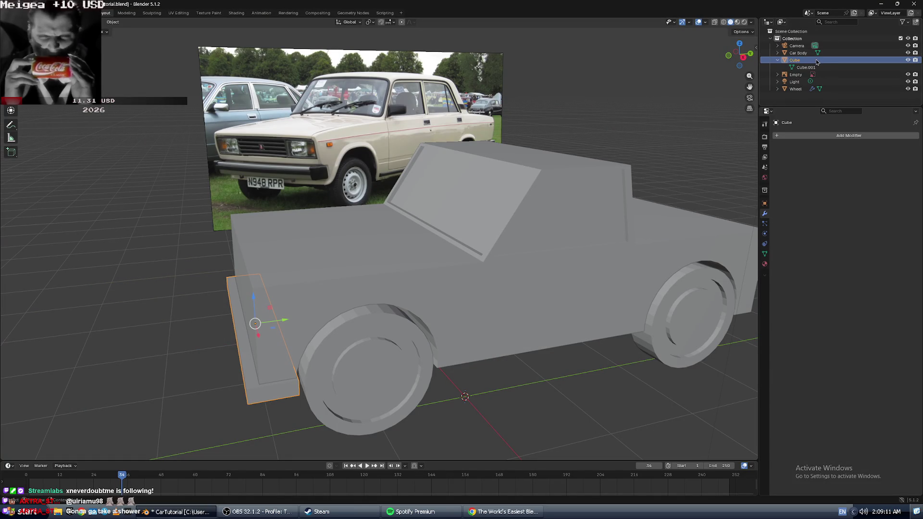
key(shift+d)
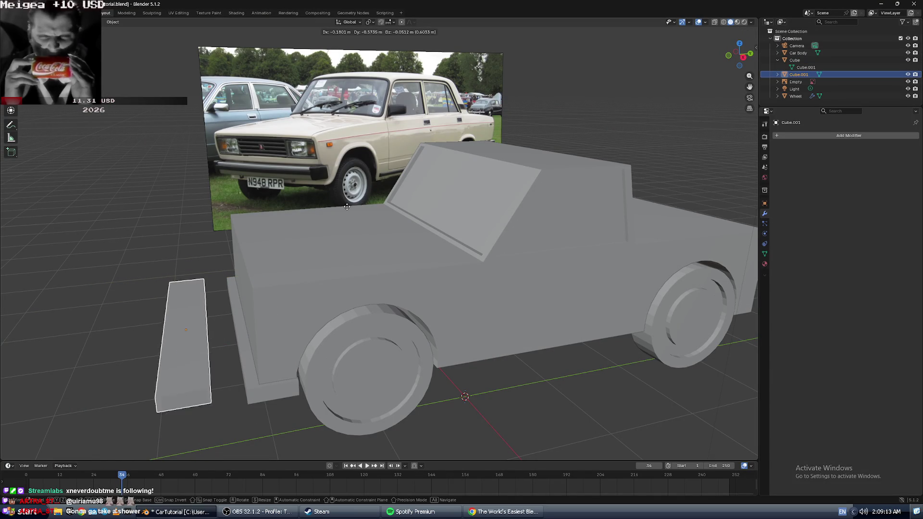
- Place the bumper copy, then undo it to discard the duplicate
click(372, 214)
mouse_move(209, 303)
middle_down()
mouse_move(257, 288)
mouse_move(277, 297)
middle_up()
key(ctrl+z)
- Try moving, sliding and resizing the bumper slab, cancel each, and save CarTutorial.blend
key(g)
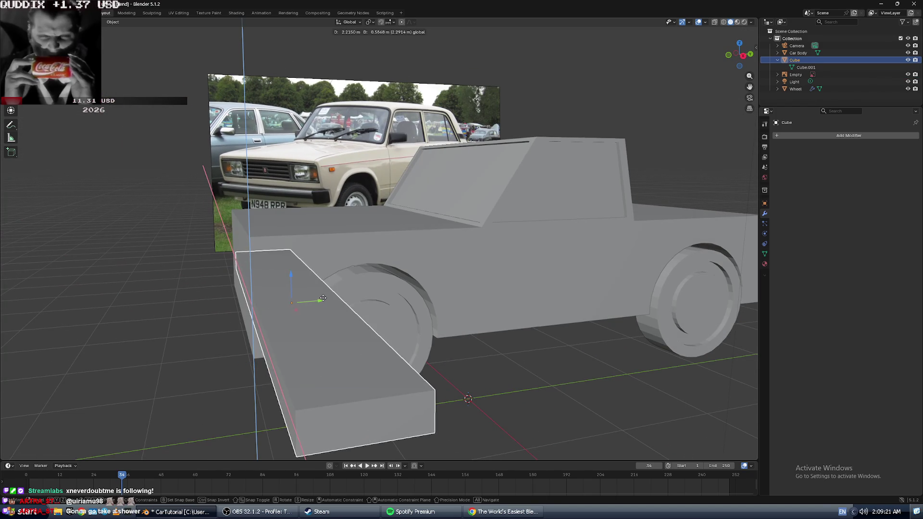
right_click(333, 306)
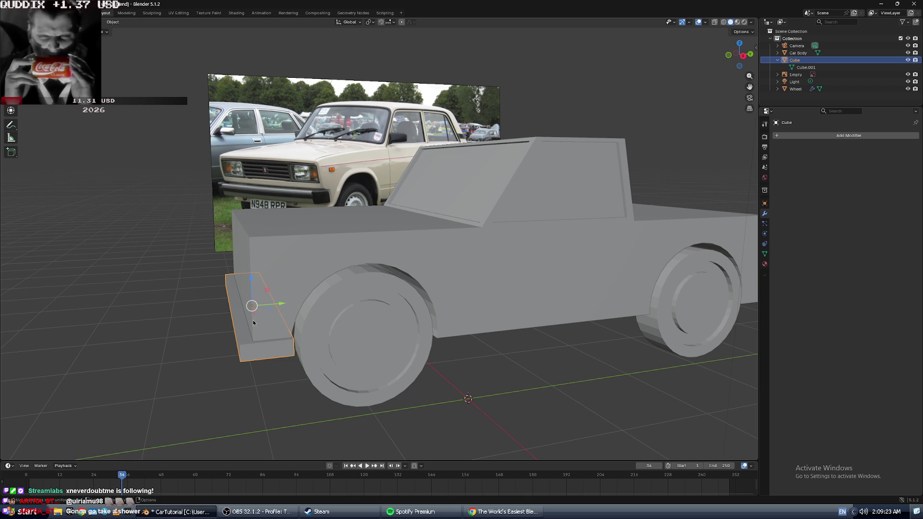
click(226, 311)
click(240, 307)
drag(282, 304, 313, 304)
right_click(310, 304)
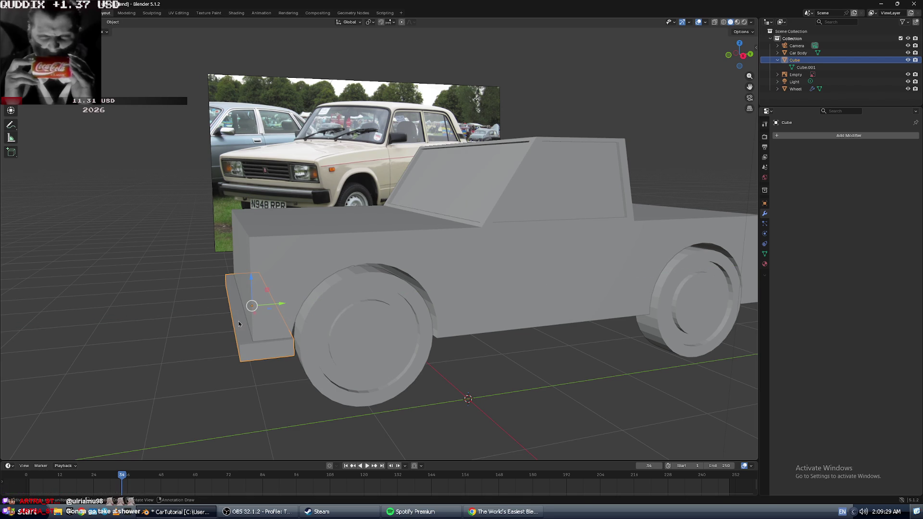
drag(252, 306, 269, 308)
right_click(269, 308)
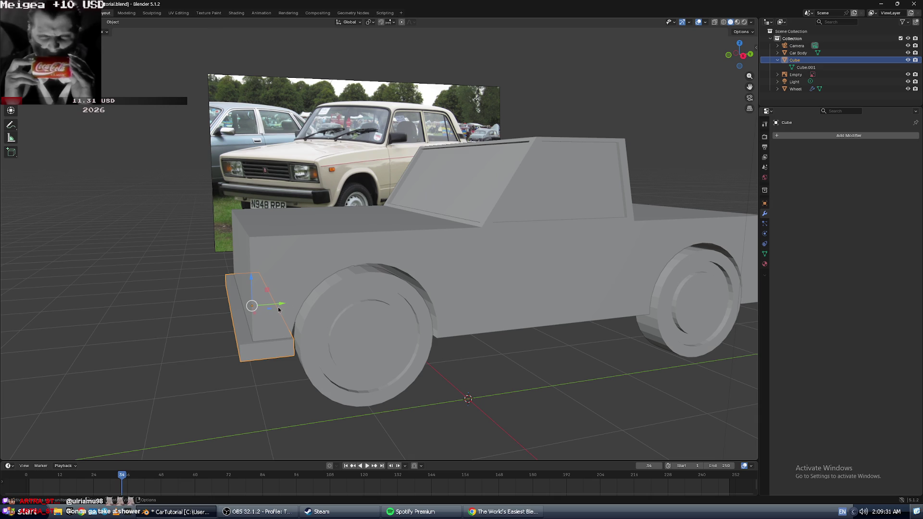
key(ctrl+s)
- Test sliding the reselected bumper toward the rear, undo it, and rewind the tutorial video
click(252, 306)
click(247, 344)
mouse_move(276, 303)
mouse_down()
mouse_move(424, 305)
mouse_move(286, 305)
mouse_move(503, 293)
mouse_move(296, 323)
mouse_up()
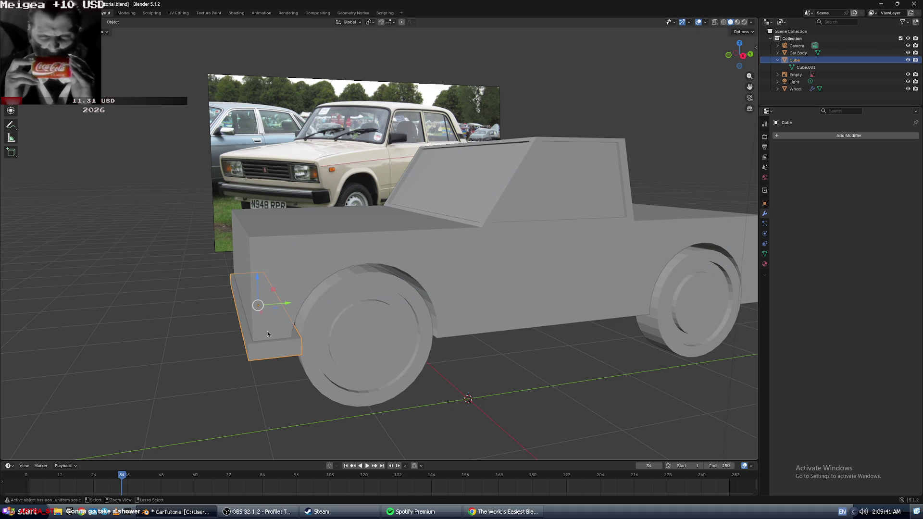
key(alt+Tab)
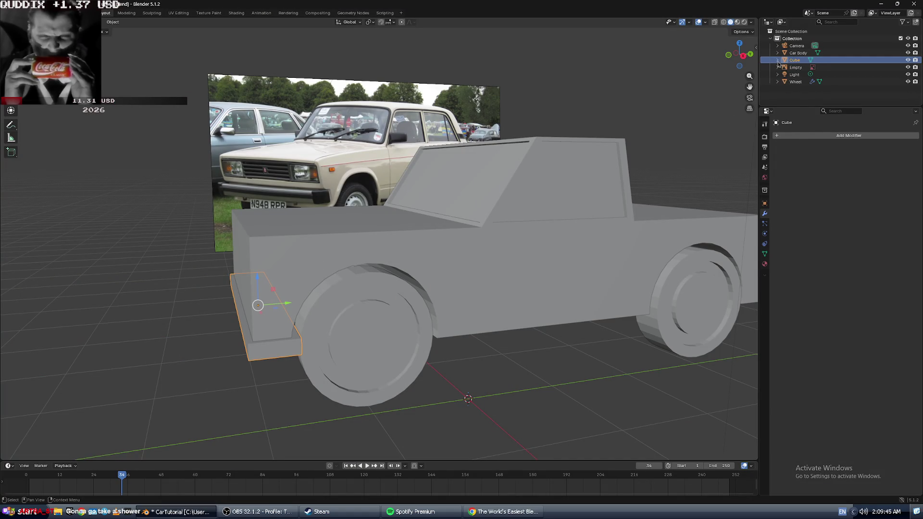
right_click(789, 62)
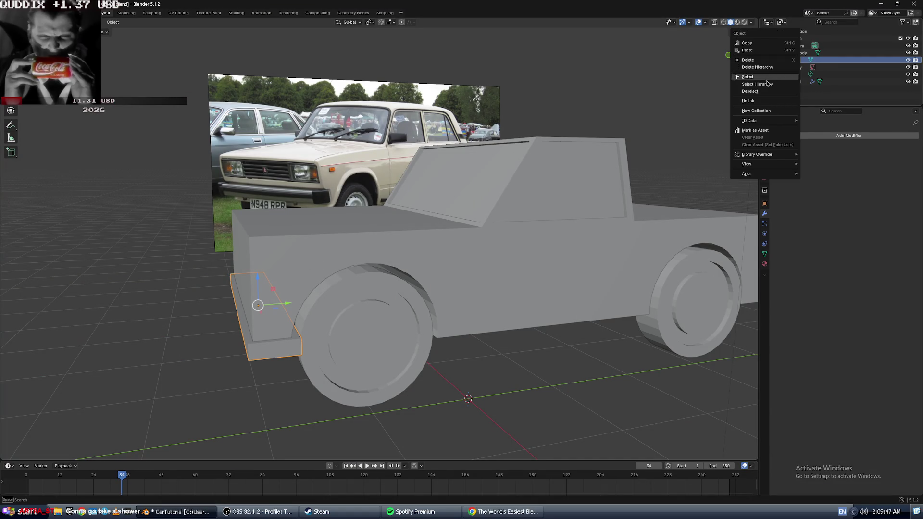
right_click(792, 63)
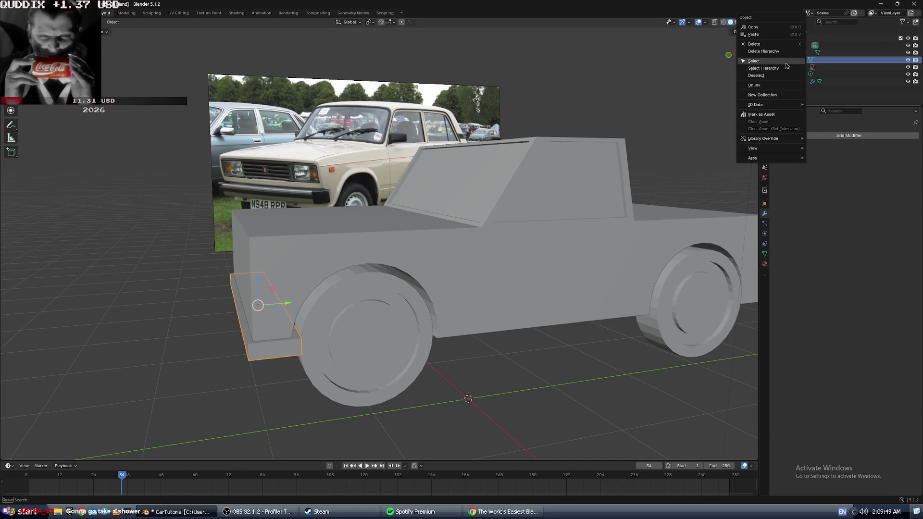
click(793, 61)
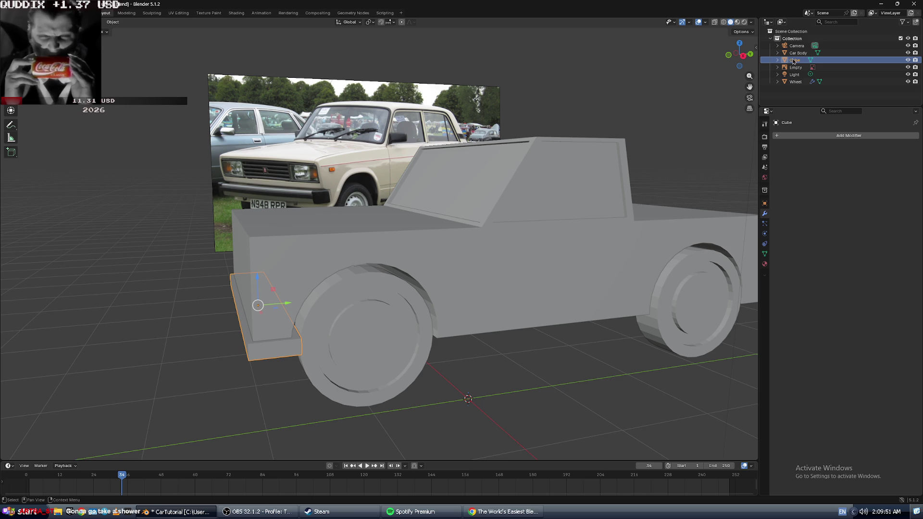
drag(290, 305, 404, 302)
key(ctrl+z)
key(ctrl+z)
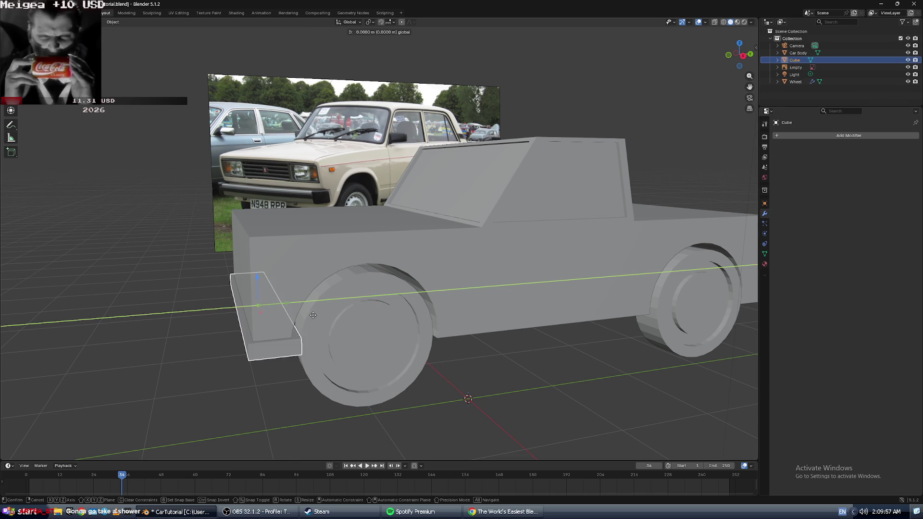
key(alt+Tab)
key(Left)
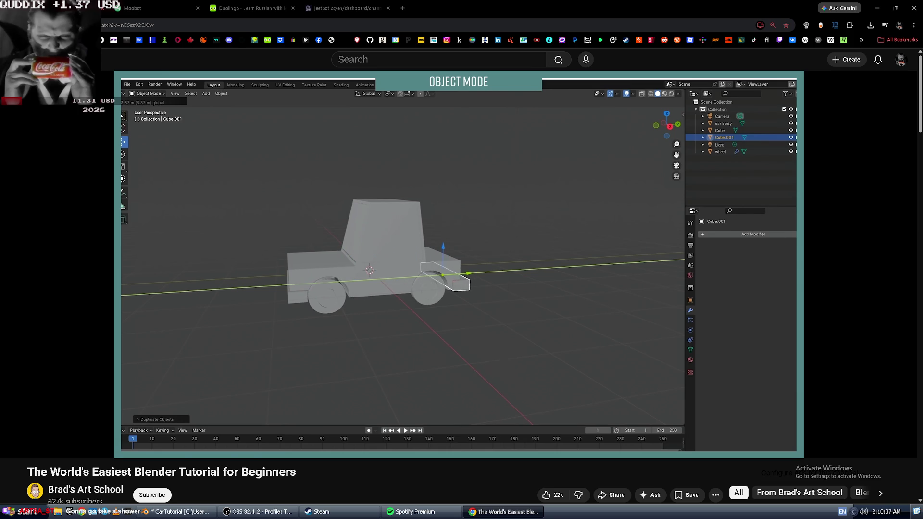
- Save CarTutorial and copy-paste the front bumper Cube in the Outliner
key(alt+Tab)
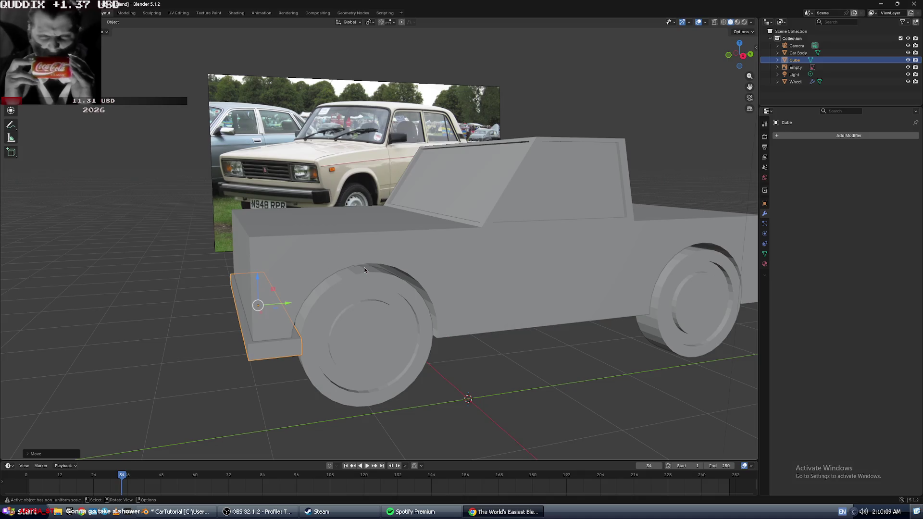
key(ctrl+s)
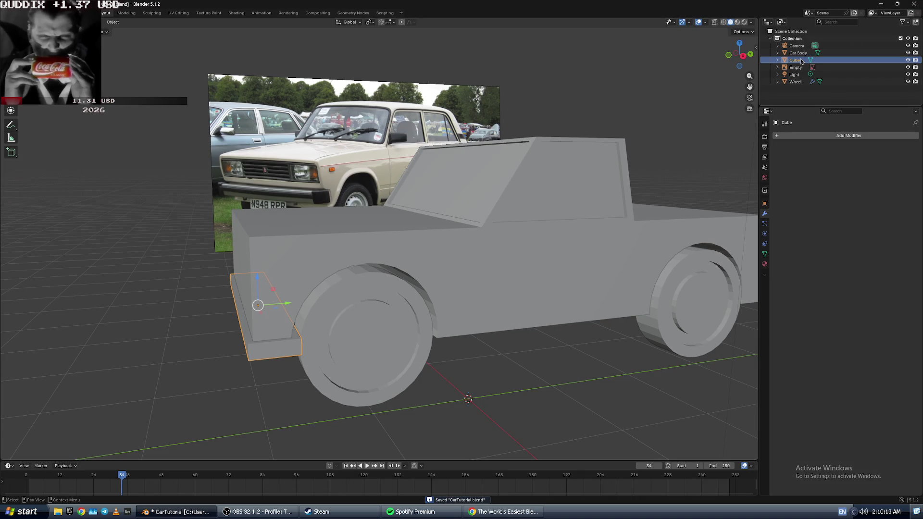
right_click(801, 61)
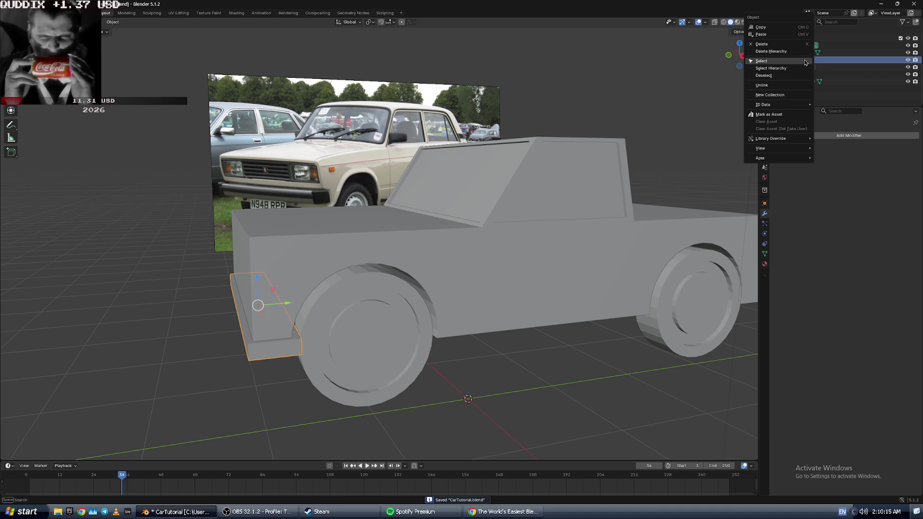
click(801, 28)
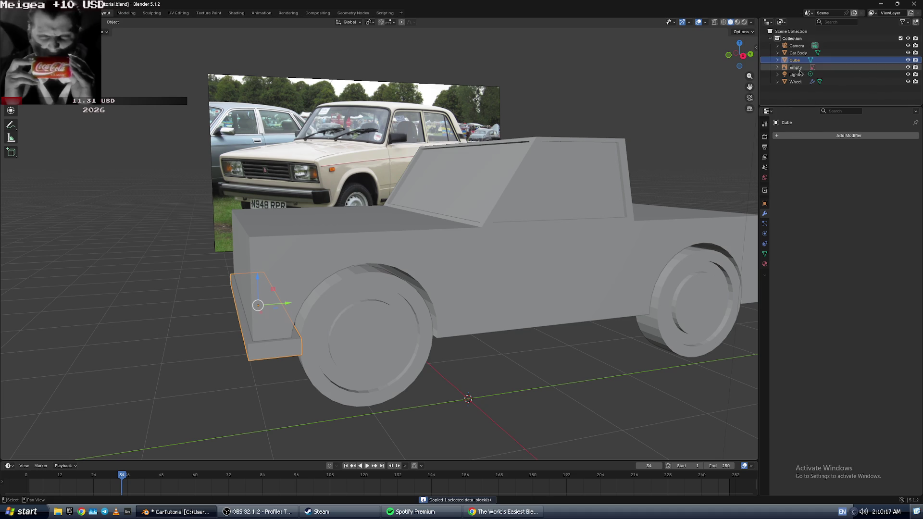
right_click(803, 59)
click(804, 64)
- Select the pasted Cube.001 and drag it along the car toward the rear wheel
click(801, 67)
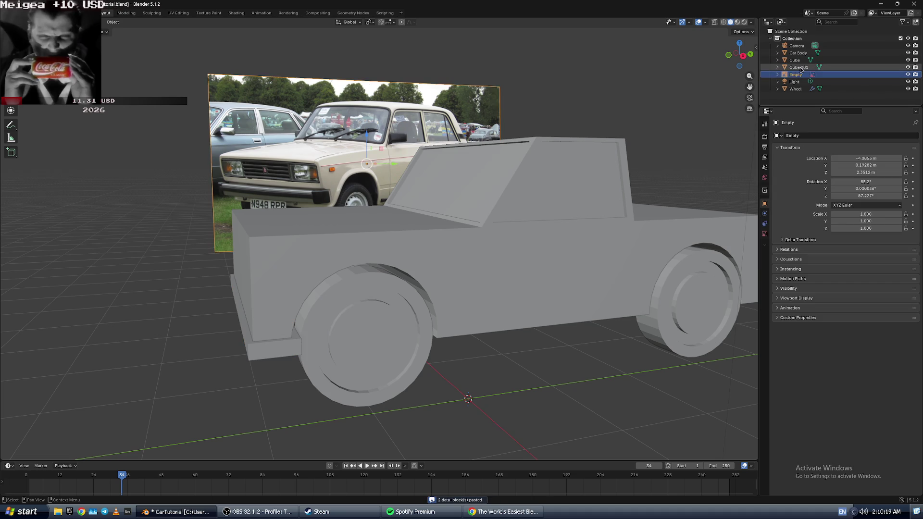
mouse_move(292, 309)
mouse_down()
mouse_move(408, 296)
mouse_move(438, 275)
mouse_up()
mouse_move(439, 276)
middle_down()
mouse_move(359, 282)
mouse_move(238, 317)
middle_up()
drag(273, 305, 614, 301)
- Slide the copied bumper Cube.001 along the car's length to the rear
middle_drag(614, 300, 590, 294)
mouse_move(593, 291)
mouse_down()
mouse_move(621, 293)
mouse_move(610, 293)
mouse_up()
scroll(570, 287, up, 5)
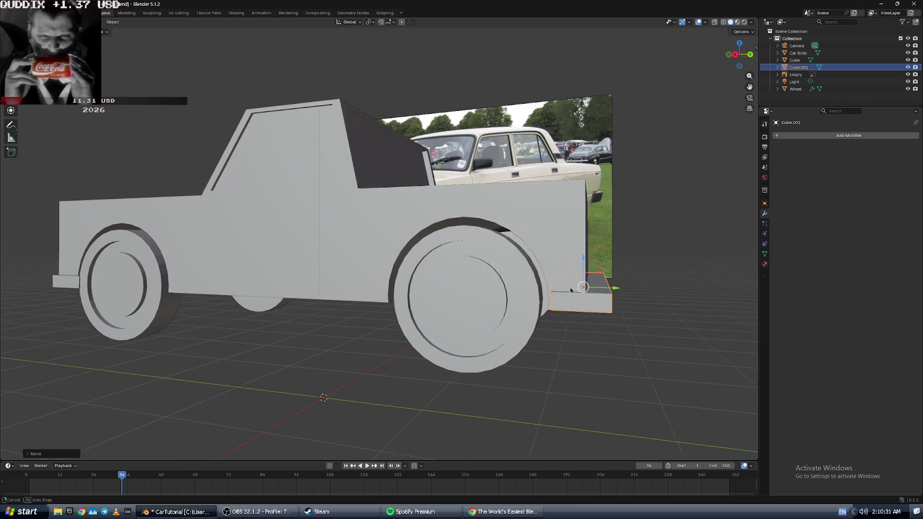
middle_drag(656, 321, 641, 307)
drag(636, 302, 623, 303)
scroll(620, 303, down, 8)
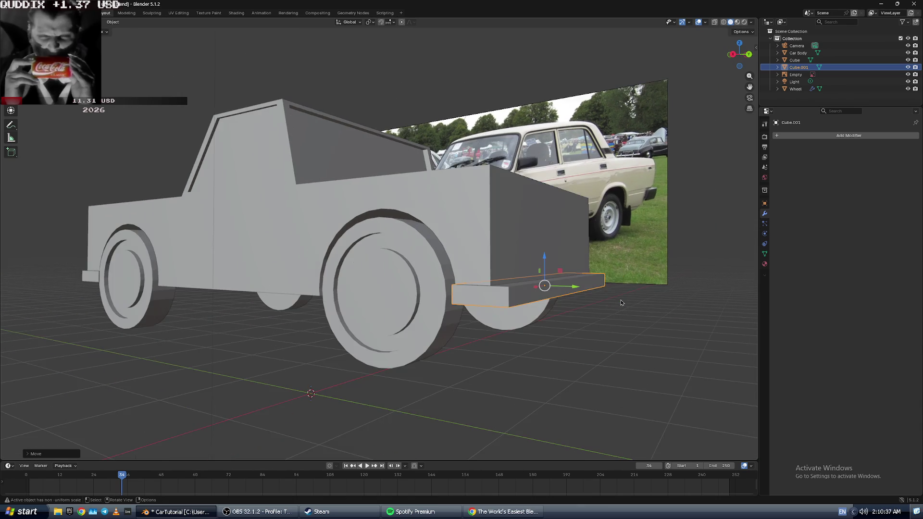
middle_drag(617, 298, 408, 299)
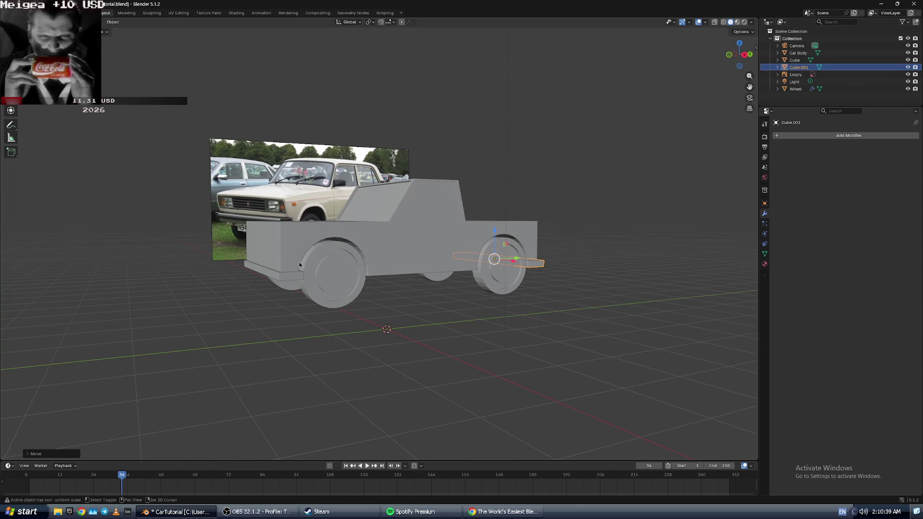
- Select both bumpers and raise them slightly under the body
shift+click(289, 273)
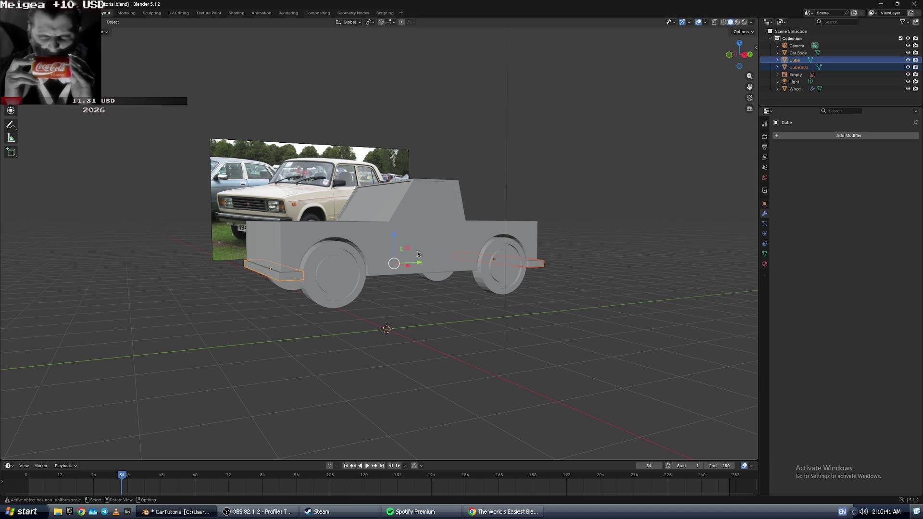
drag(393, 237, 396, 231)
mouse_move(400, 236)
middle_down()
mouse_move(433, 250)
mouse_move(425, 250)
middle_up()
- Push the rear bumper alone further toward the back of the car
middle_drag(523, 305, 510, 284)
click(493, 283)
drag(521, 273, 502, 274)
middle_drag(503, 274, 496, 275)
scroll(496, 275, up, 5)
scroll(582, 313, down, 5)
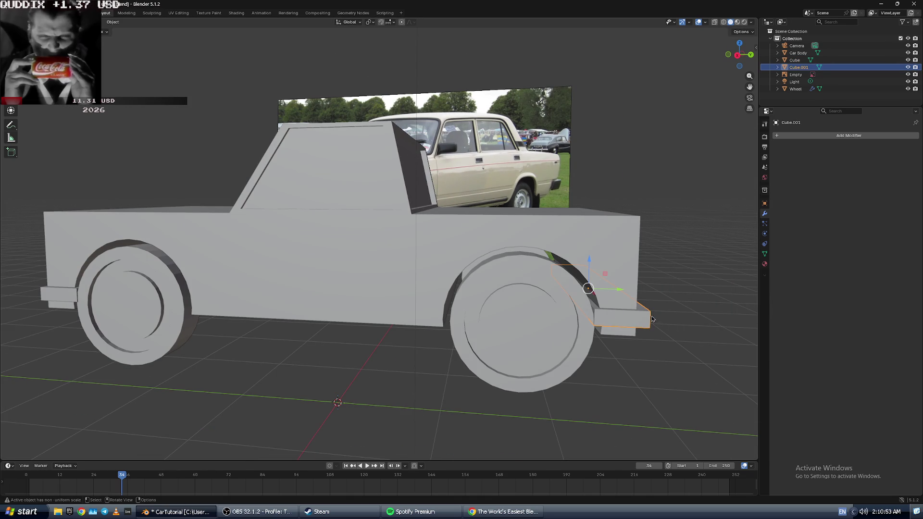
drag(620, 289, 631, 288)
- Play a bit more of the tutorial, pause it, and return to Blender
click(503, 512)
click(426, 348)
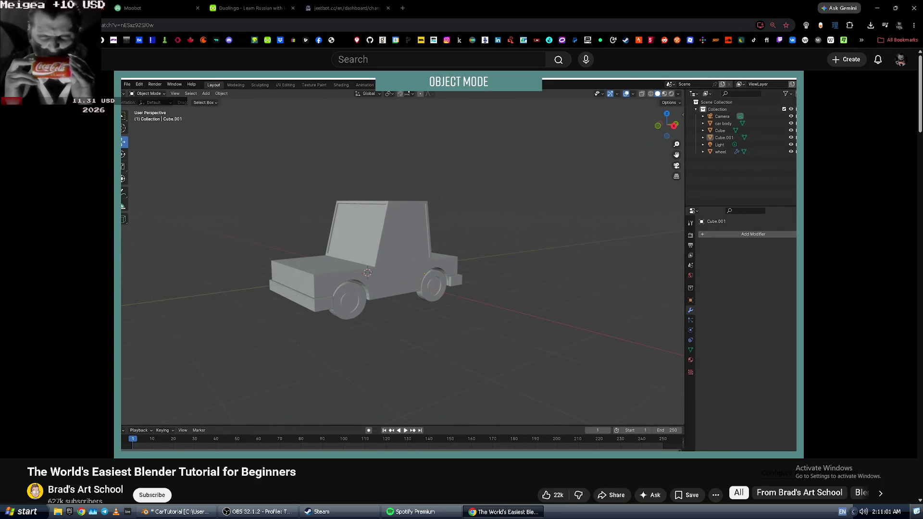
click(376, 359)
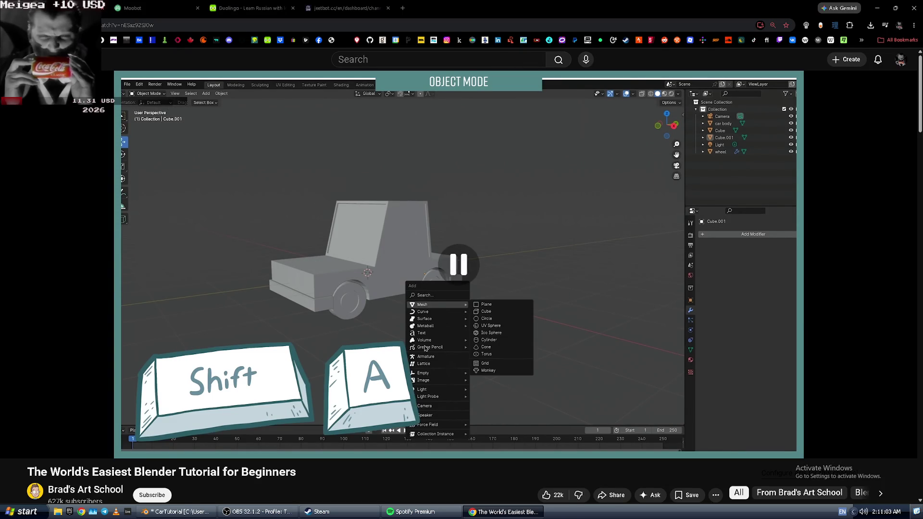
key(alt+Tab)
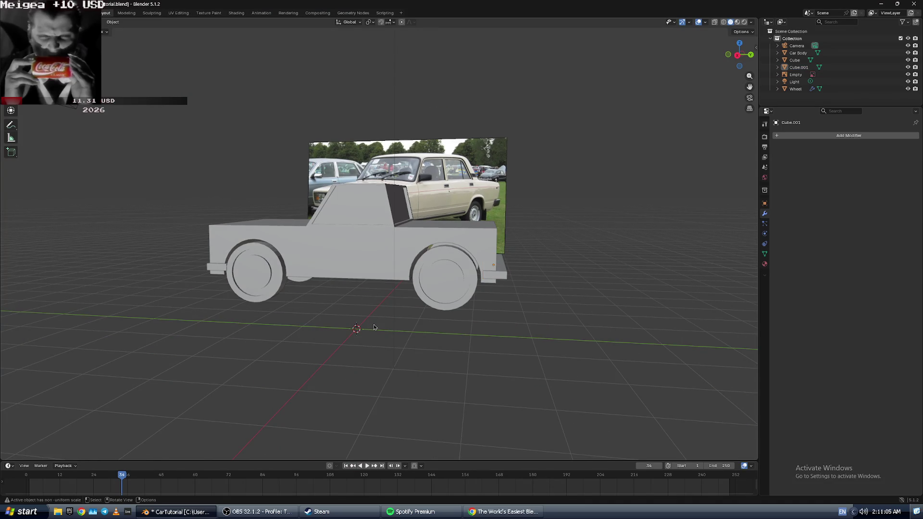
- Select the front bumper Cube in the outliner and show its Object Properties
middle_drag(375, 332, 456, 331)
click(806, 69)
shift+click(799, 53)
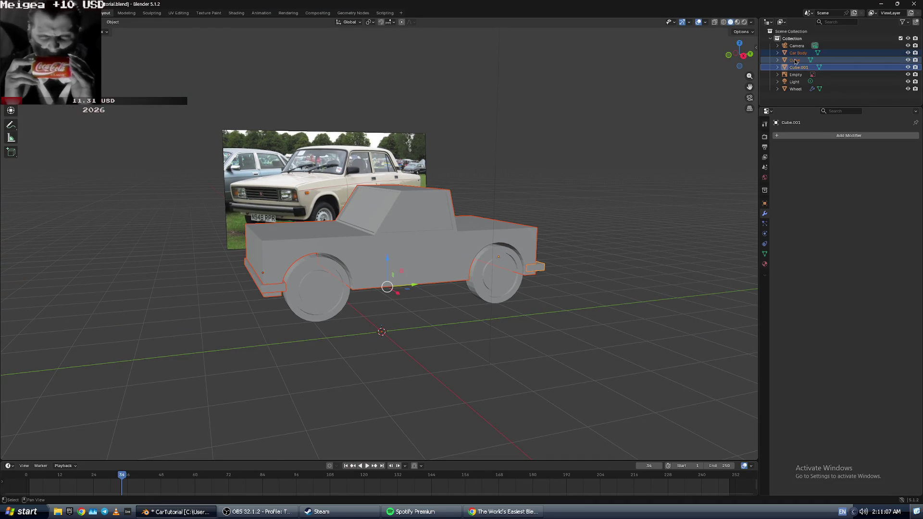
click(798, 60)
shift+click(799, 67)
right_click(779, 62)
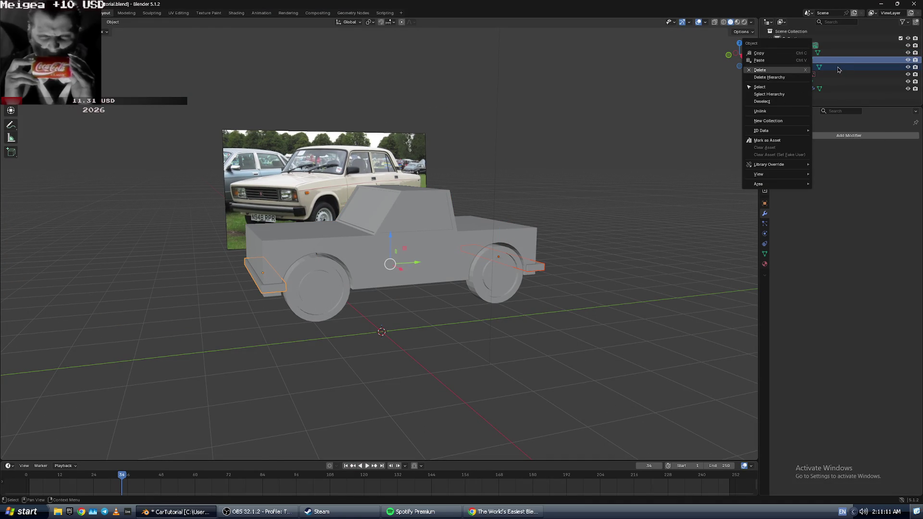
click(842, 60)
click(777, 60)
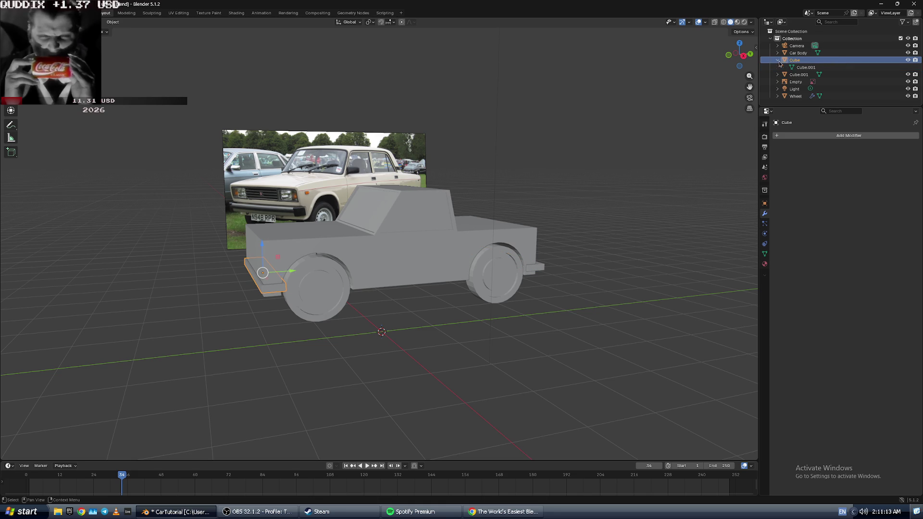
click(785, 60)
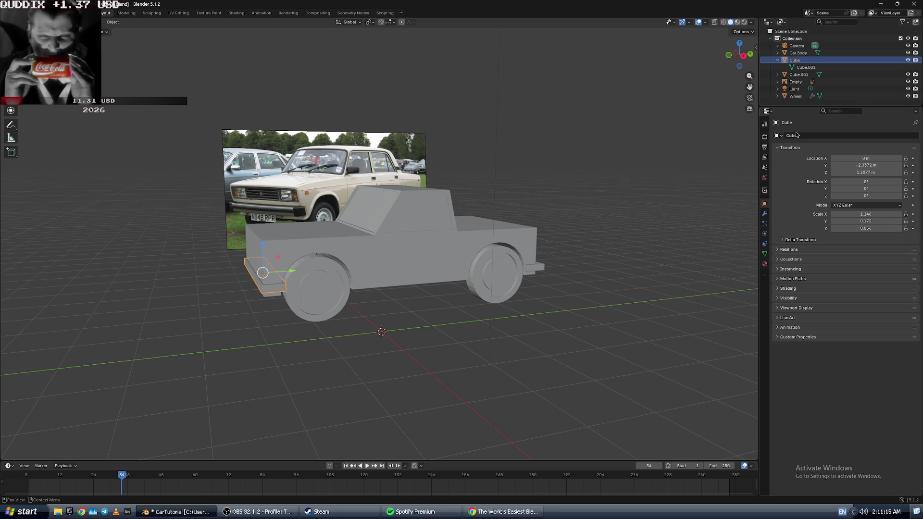
text(Bum)
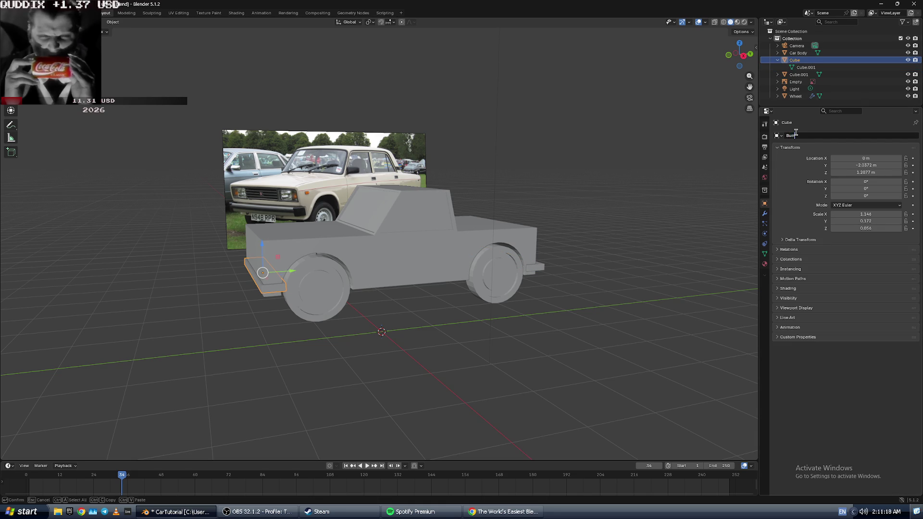
- Rename the front bumper Cube to BumperFront
text(per)
key(Return)
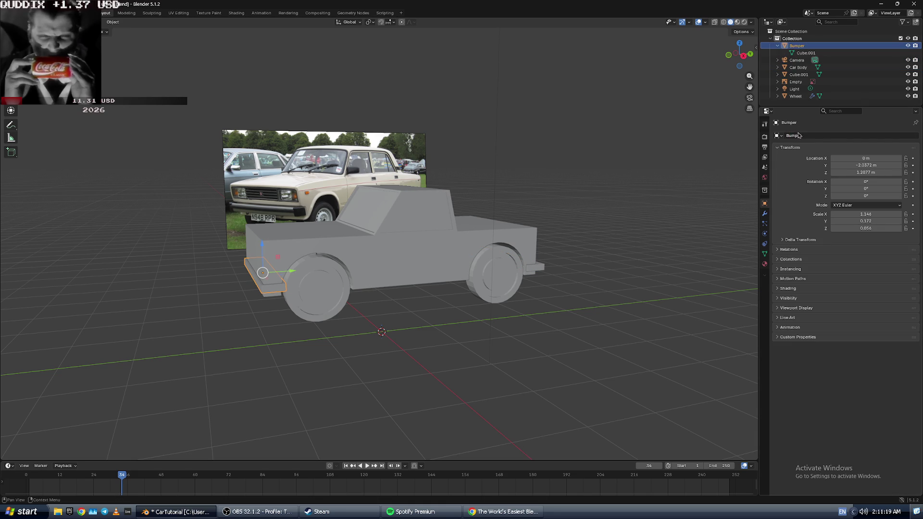
right_click(798, 46)
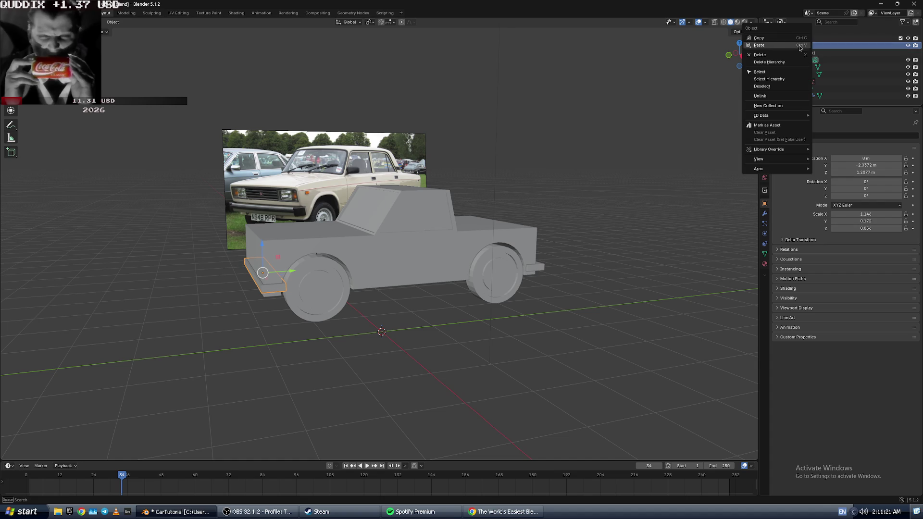
click(840, 135)
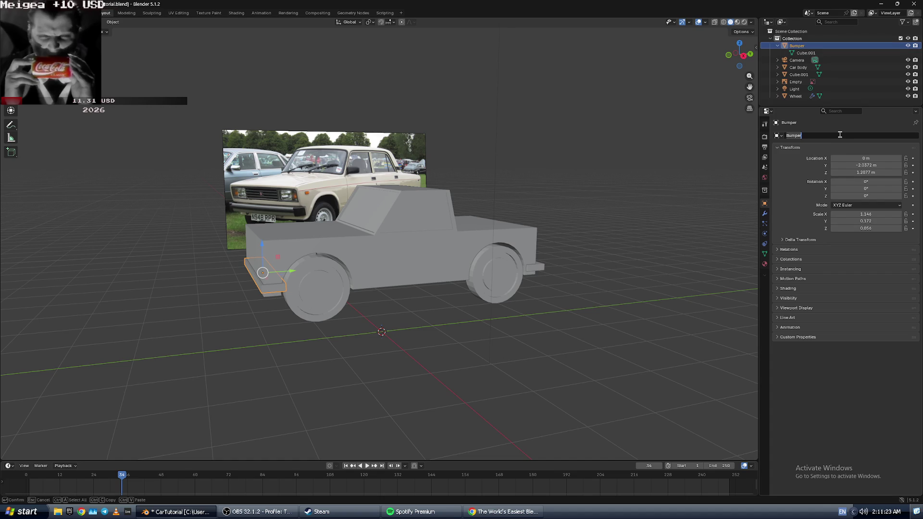
text(Frnt)
key(Return)
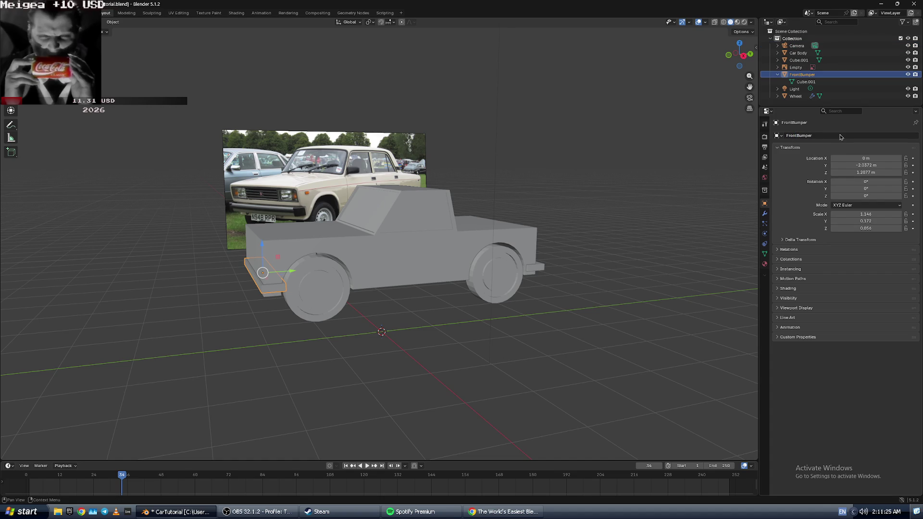
click(805, 136)
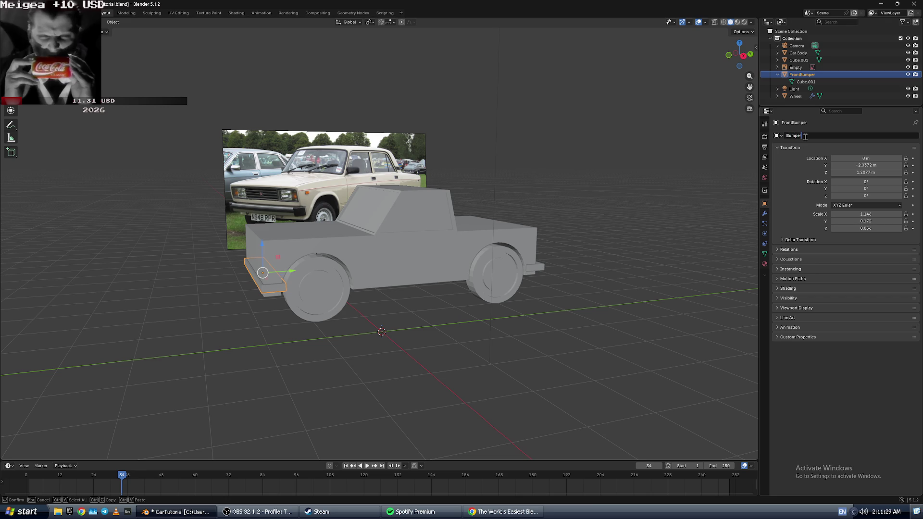
text(Front)
key(Return)
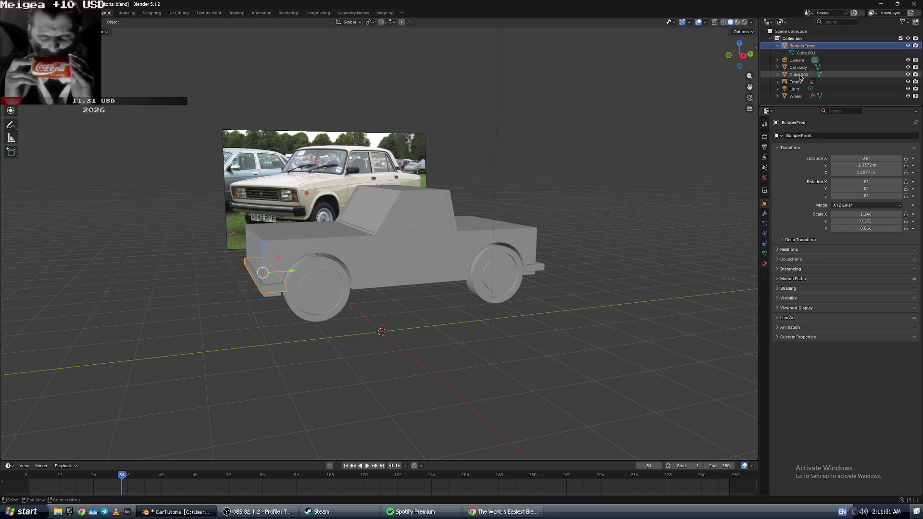
- Rename Cube.001 to BumperRear, then switch over to the music player
right_click(800, 75)
click(846, 135)
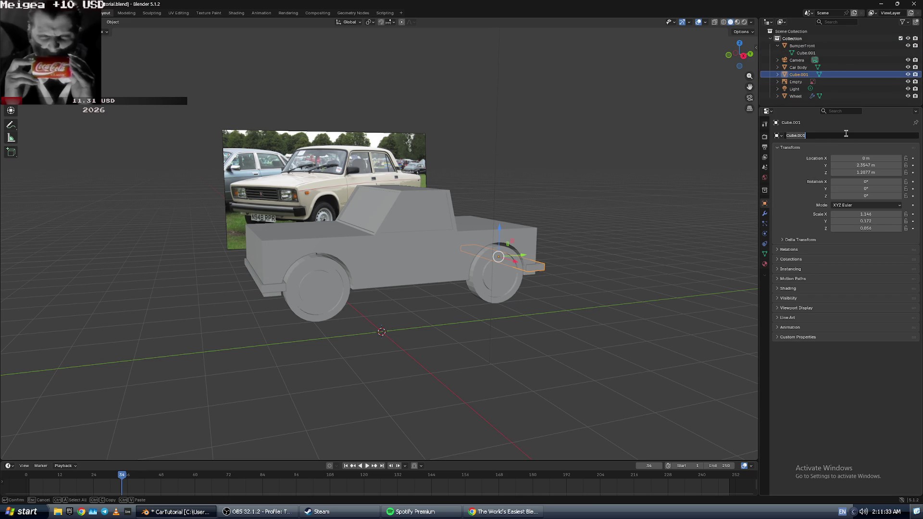
text(BumperRear)
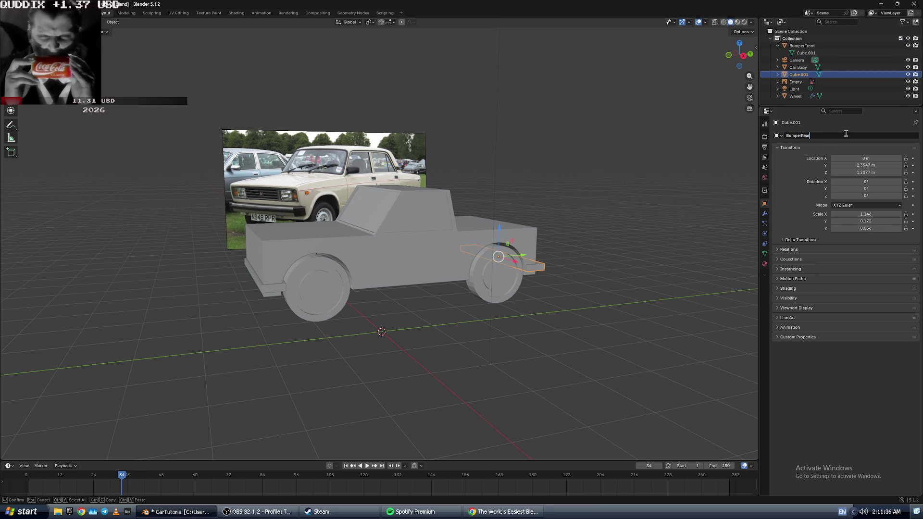
key(Return)
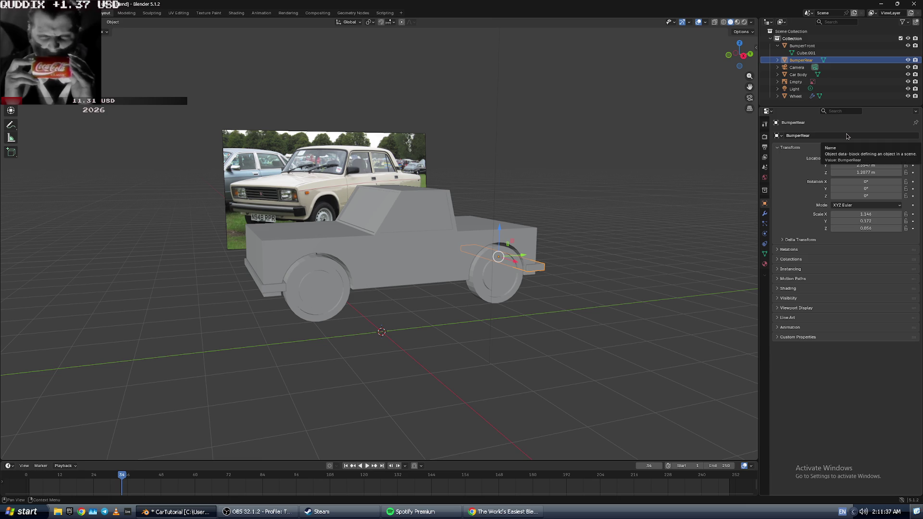
key(alt+Tab)
key(alt+Tab)
key(Tab)
key(Tab)
key(Tab)
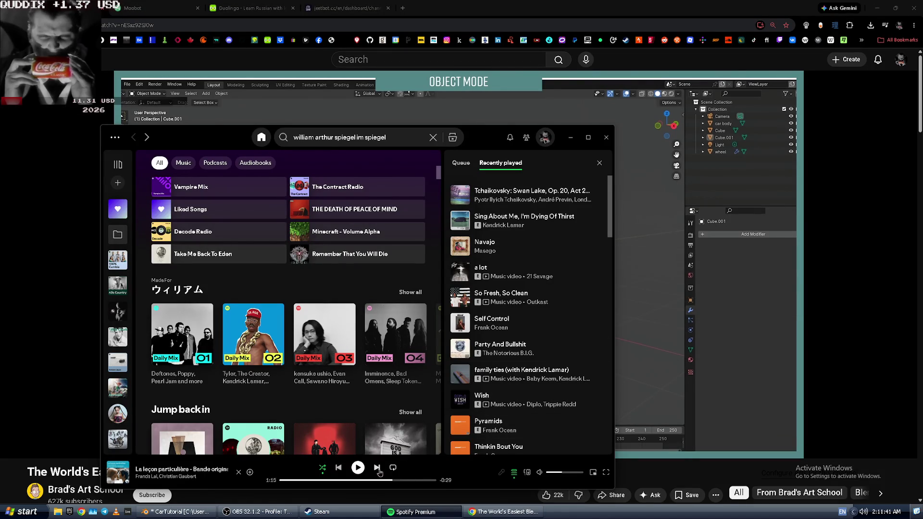
- Skip Spotify to the next track, Deftones' Sextape, and resume the tutorial video
click(380, 472)
click(491, 494)
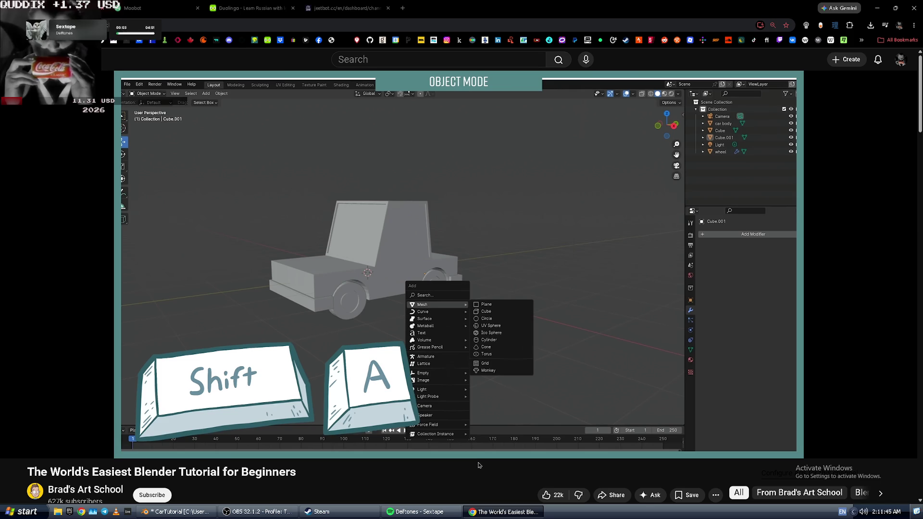
click(463, 379)
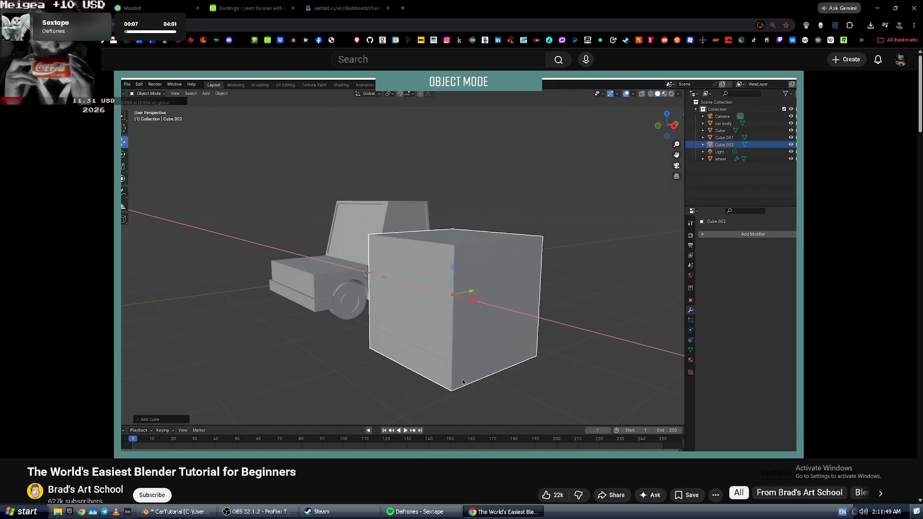
- Cycle between Spotify and the tutorial window on the way back to Blender
key(alt+Tab)
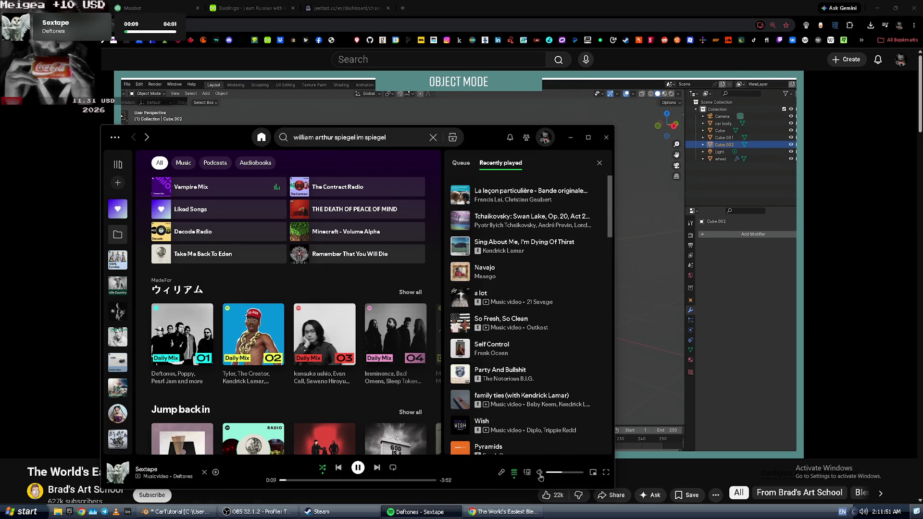
key(alt+Tab)
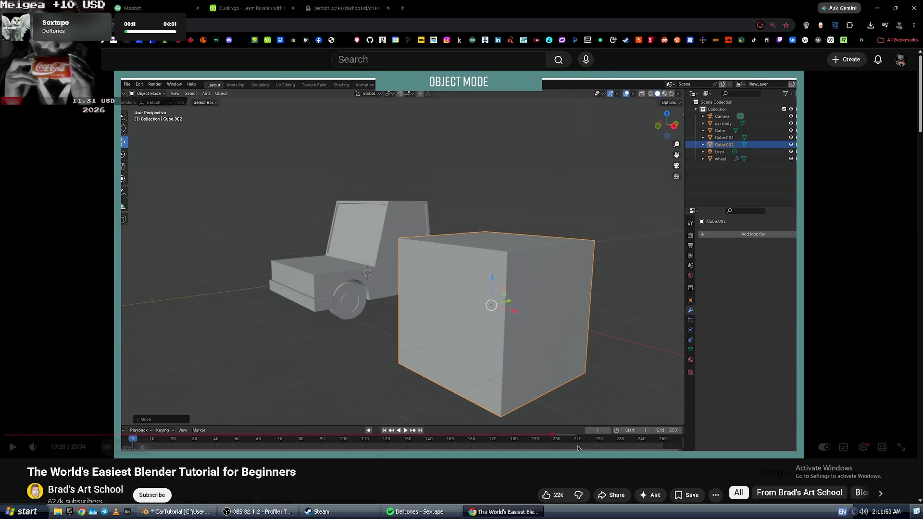
right_click(614, 365)
key(alt+Tab)
key(alt+Tab)
key(alt+Tab)
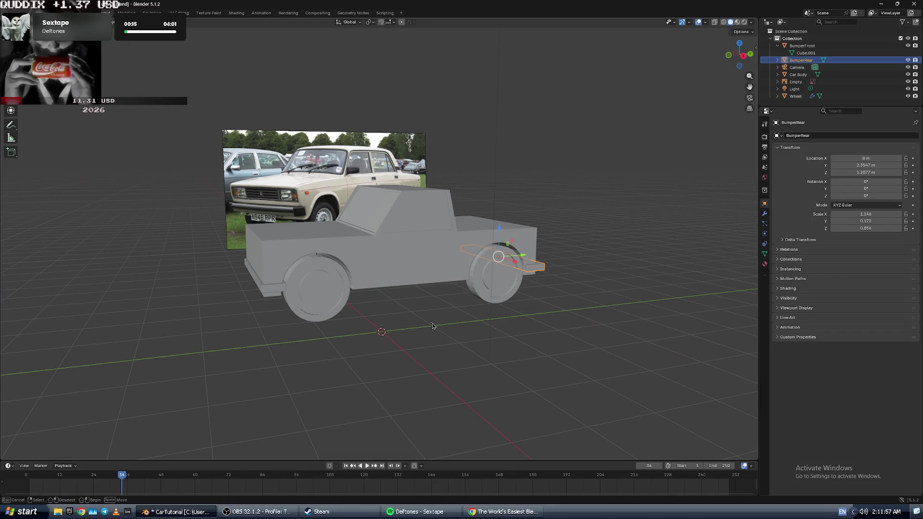
- Deselect the rear bumper and add a new cube at the origin, undoing an accidental plane
click(441, 328)
right_click(441, 328)
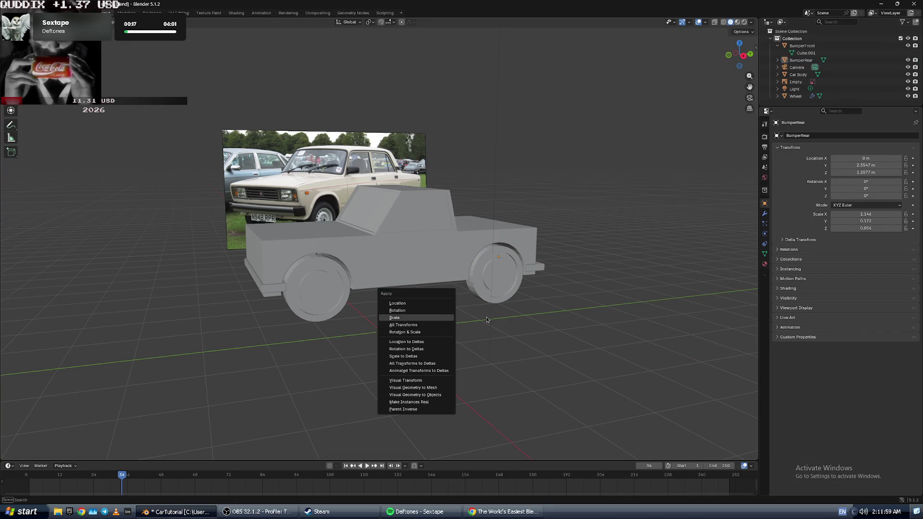
key(shift+s)
click(363, 325)
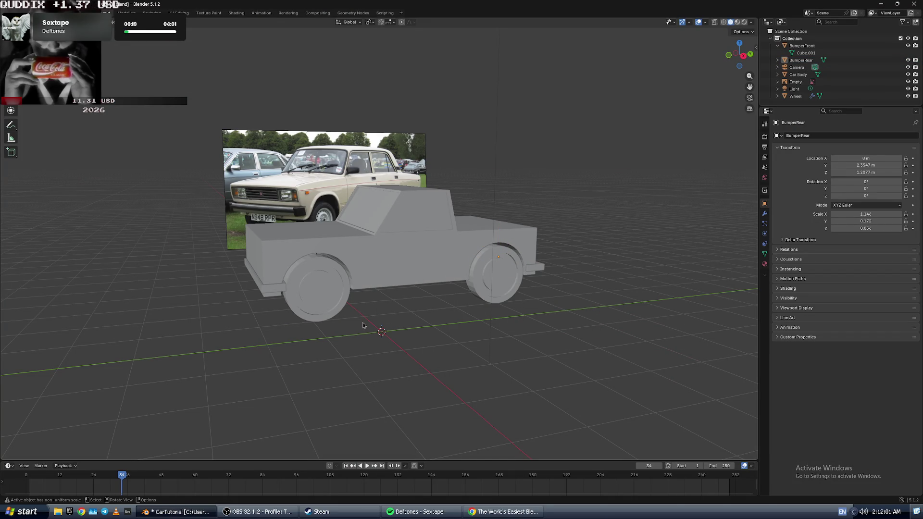
key(shift+a)
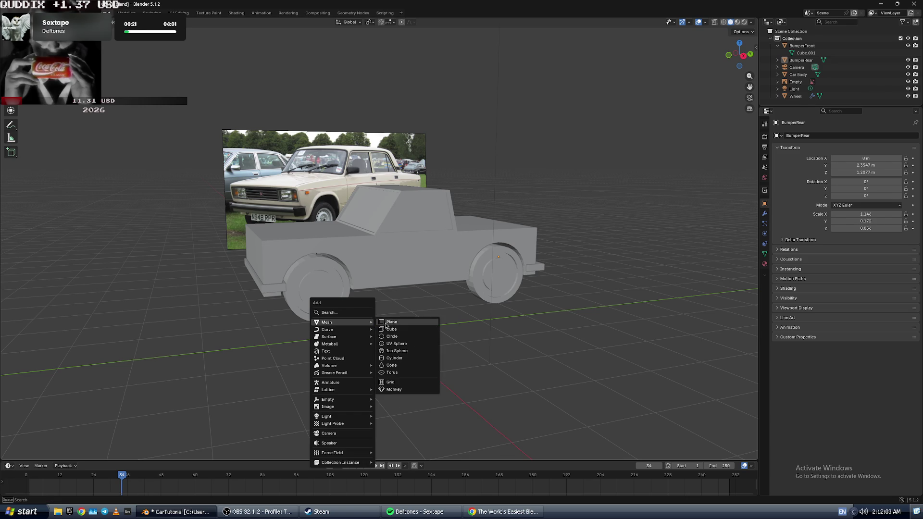
click(385, 322)
key(ctrl+z)
key(shift+a)
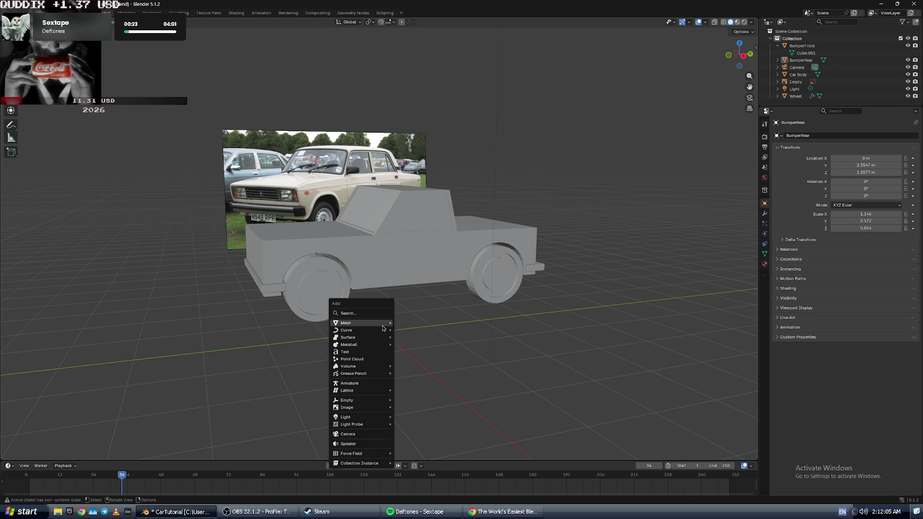
click(409, 330)
middle_drag(413, 332, 434, 341)
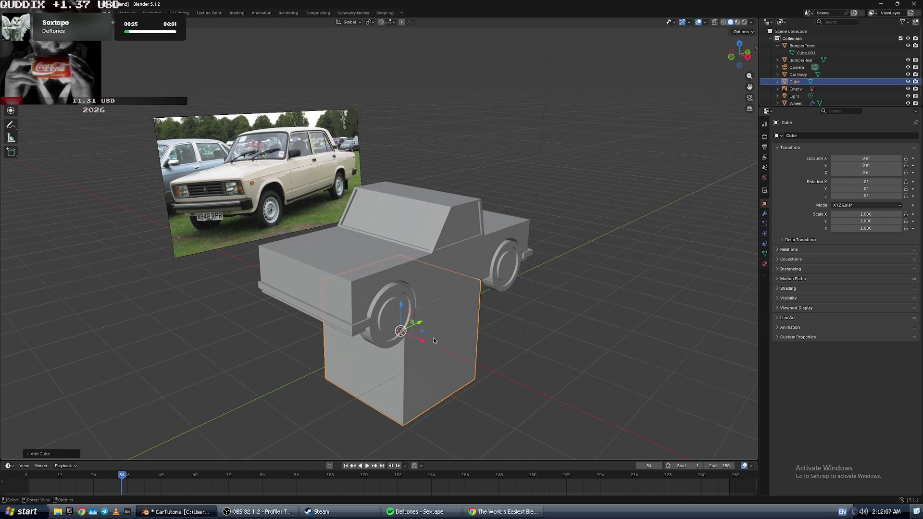
- Raise the new cube along Z to 1.6115 m
key(g)
key(z)
click(413, 268)
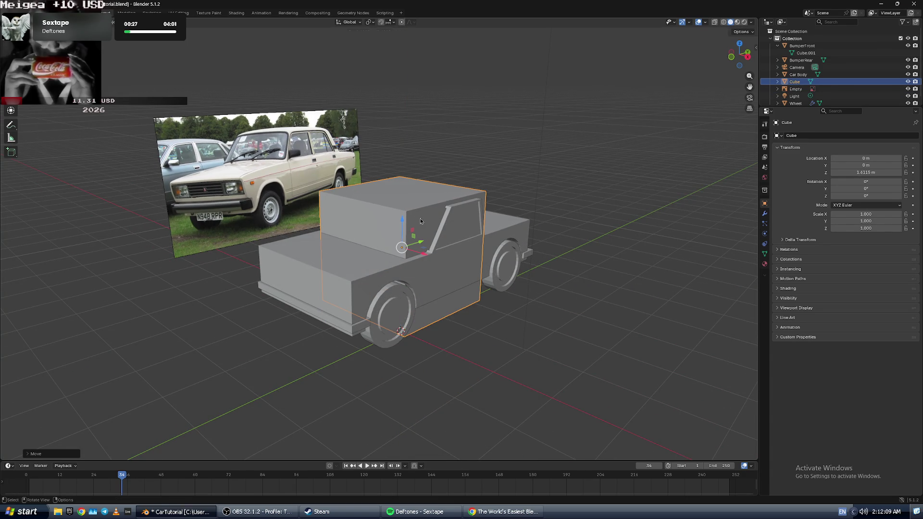
key(g)
key(x)
key(alt+Tab)
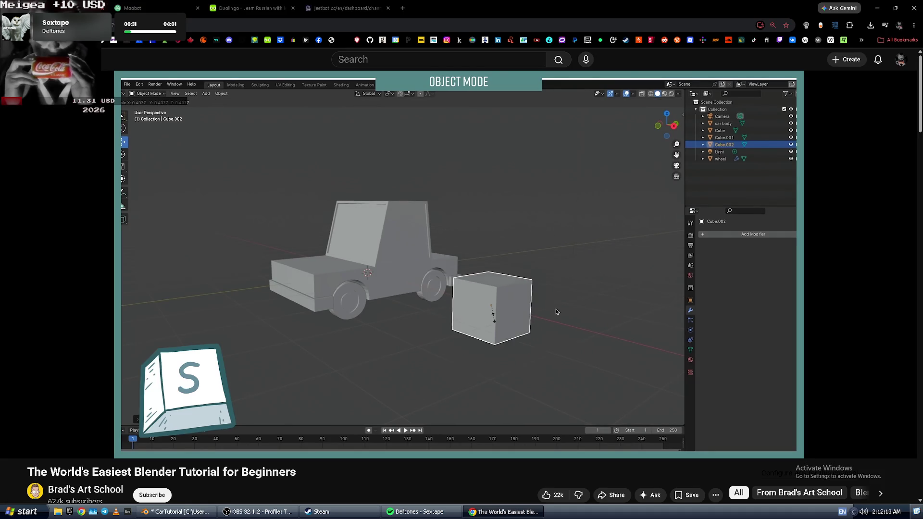
key(alt+Tab)
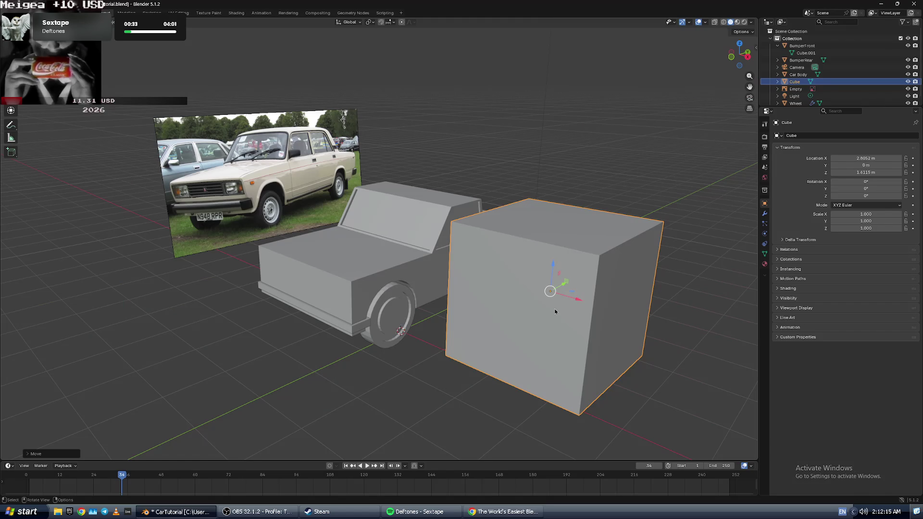
- Scale the cube down to a smaller size and bring it into view beside the car
key(s)
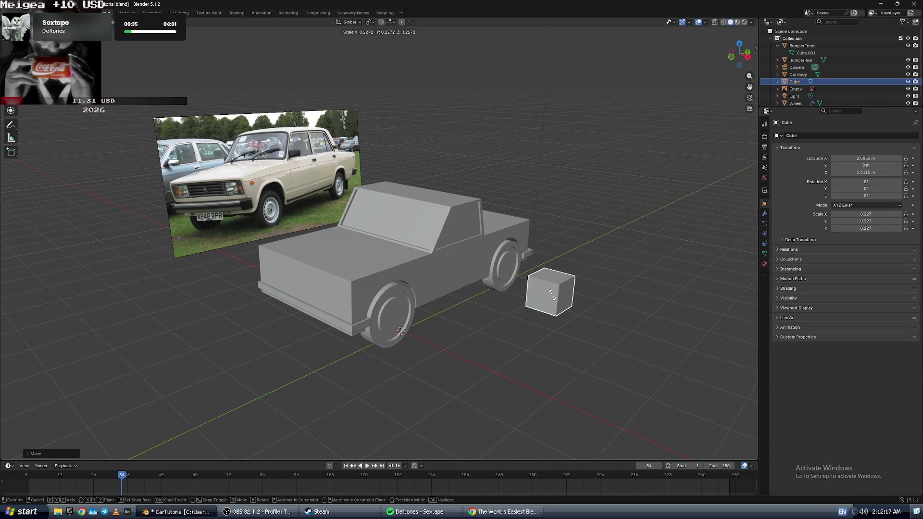
click(551, 291)
key(alt+Tab)
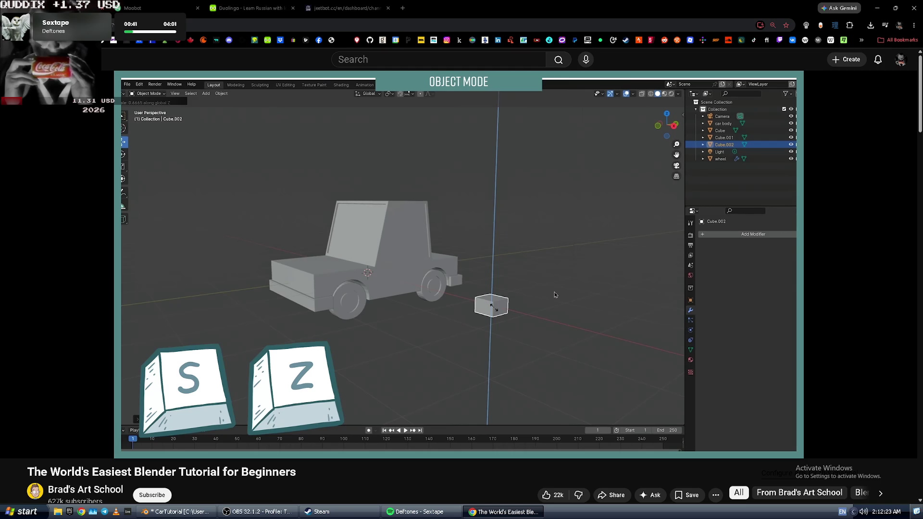
key(alt+Tab)
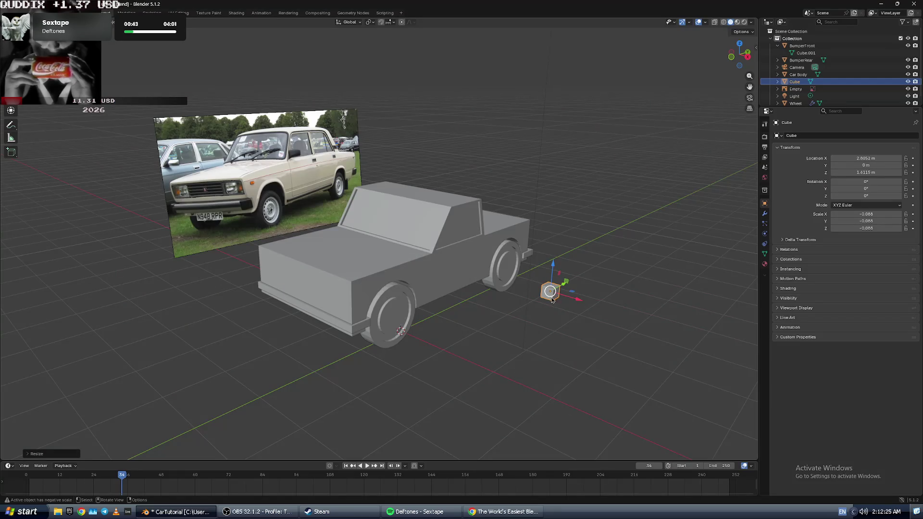
scroll(551, 295, up, 5)
mouse_move(641, 320)
shift+middle_down()
mouse_move(457, 250)
mouse_move(324, 230)
shift+middle_up()
scroll(324, 229, down, 4)
- Flatten the cube along Z and view it from a low angle beside the front wheel
key(s)
key(z)
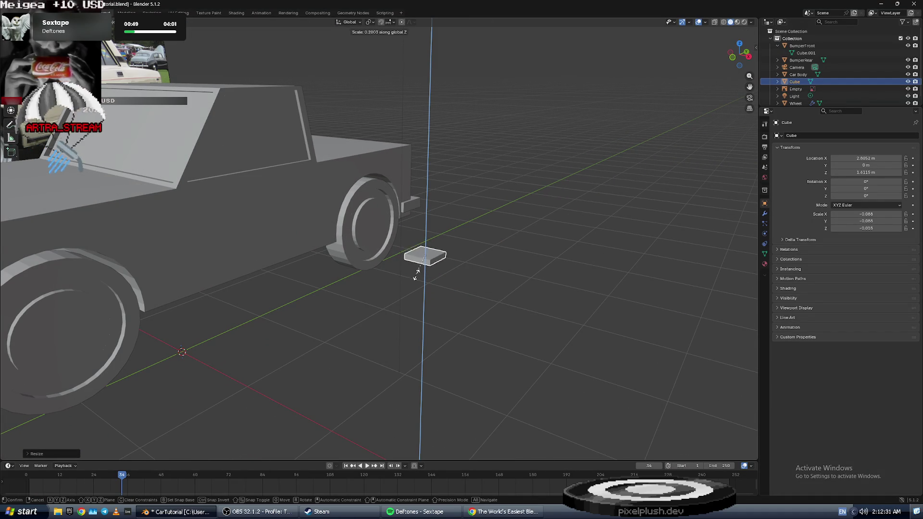
click(438, 260)
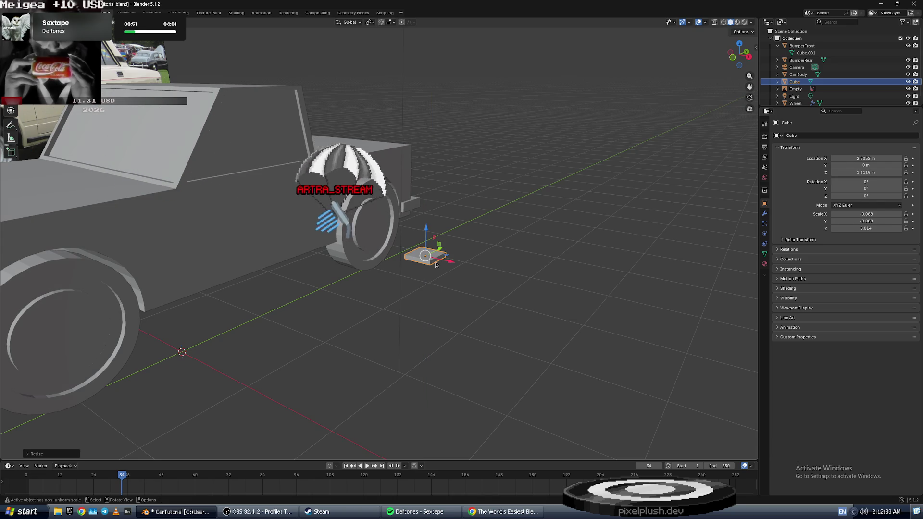
scroll(423, 256, down, 5)
scroll(410, 268, up, 4)
scroll(409, 268, down, 2)
middle_drag(409, 268, 415, 267)
key(alt+Tab)
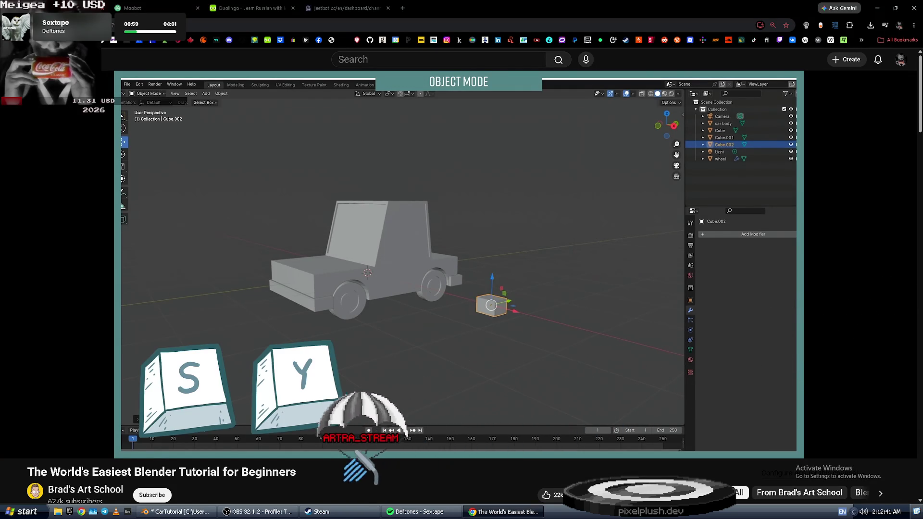
key(alt+Tab)
- Reduce the cube's height along Z again and narrow it along Y
key(s)
key(z)
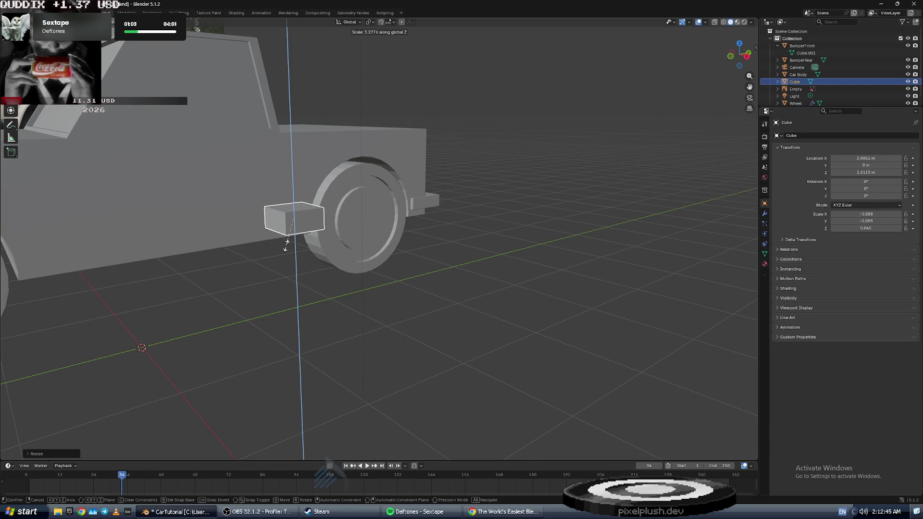
click(286, 248)
key(s)
key(y)
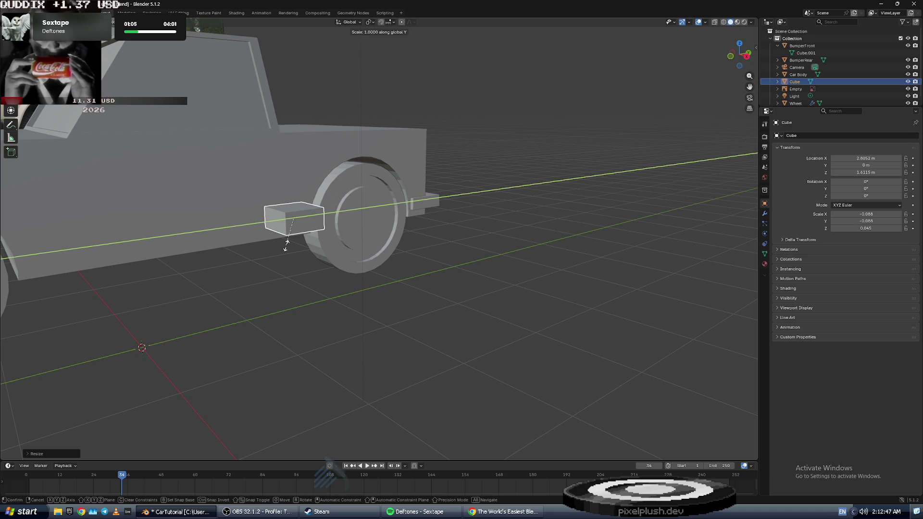
click(301, 225)
- Orbit and zoom around the car to inspect the new thin block
mouse_move(299, 225)
middle_down()
mouse_move(260, 226)
mouse_move(393, 225)
mouse_move(340, 268)
mouse_move(244, 284)
mouse_move(249, 267)
mouse_move(241, 270)
middle_up()
scroll(346, 224, up, 5)
scroll(393, 225, down, 5)
scroll(297, 235, up, 4)
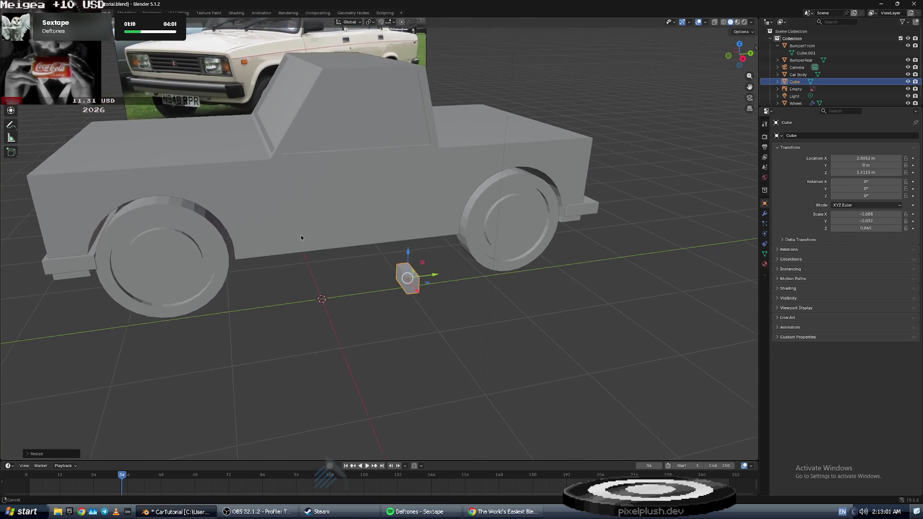
middle_drag(342, 244, 389, 252)
scroll(389, 244, down, 6)
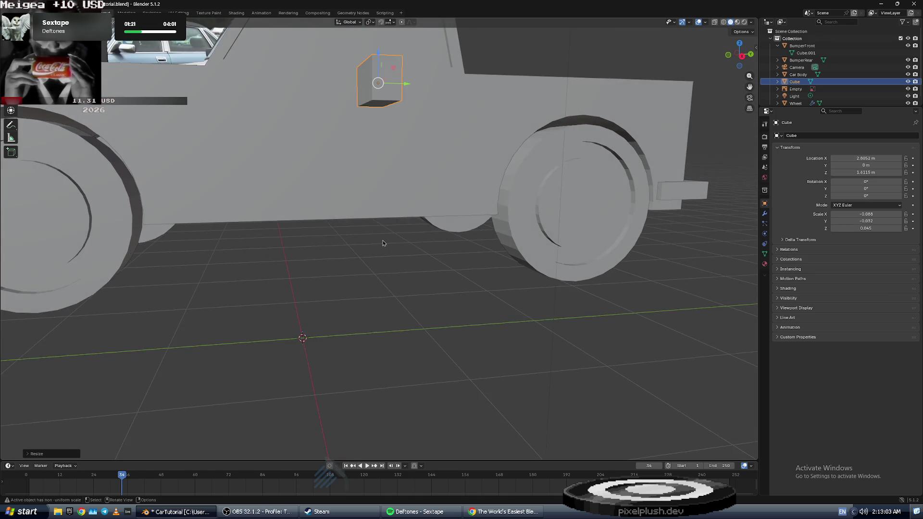
key(alt+Tab)
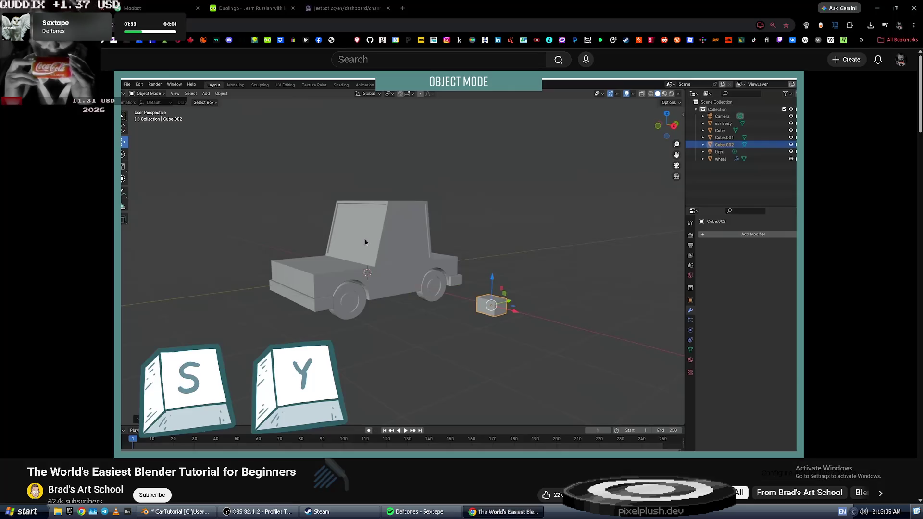
- Slide the cube sideways along Y and then along X toward the car
key(space)
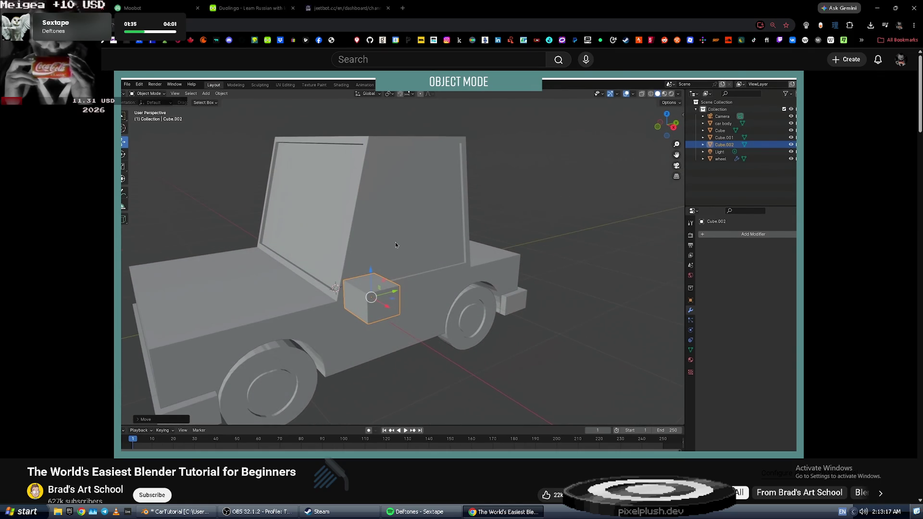
key(alt+Tab)
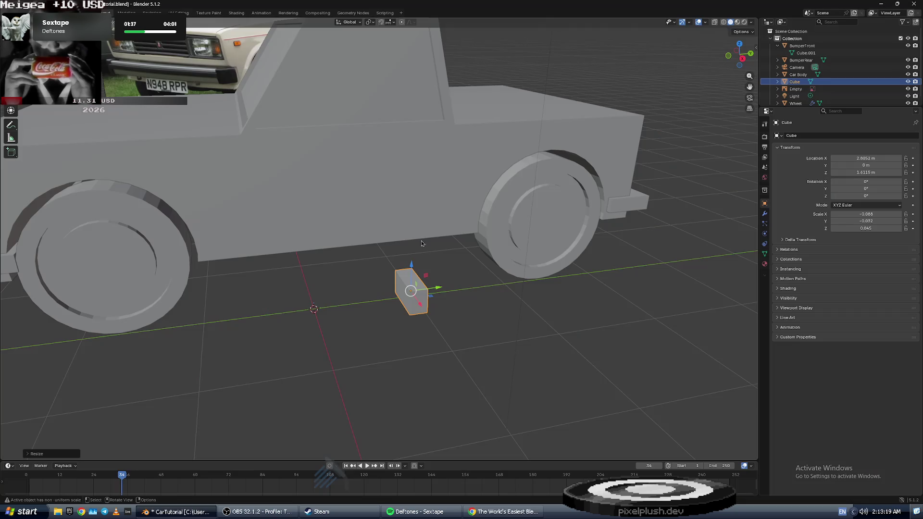
mouse_move(444, 291)
mouse_down()
mouse_move(277, 287)
mouse_move(265, 159)
mouse_move(279, 108)
mouse_move(325, 108)
mouse_move(311, 117)
mouse_up()
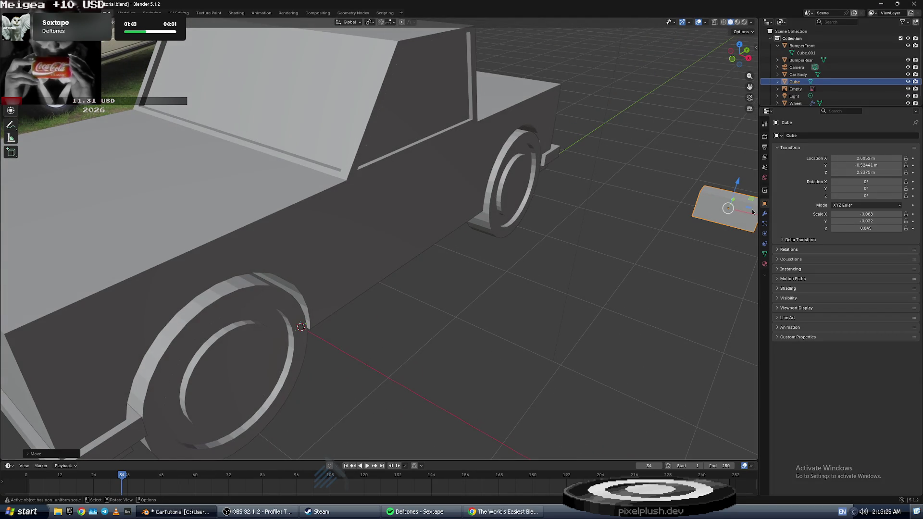
scroll(735, 217, down, 2)
drag(642, 228, 443, 183)
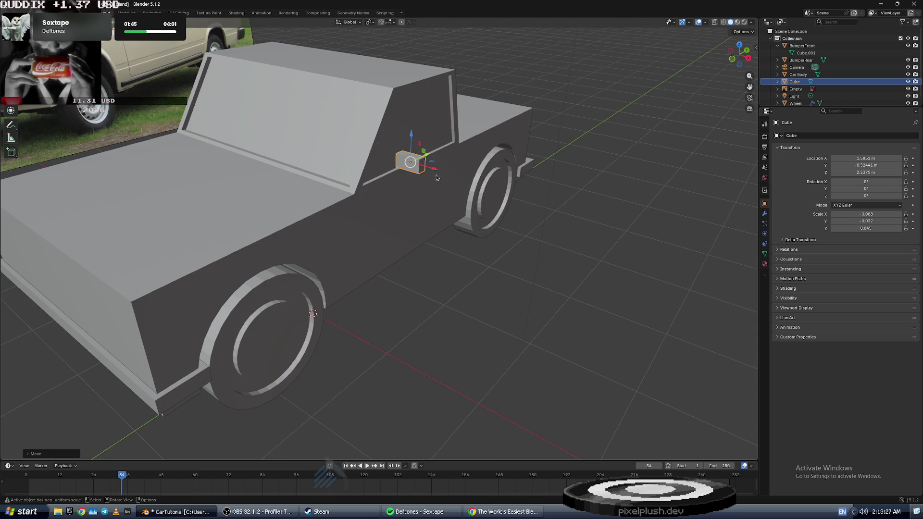
scroll(433, 139, up, 4)
mouse_move(434, 139)
middle_down()
mouse_move(398, 179)
mouse_move(410, 157)
middle_up()
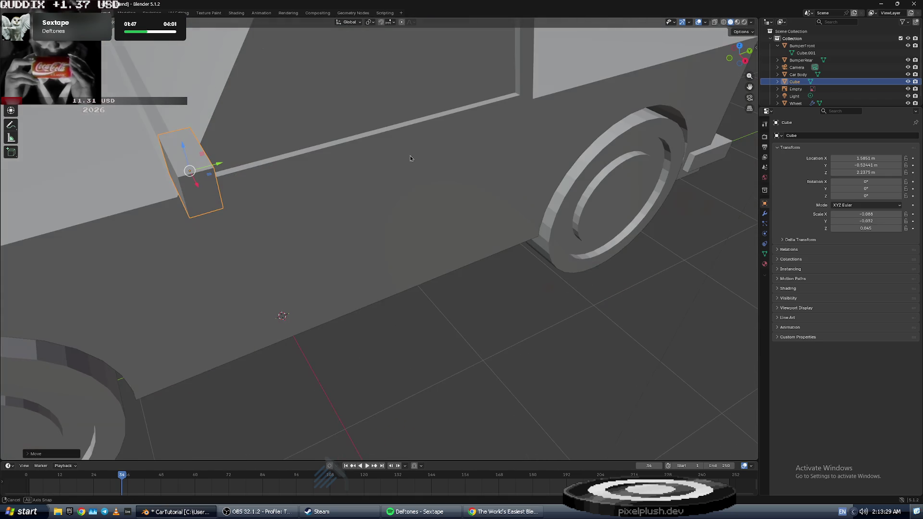
- Lower the cube slightly along Z and push it further along X toward the body
drag(179, 144, 182, 178)
middle_drag(182, 178, 570, 228)
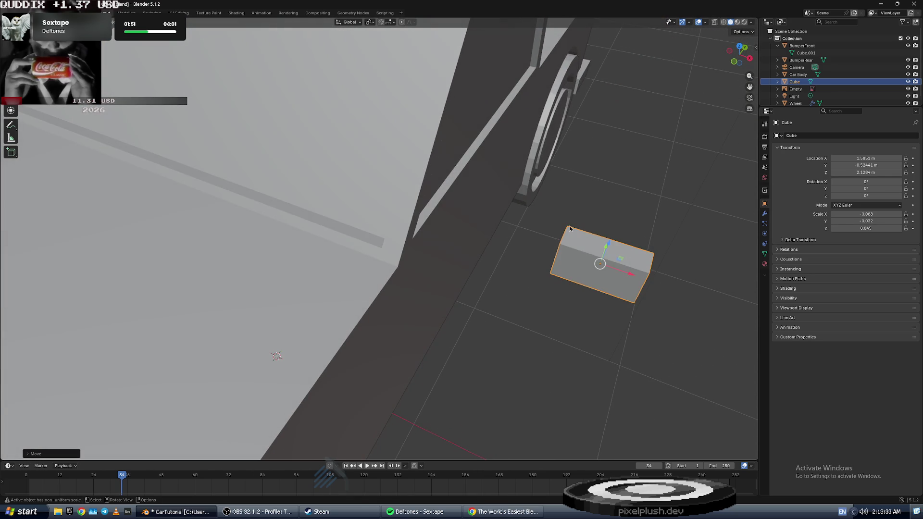
mouse_move(634, 276)
mouse_down()
mouse_move(461, 211)
mouse_move(446, 263)
mouse_move(498, 236)
mouse_up()
mouse_move(233, 132)
middle_down()
mouse_move(274, 171)
mouse_move(599, 266)
middle_up()
mouse_move(711, 340)
middle_down()
mouse_move(668, 314)
mouse_move(669, 328)
middle_up()
- Place the cube at X 1.1262 and Z 1.9306, then slide it along Y against the body
mouse_move(256, 233)
mouse_down()
mouse_move(173, 159)
mouse_move(181, 169)
mouse_up()
middle_drag(180, 170, 327, 189)
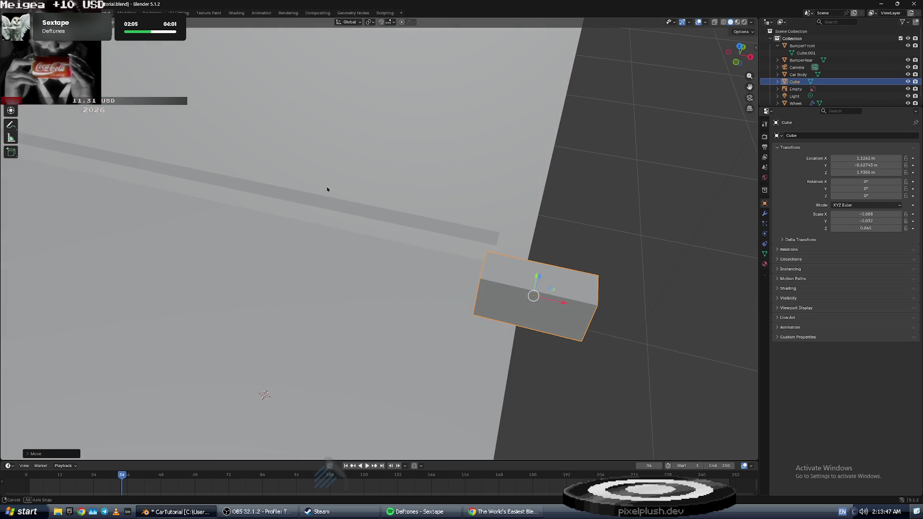
drag(536, 278, 539, 243)
key(ctrl+z)
mouse_move(535, 278)
mouse_down()
mouse_move(549, 212)
mouse_move(565, 256)
mouse_move(614, 259)
mouse_up()
mouse_move(613, 259)
middle_down()
mouse_move(653, 241)
mouse_move(616, 251)
middle_up()
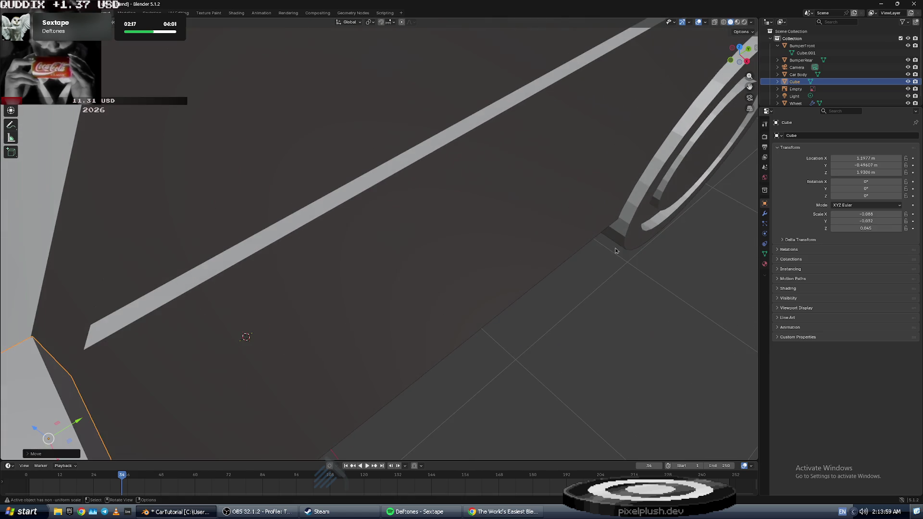
scroll(303, 214, down, 3)
mouse_move(303, 213)
middle_down()
mouse_move(365, 181)
mouse_move(298, 231)
mouse_move(200, 258)
mouse_move(273, 187)
mouse_move(244, 223)
mouse_move(308, 180)
mouse_move(251, 179)
mouse_move(464, 158)
mouse_move(426, 146)
mouse_move(398, 152)
mouse_move(402, 137)
mouse_move(233, 227)
mouse_move(255, 208)
mouse_move(248, 223)
mouse_move(239, 213)
mouse_move(270, 210)
mouse_move(226, 198)
mouse_move(232, 206)
middle_up()
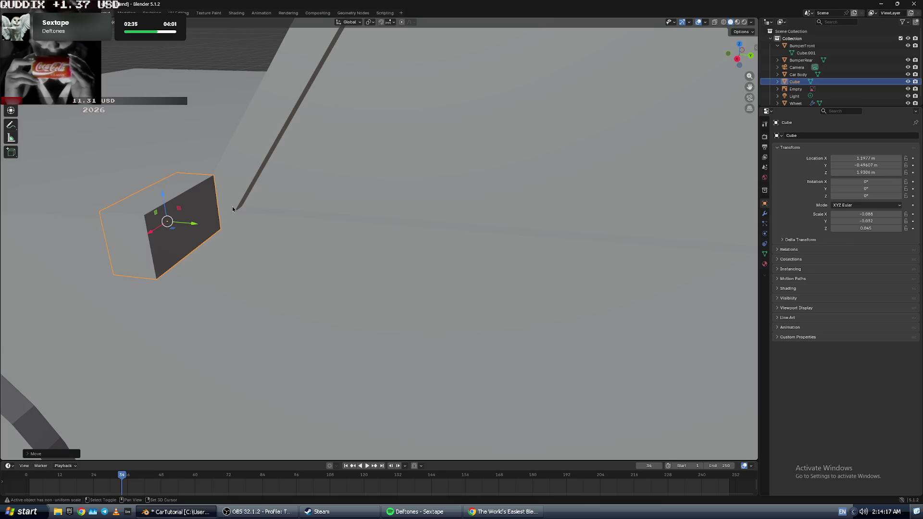
- Orbit around the whole car to check the block's fit from below
key(alt+Tab)
key(space)
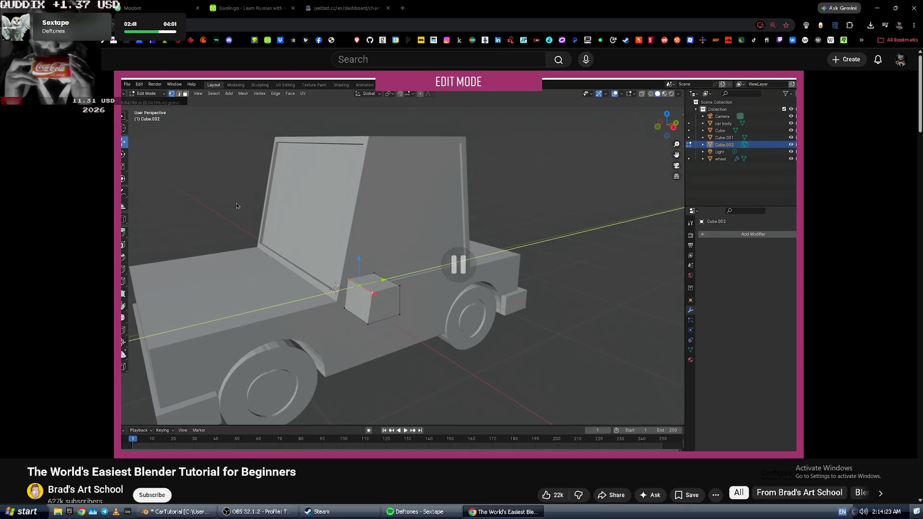
key(alt+Tab)
mouse_move(249, 178)
middle_down()
mouse_move(279, 180)
mouse_move(271, 181)
mouse_move(312, 89)
middle_up()
scroll(267, 177, down, 5)
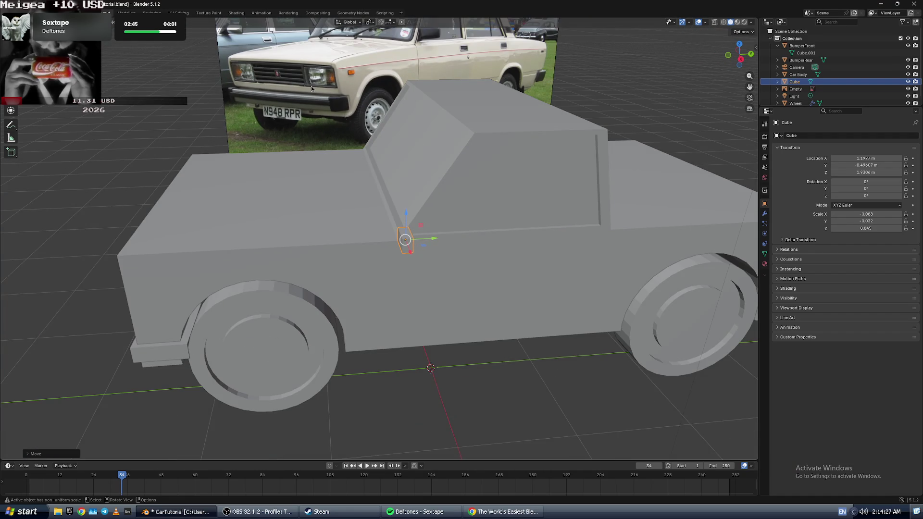
mouse_move(377, 58)
middle_down()
mouse_move(367, 216)
mouse_move(405, 228)
mouse_move(380, 255)
mouse_move(390, 257)
middle_up()
scroll(367, 217, up, 8)
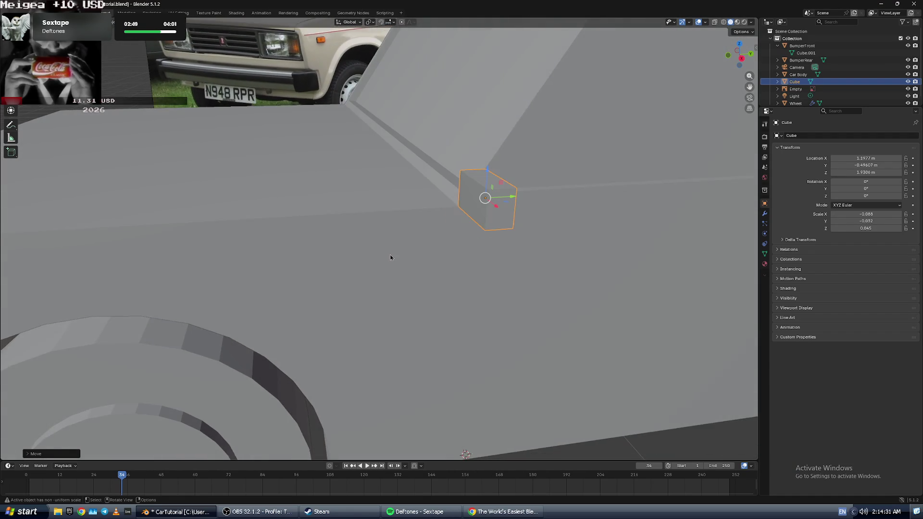
scroll(390, 257, up, 4)
- In Edit Mode, move a top corner vertex of the cube along Y
key(Tab)
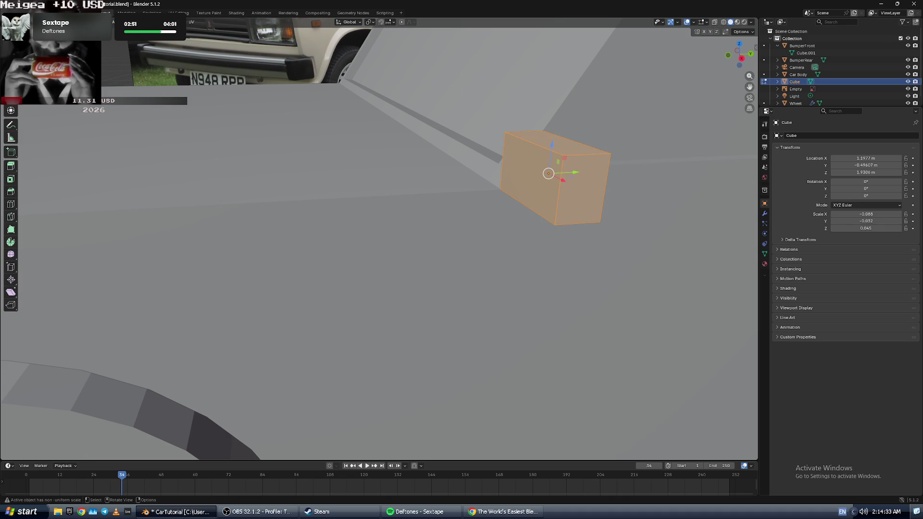
key(shift)
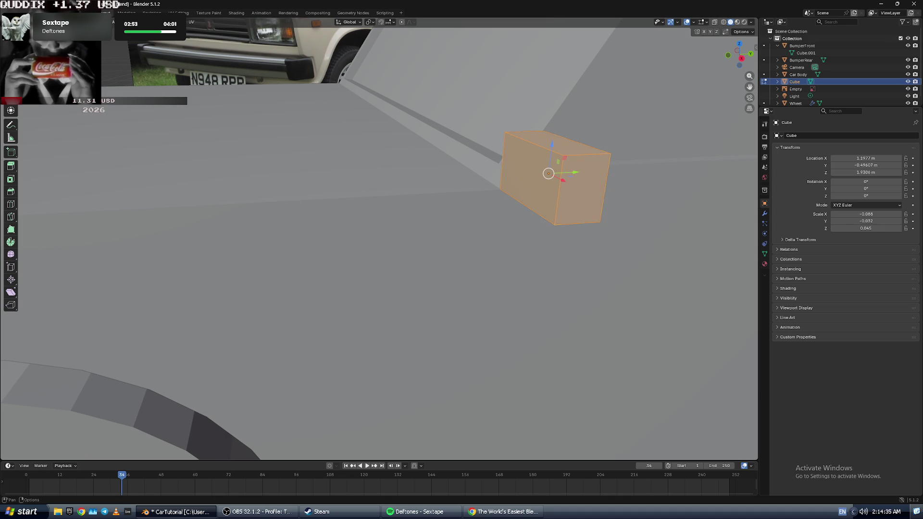
click(506, 133)
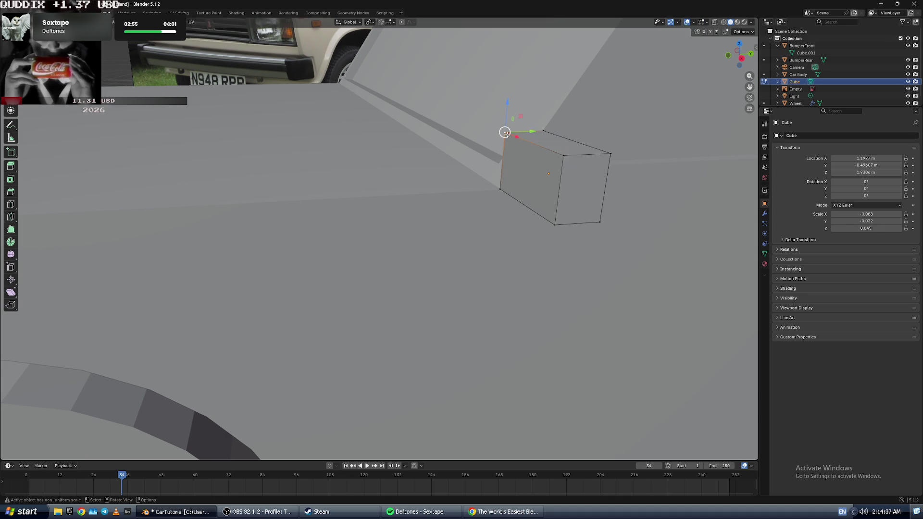
key(g)
key(y)
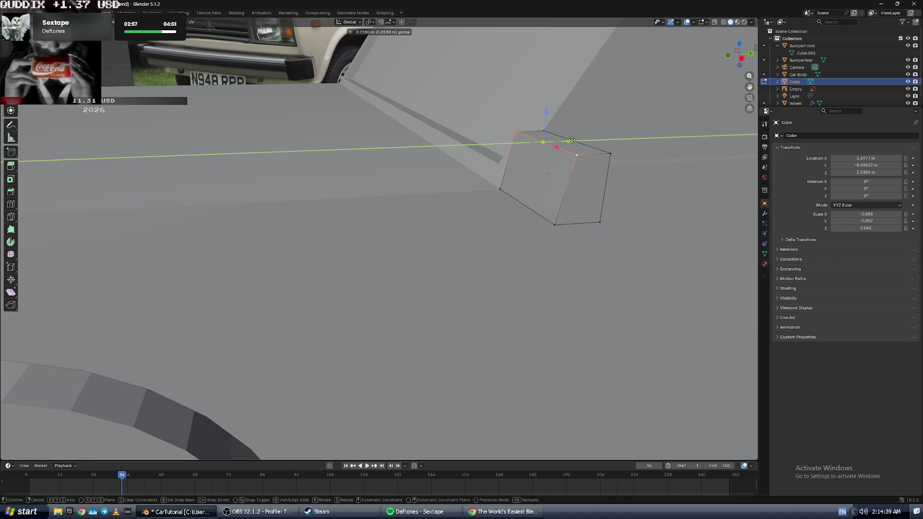
key(Return)
key(alt+Tab)
key(alt+Tab)
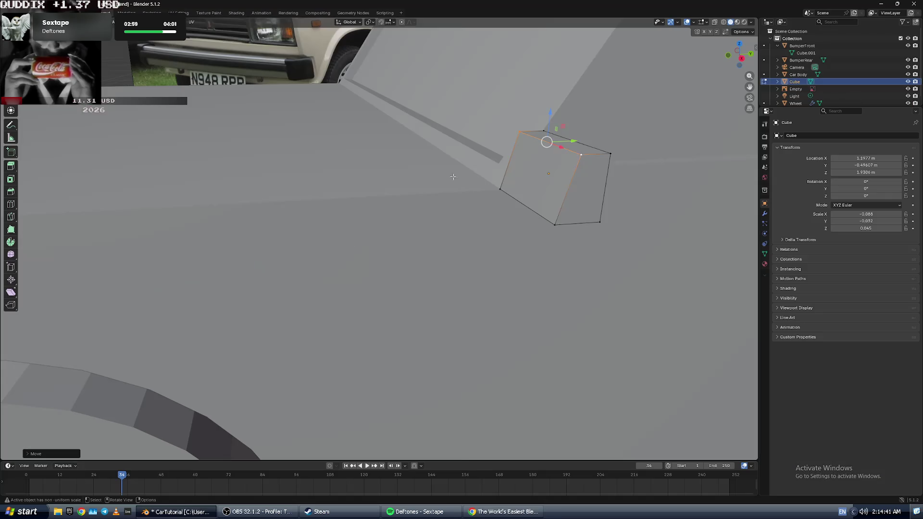
middle_drag(335, 84, 312, 177)
scroll(312, 176, down, 6)
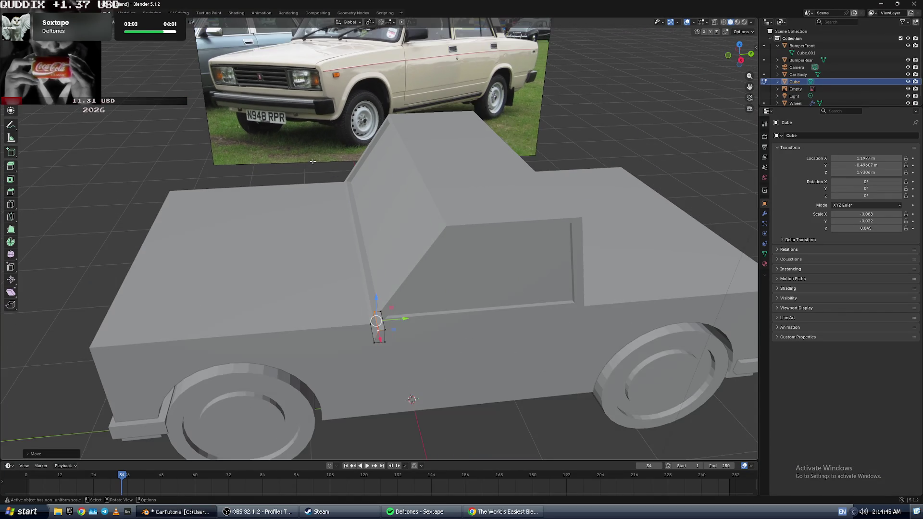
- Slide another corner vertex of the headlight cube along Y toward the body
key(alt+Tab)
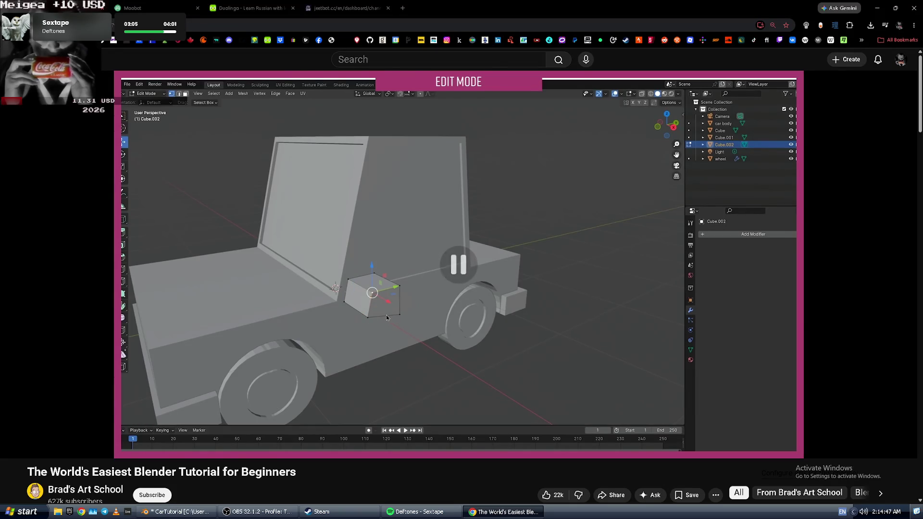
key(alt+Tab)
scroll(384, 338, up, 5)
mouse_move(399, 393)
middle_down()
mouse_move(411, 332)
mouse_move(433, 295)
mouse_move(507, 287)
mouse_move(484, 290)
middle_up()
click(403, 213)
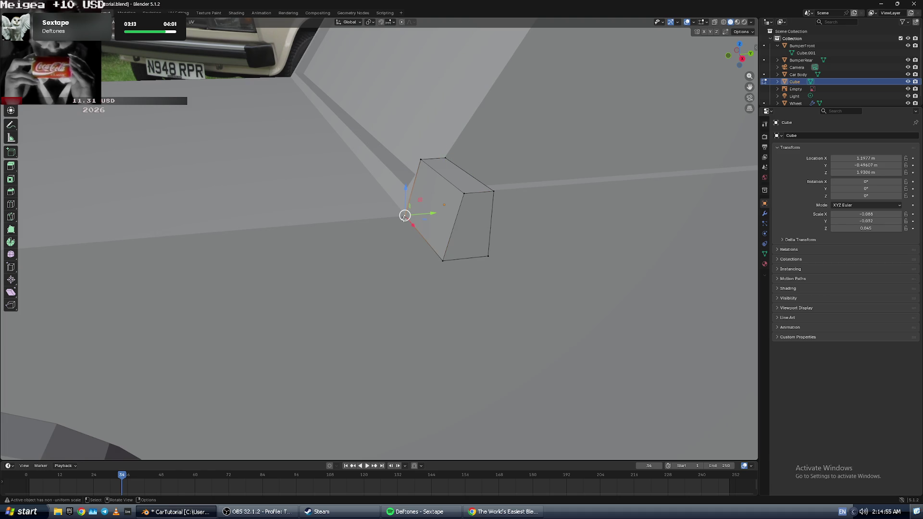
drag(448, 233, 473, 231)
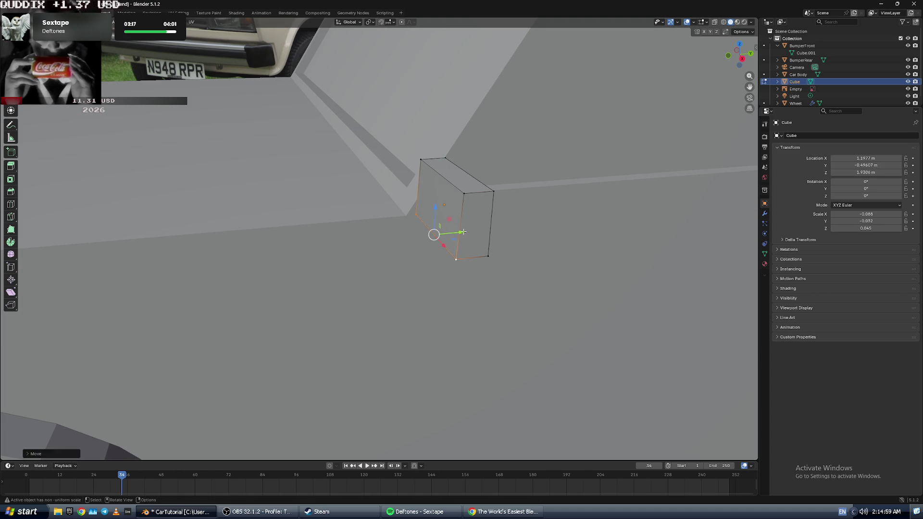
key(alt+Tab)
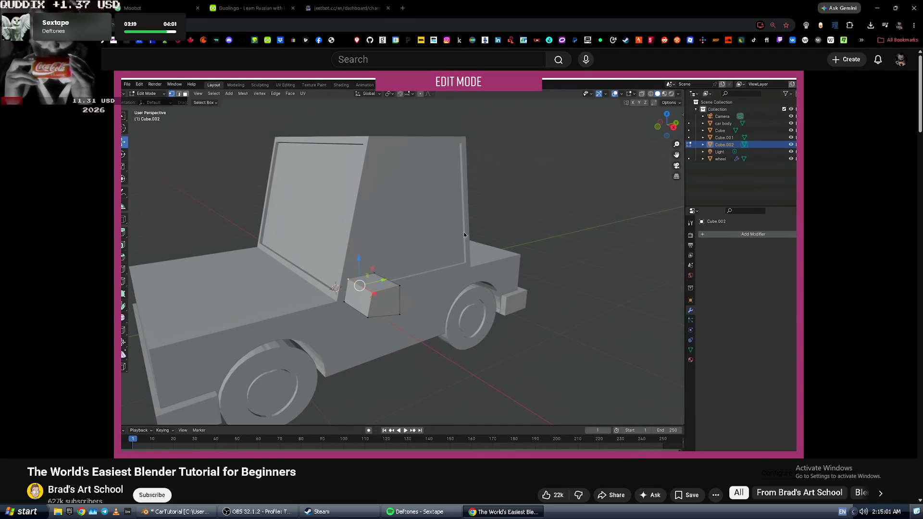
- Raise the selected vertices slightly along Z, matching the rewound tutorial
key(Left)
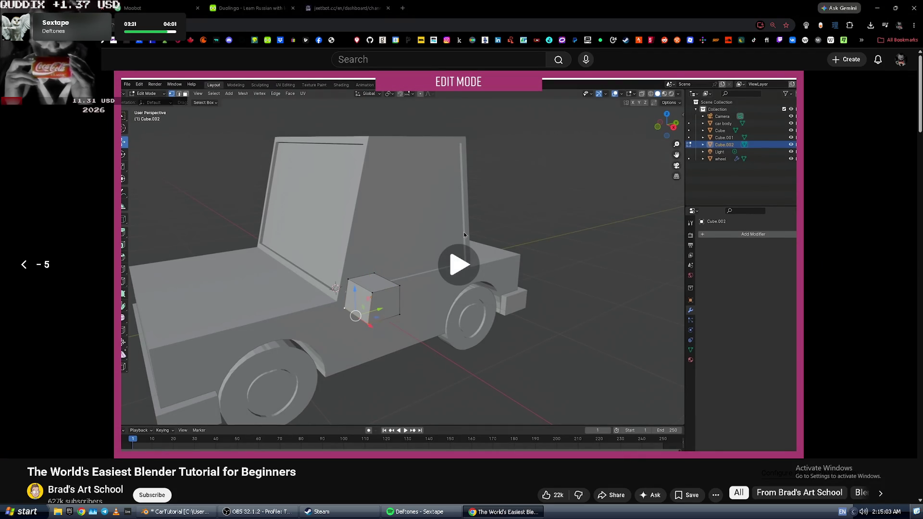
key(space)
key(alt+Tab)
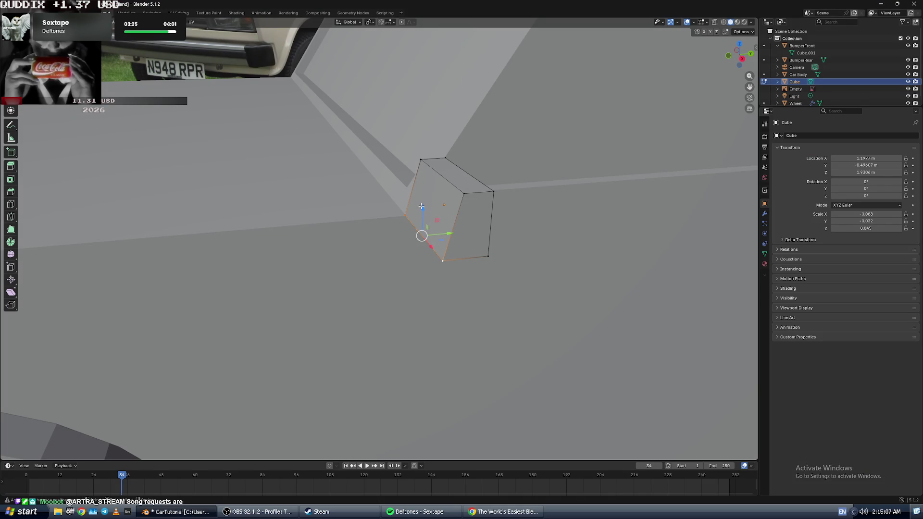
drag(423, 210, 426, 204)
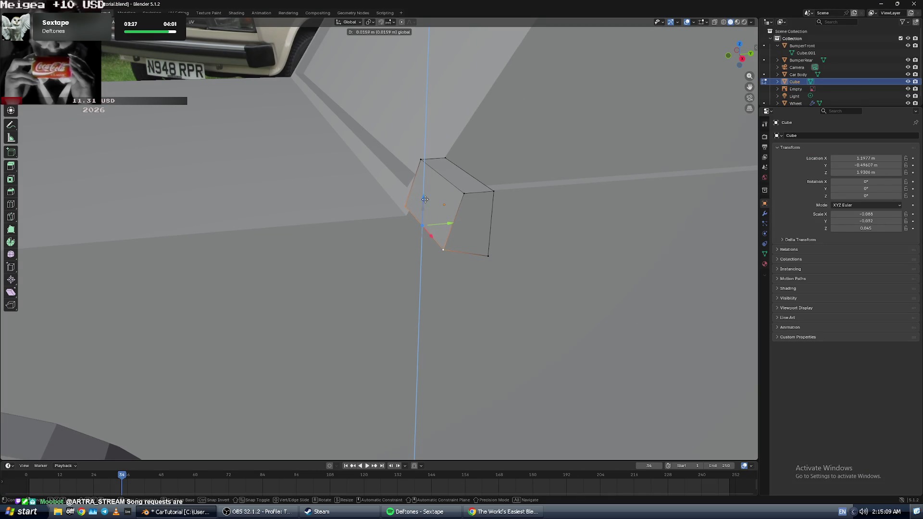
drag(425, 191, 425, 191)
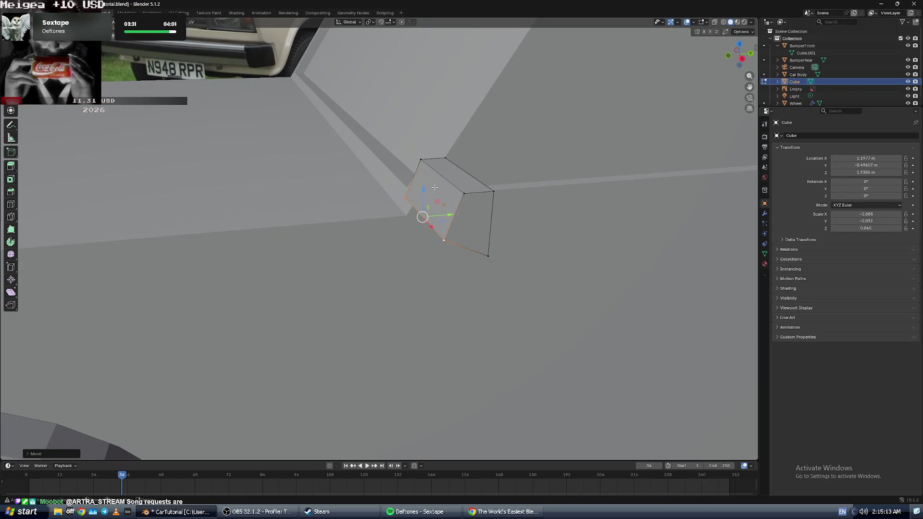
- Lower the chosen top vertex along Z and inspect the reshaped cube
key(alt+Tab)
click(417, 200)
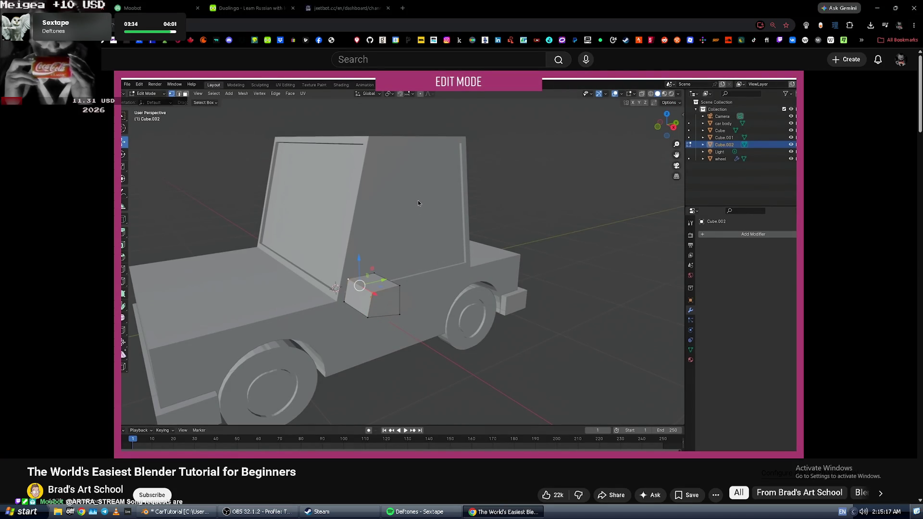
click(418, 201)
key(alt+Tab)
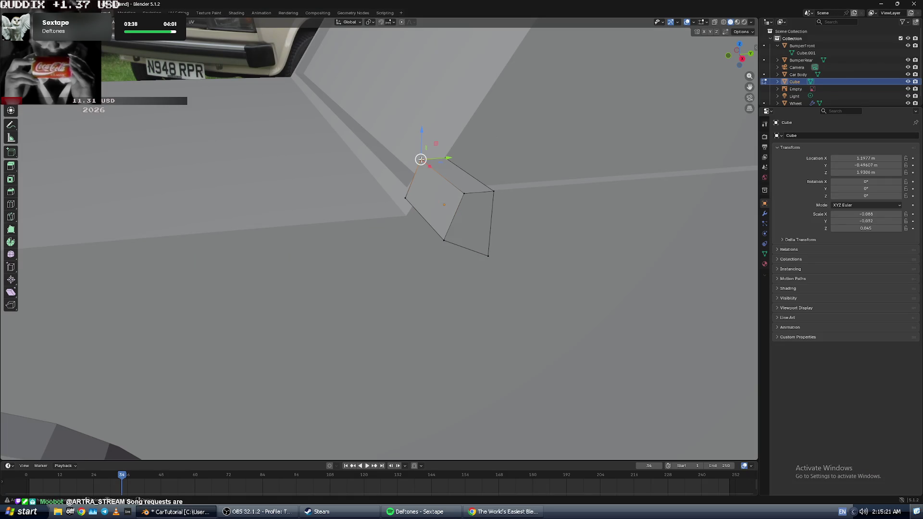
key(g)
key(z)
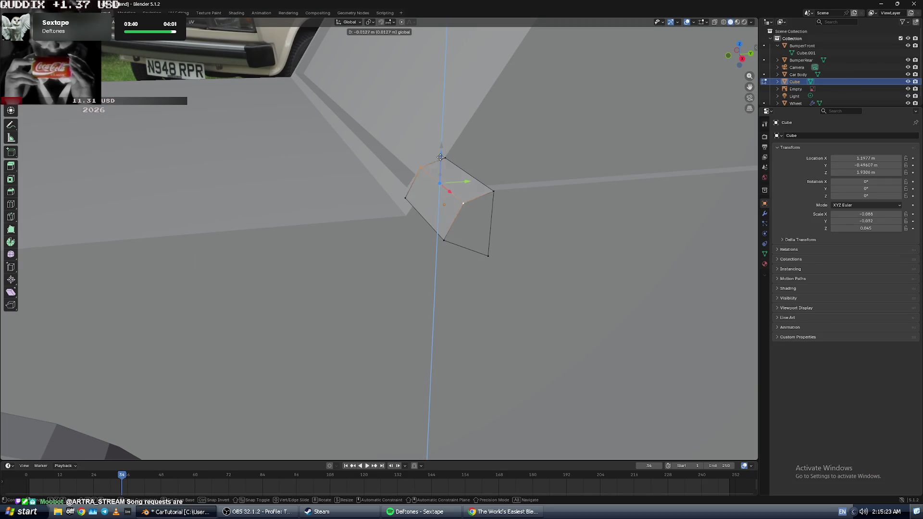
click(440, 166)
shift+middle_drag(625, 259, 477, 173)
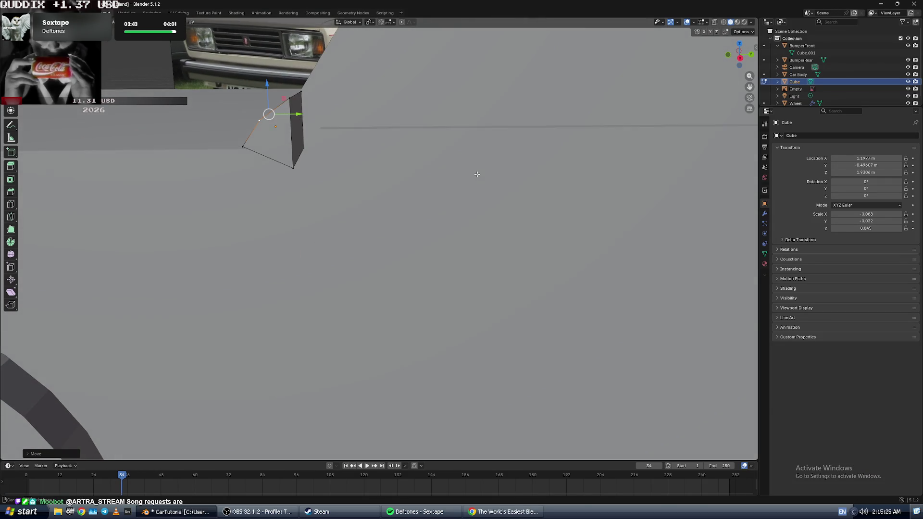
key(alt+Tab)
key(alt+Tab)
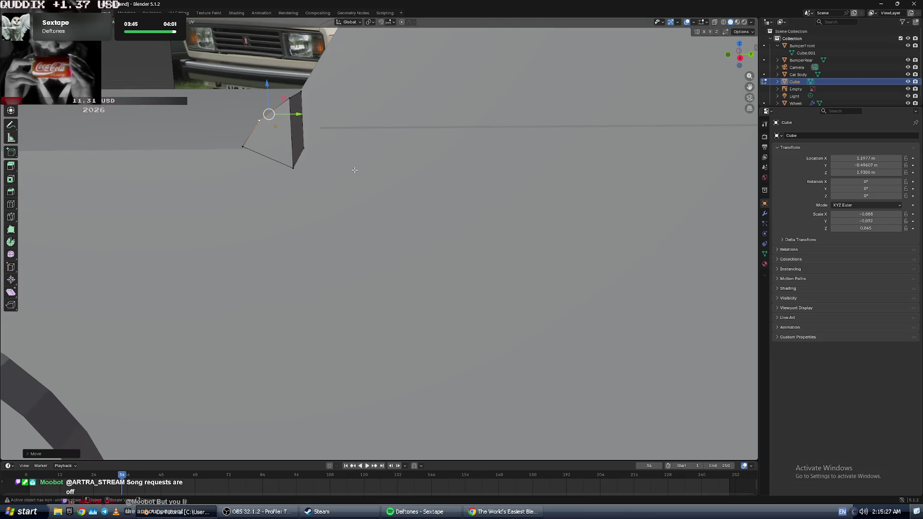
middle_drag(243, 143, 252, 145)
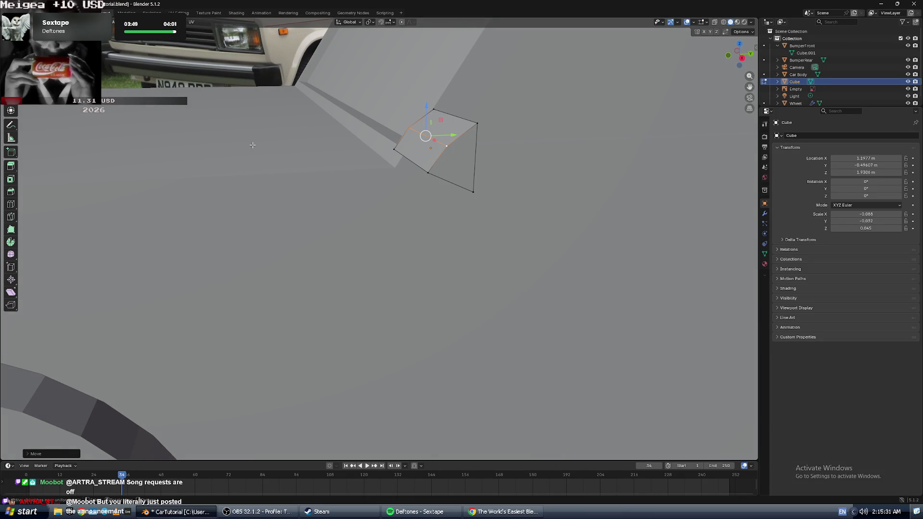
key(alt+Tab)
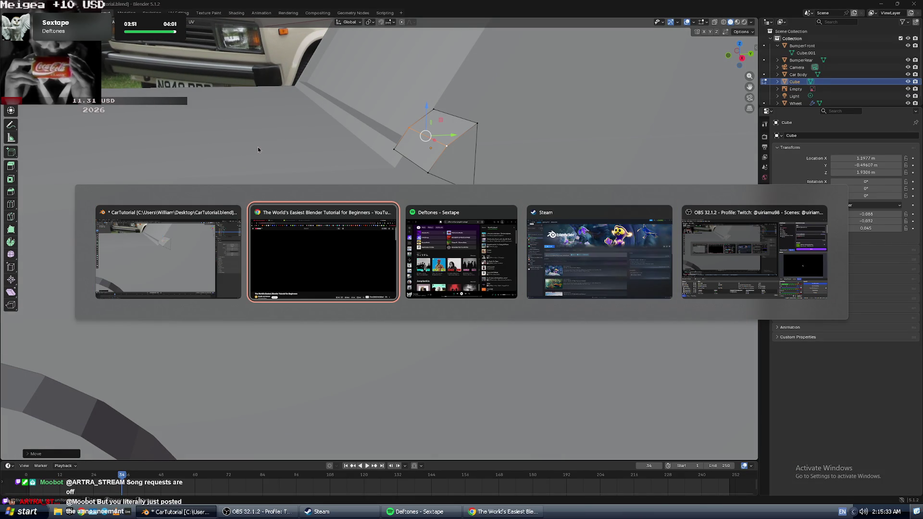
- Paste the !sr GTA IV song request into the OBS stream chat box
key(alt+Tab)
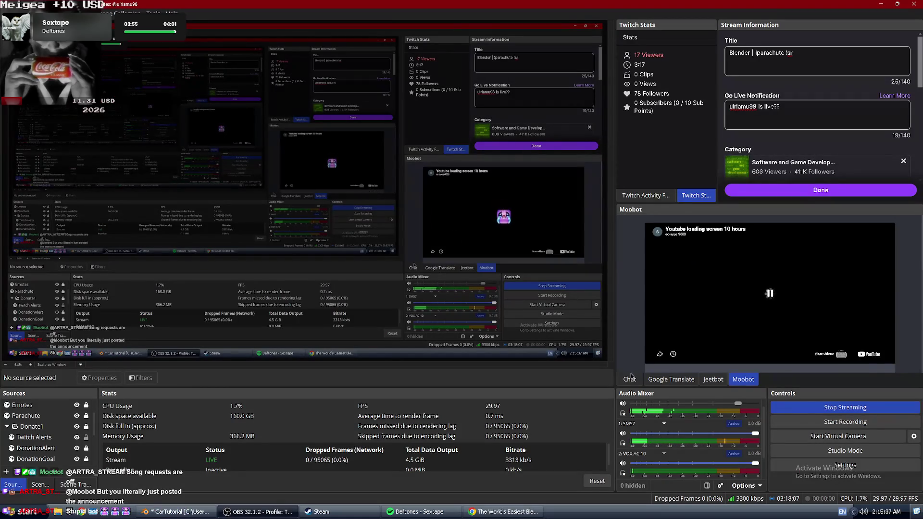
click(629, 379)
scroll(747, 316, down, 5)
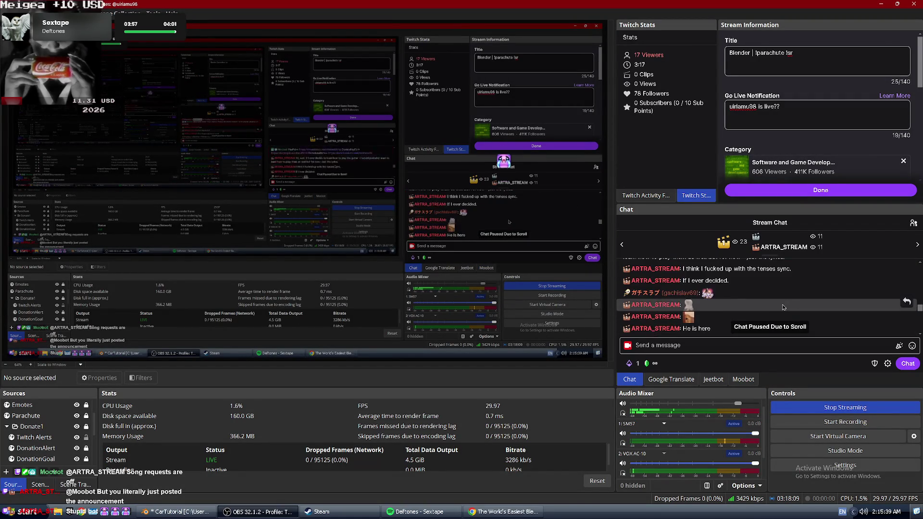
scroll(776, 312, down, 5)
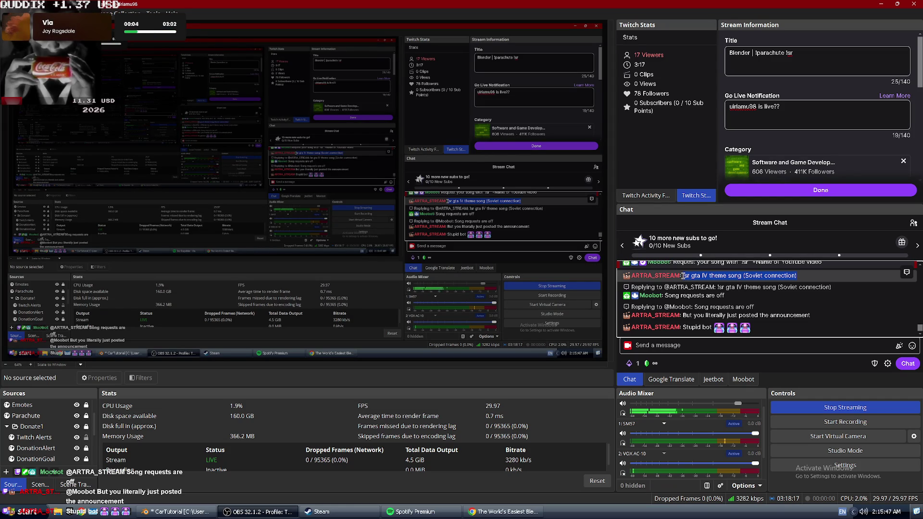
drag(682, 327, 679, 344)
click(680, 344)
text(!sr gta IV theme song (Soviet connection))
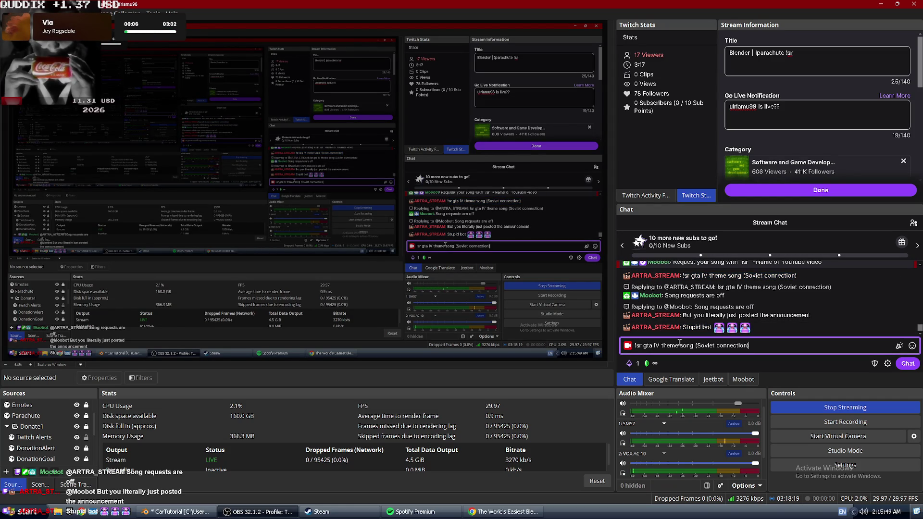
- Return to OBS Studio and scroll the chat to confirm the GTA IV song request
key(alt+Tab)
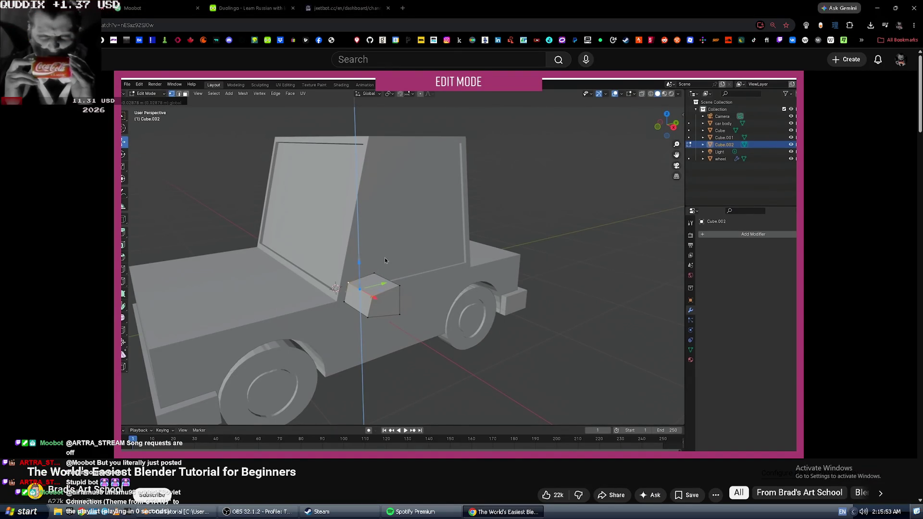
key(alt+Tab)
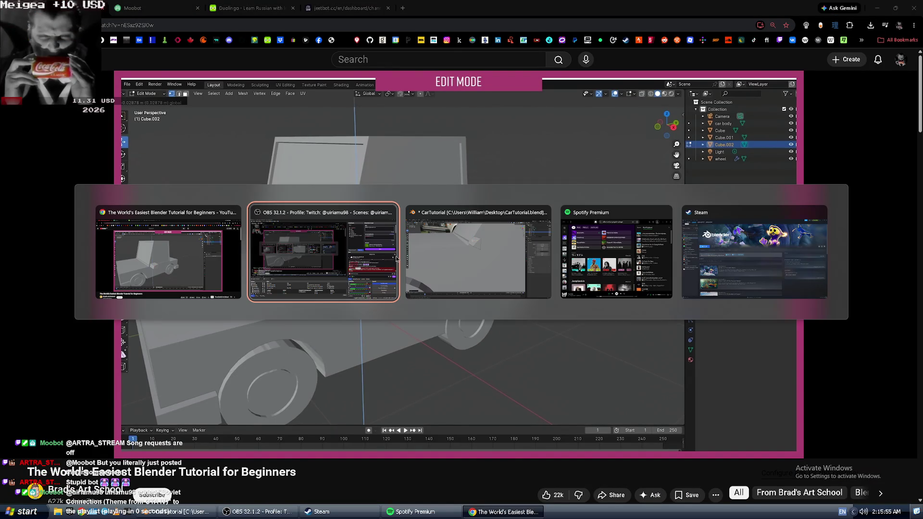
key(alt+Tab)
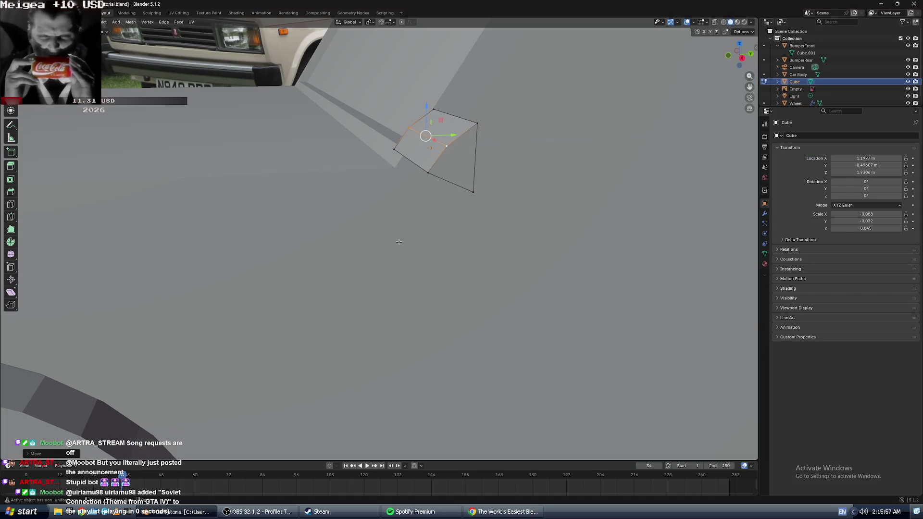
key(alt+Tab)
key(alt+Tab)
key(alt+Tab)
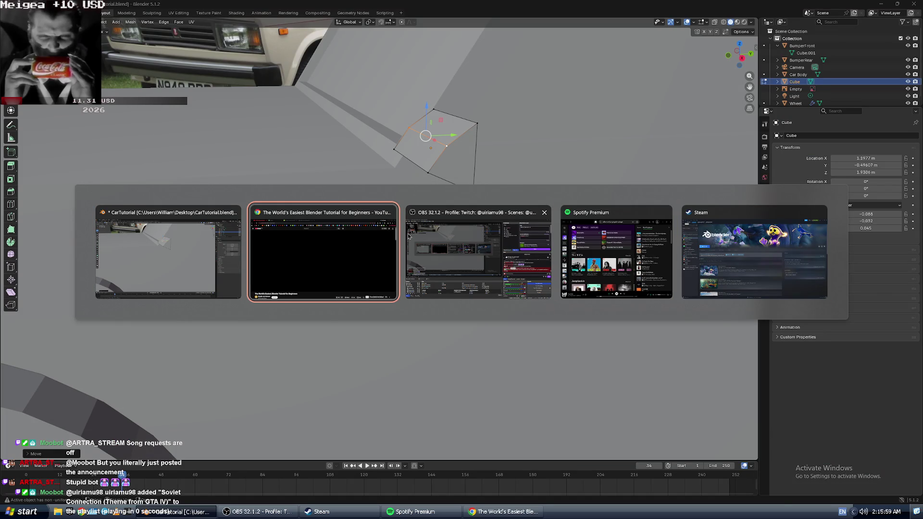
click(408, 236)
scroll(751, 332, down, 1)
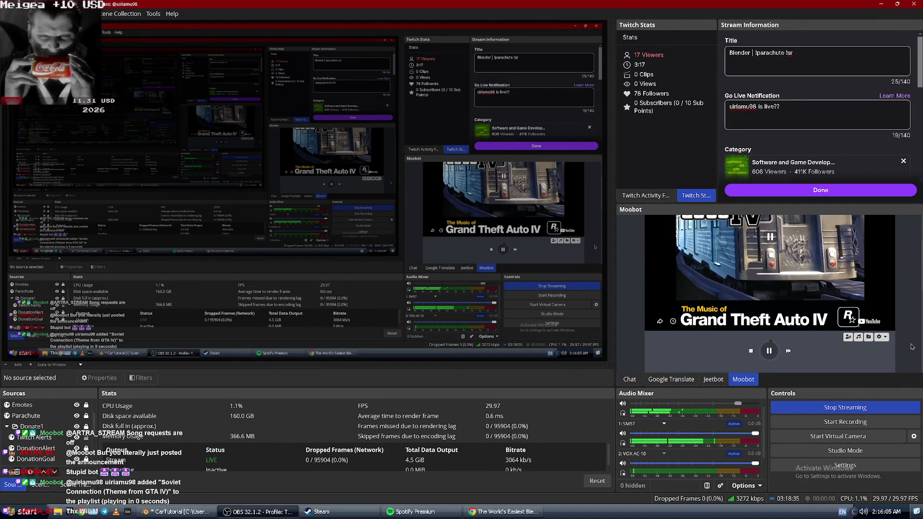
scroll(832, 327, down, 1)
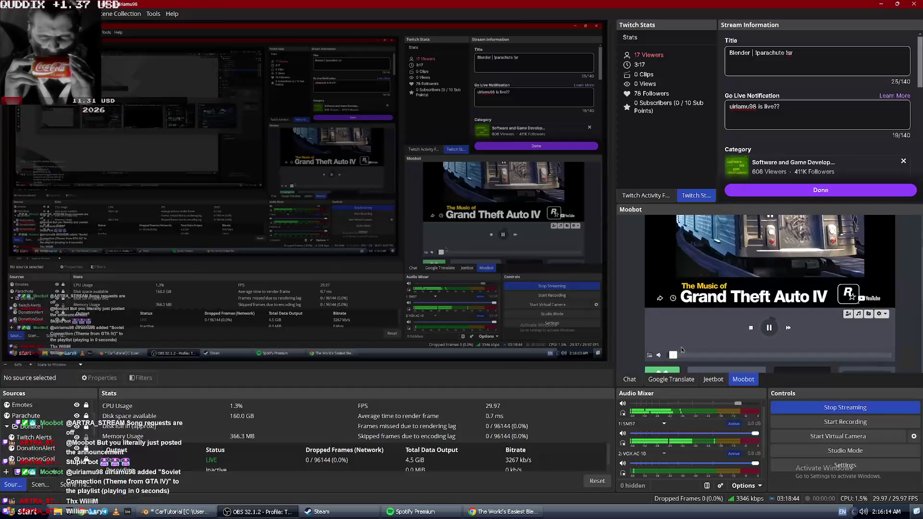
click(666, 371)
key(alt+Tab)
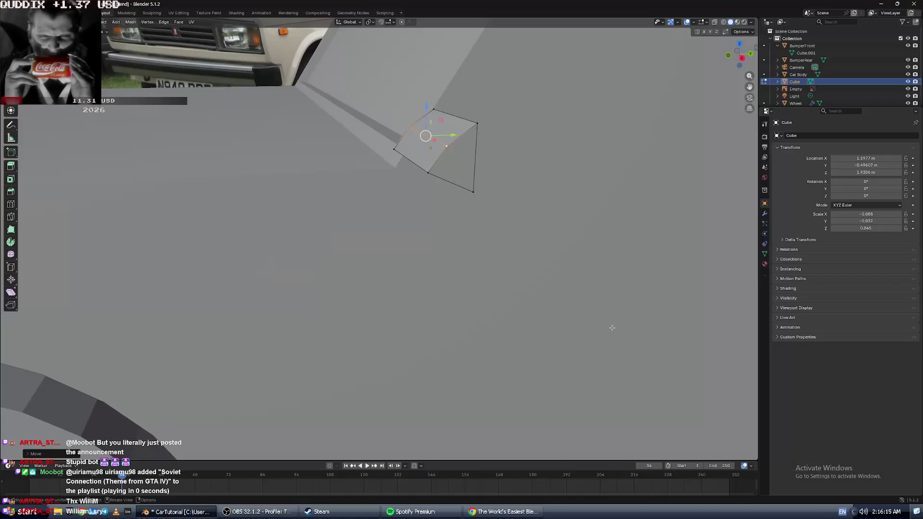
key(alt+Tab)
key(alt+Tab)
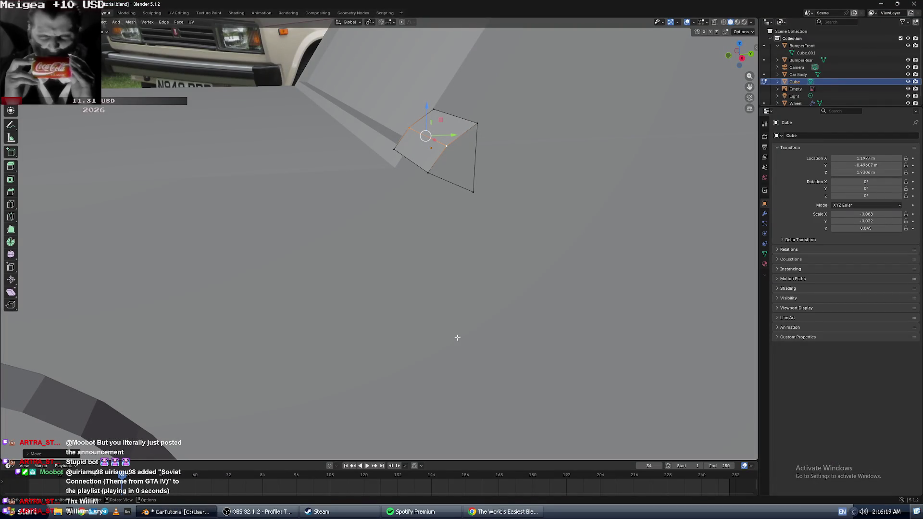
key(KP_3)
scroll(317, 194, down, 5)
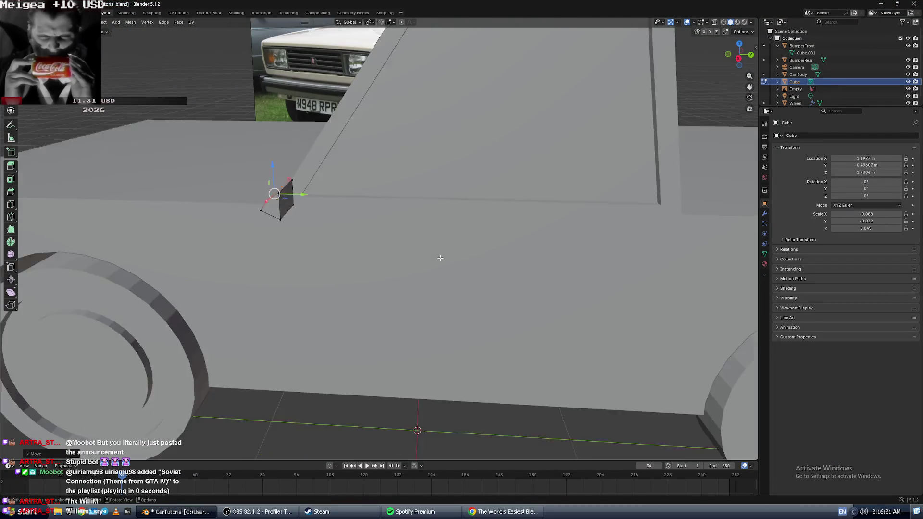
mouse_move(287, 191)
middle_down()
mouse_move(293, 188)
mouse_move(284, 198)
middle_up()
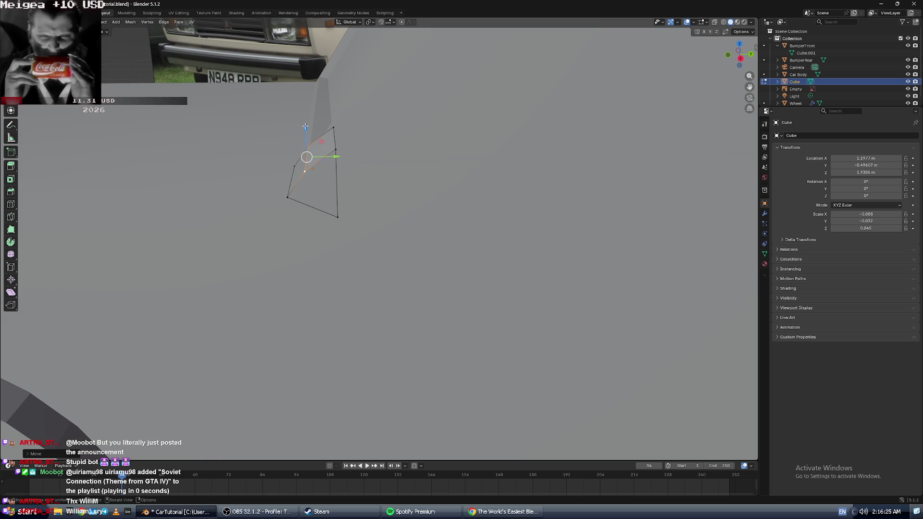
key(alt+Tab)
key(alt+Tab)
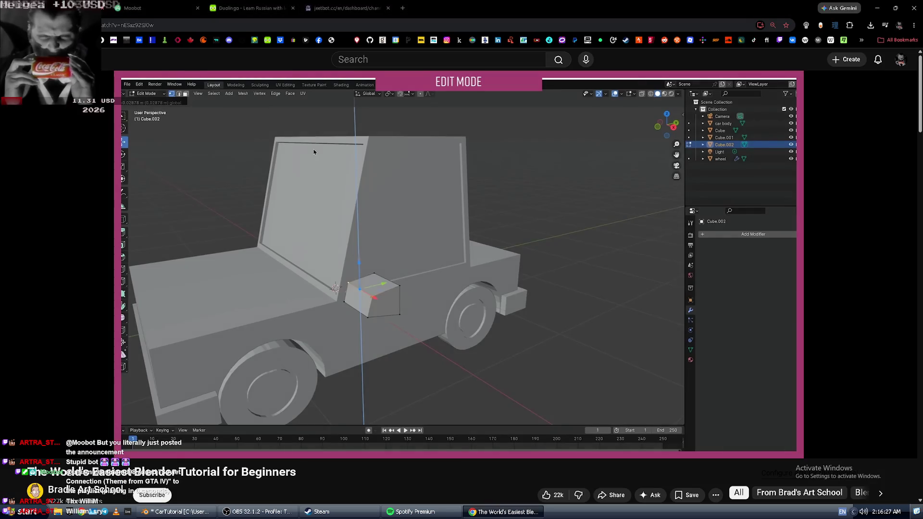
key(alt+Tab)
scroll(315, 141, down, 8)
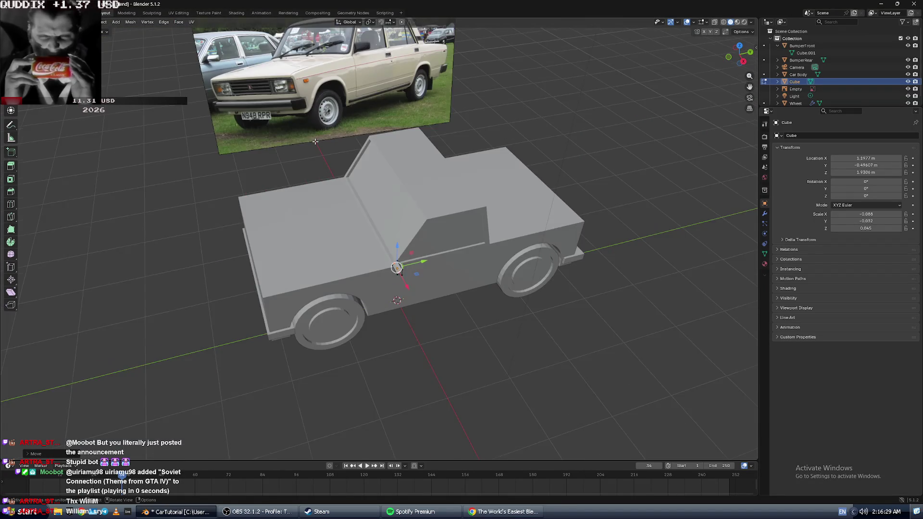
scroll(315, 142, up, 3)
shift+middle_drag(315, 141, 269, 188)
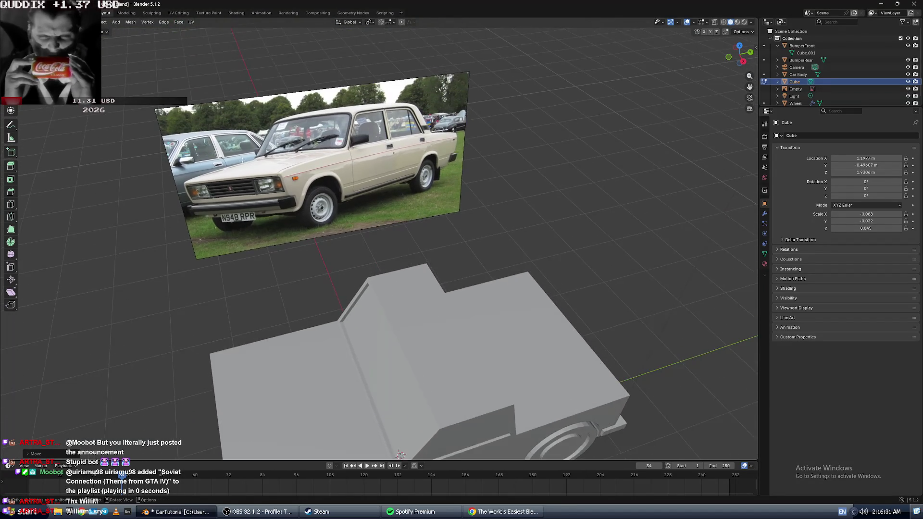
scroll(246, 151, up, 2)
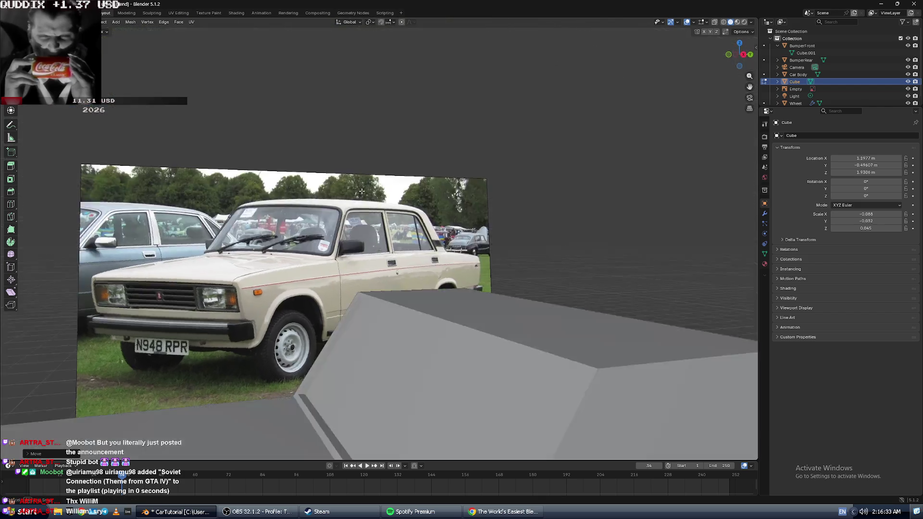
middle_drag(365, 226, 347, 262)
scroll(367, 310, up, 2)
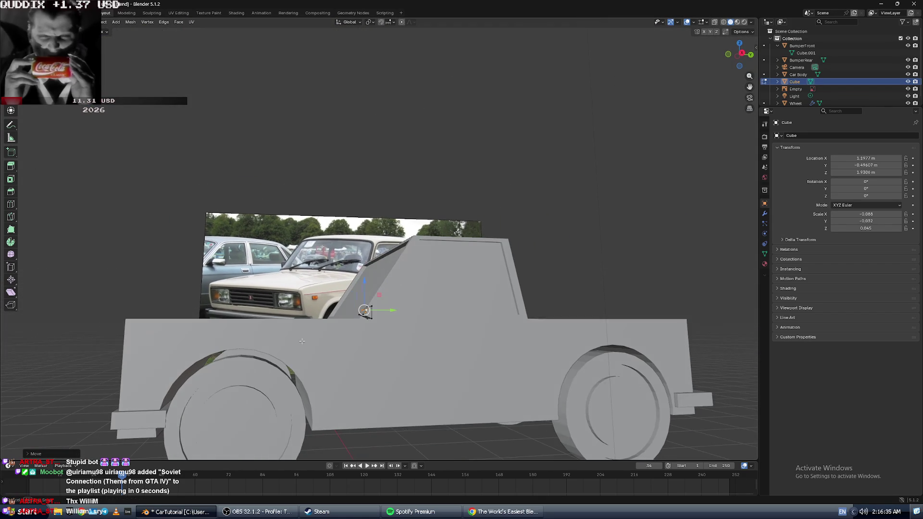
scroll(371, 301, up, 2)
scroll(375, 304, up, 4)
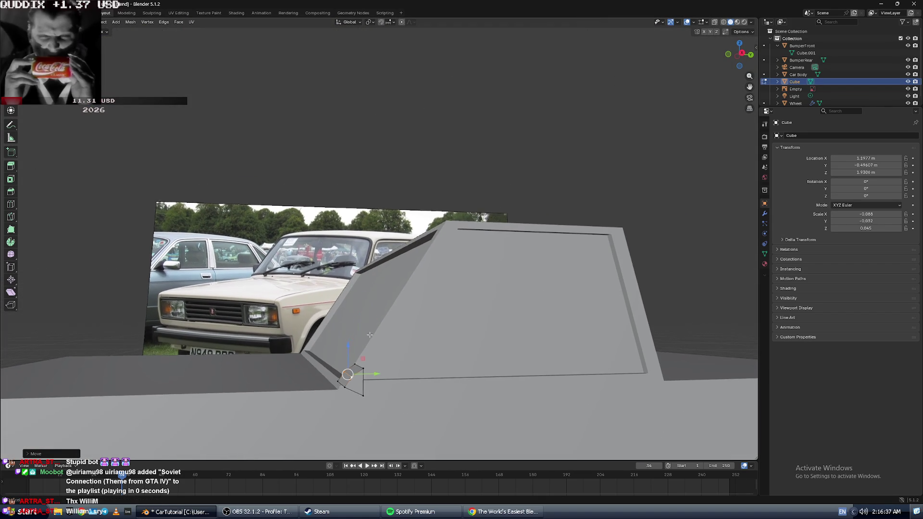
scroll(377, 303, down, 4)
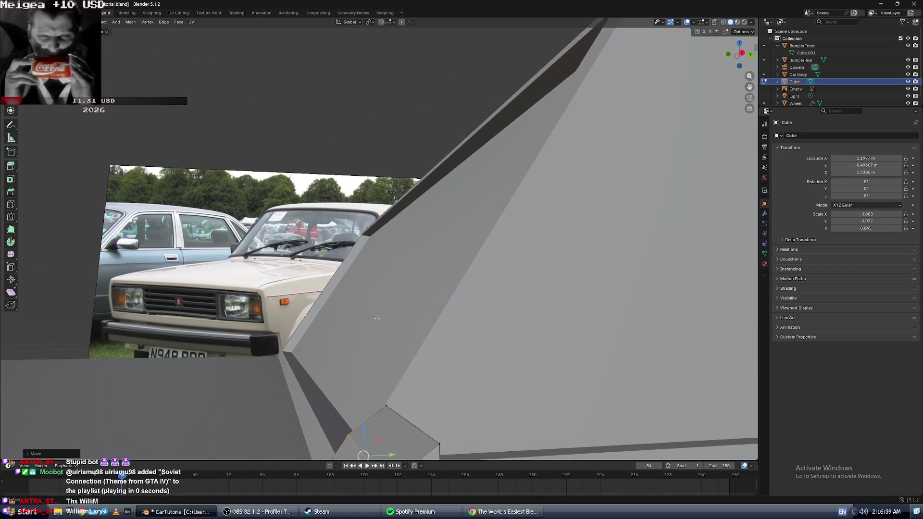
scroll(374, 283, up, 3)
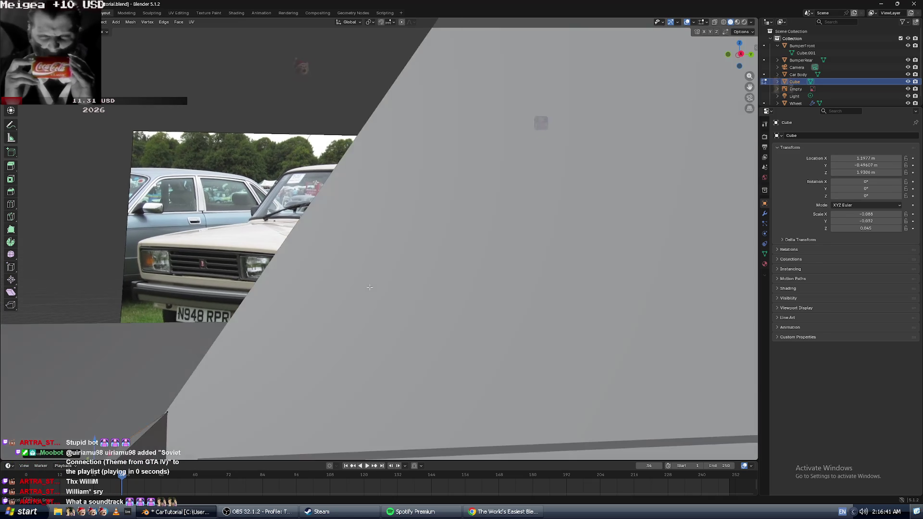
scroll(374, 283, down, 3)
scroll(374, 282, down, 1)
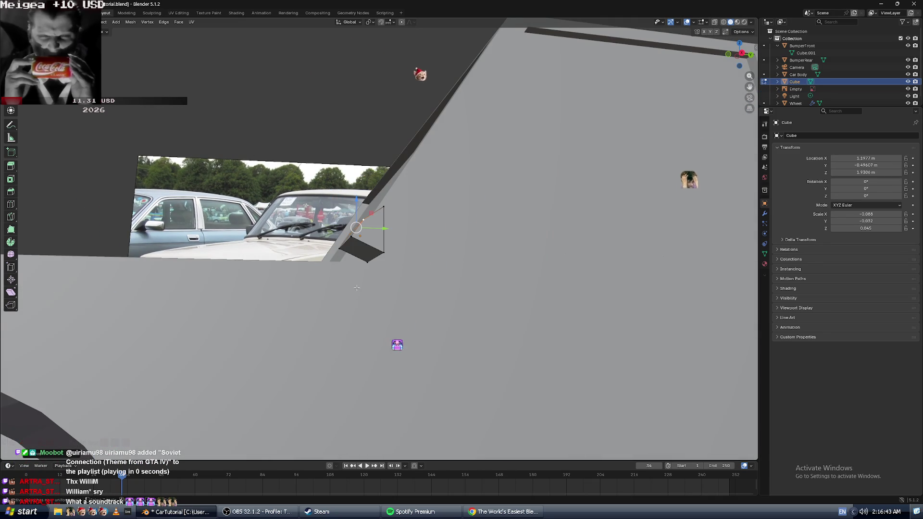
scroll(342, 308, down, 3)
mouse_move(342, 307)
middle_down()
mouse_move(382, 282)
mouse_move(269, 380)
mouse_move(329, 294)
middle_up()
scroll(286, 367, up, 3)
scroll(329, 295, down, 5)
scroll(329, 294, up, 5)
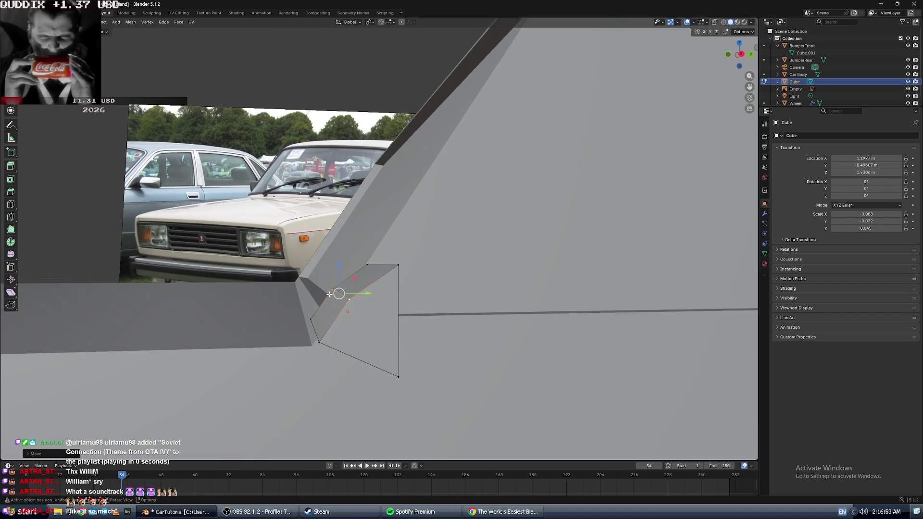
- Slide two lower vertices along Y and lower the cube corner along Z
click(318, 341)
shift+click(311, 317)
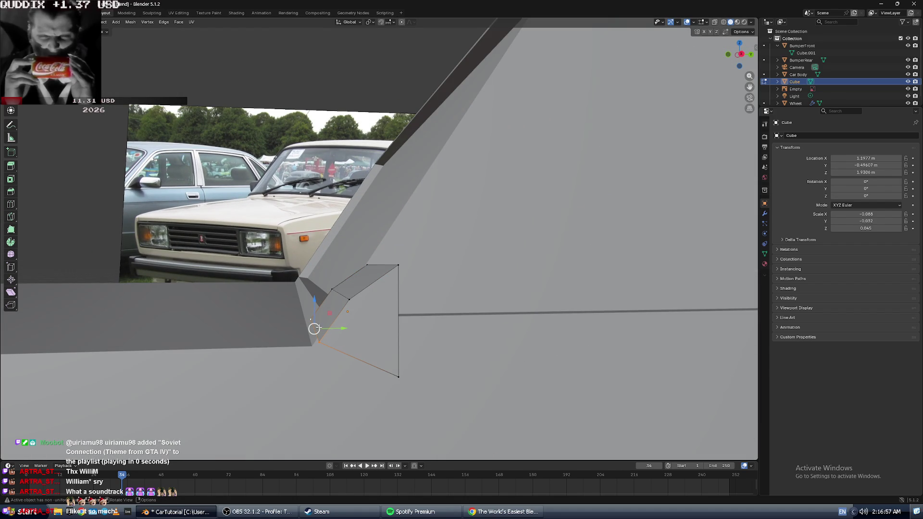
drag(345, 332, 369, 329)
middle_drag(369, 328, 383, 330)
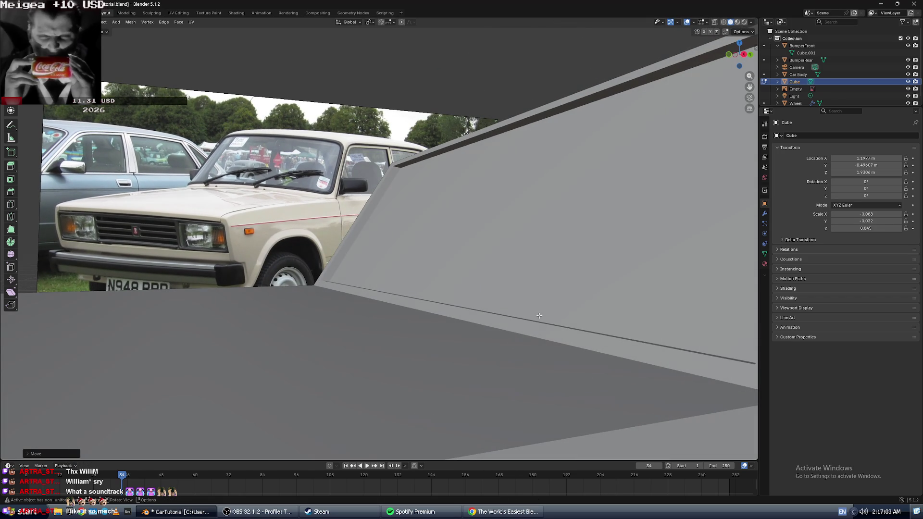
shift+middle_drag(531, 316, 389, 357)
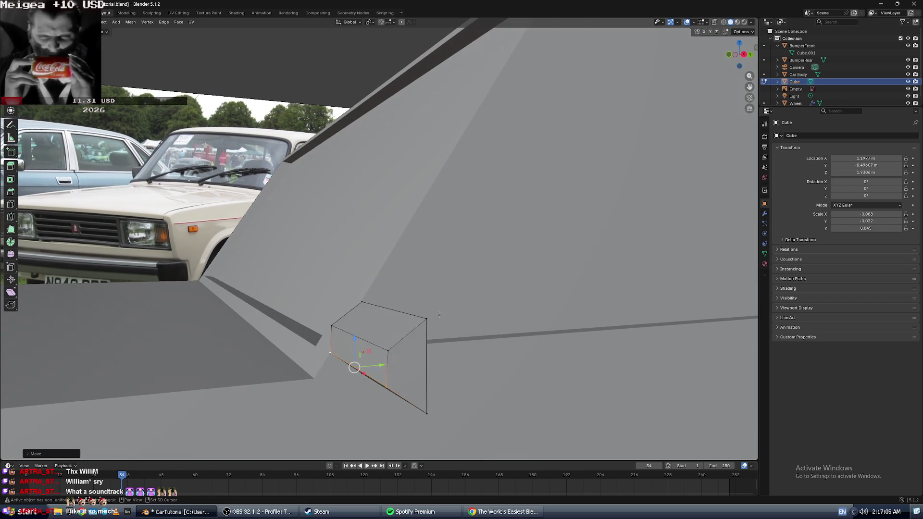
drag(355, 341, 352, 349)
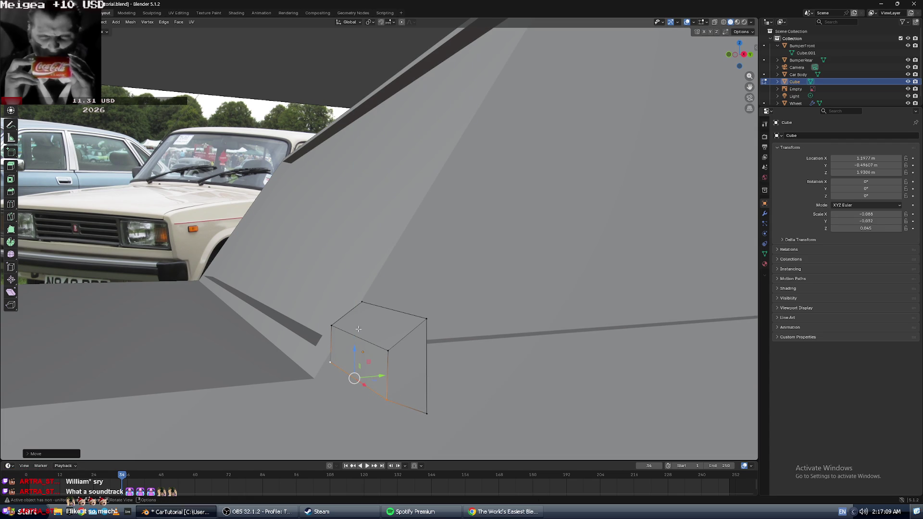
- Raise the two top vertices, then push the whole near face along Y
click(387, 350)
shift+click(331, 325)
drag(354, 307, 356, 300)
shift+click(362, 386)
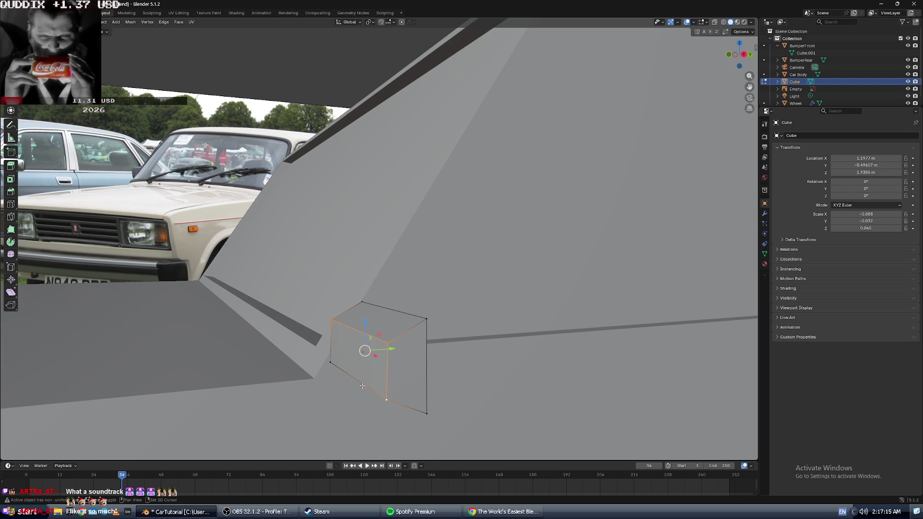
shift+click(333, 365)
drag(385, 353, 405, 351)
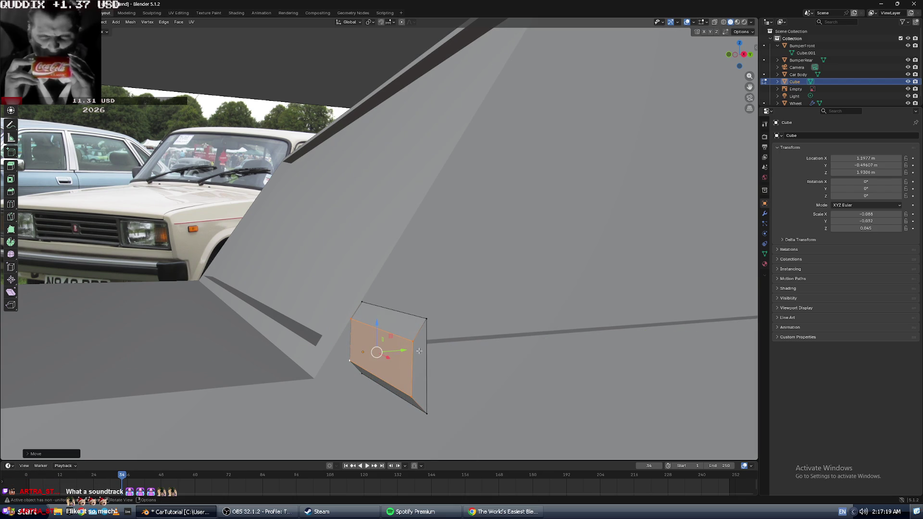
- Orbit to check the slanted headlight shape and deselect the face
mouse_move(439, 351)
middle_down()
mouse_move(449, 342)
mouse_move(447, 352)
mouse_move(393, 350)
middle_up()
click(447, 353)
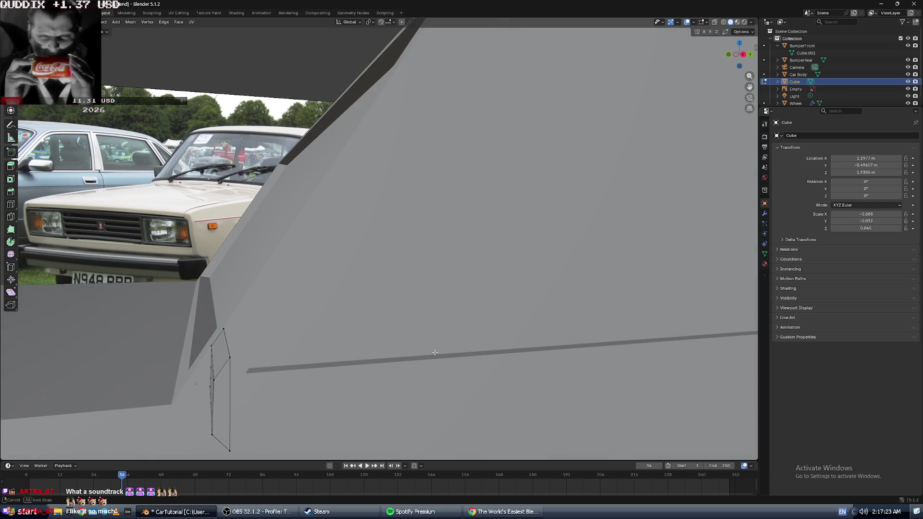
scroll(393, 350, down, 5)
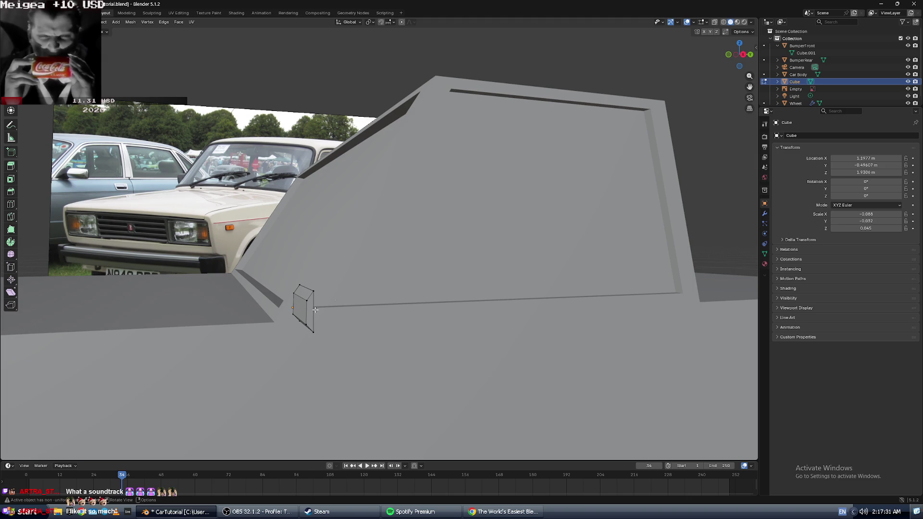
key(alt+Tab)
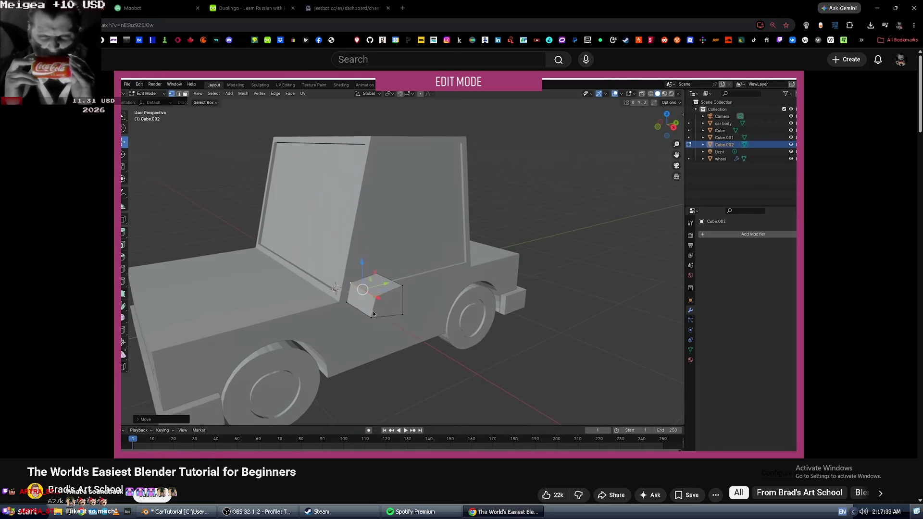
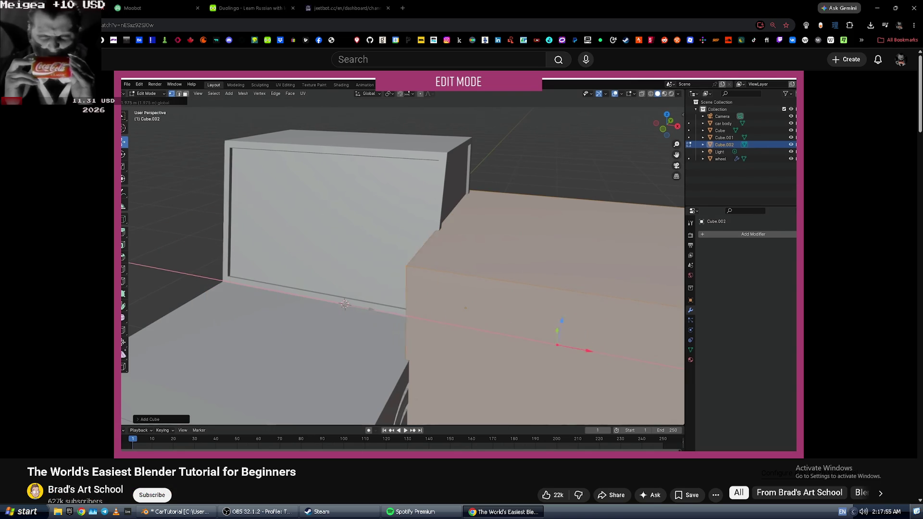
- Return to Blender and orbit to a three-quarter view of the car
key(alt+Tab)
middle_drag(345, 276, 552, 351)
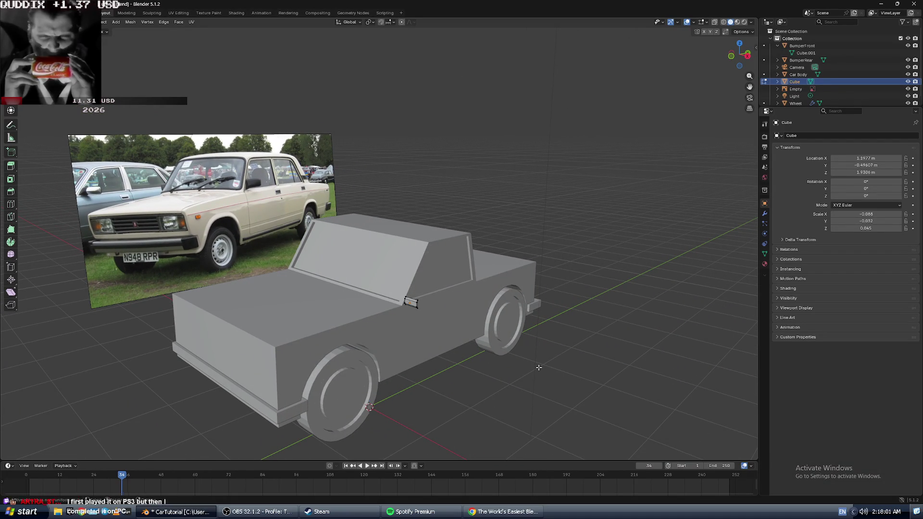
- Add a mesh cube and raise it along Z above the car body
key(shift+a)
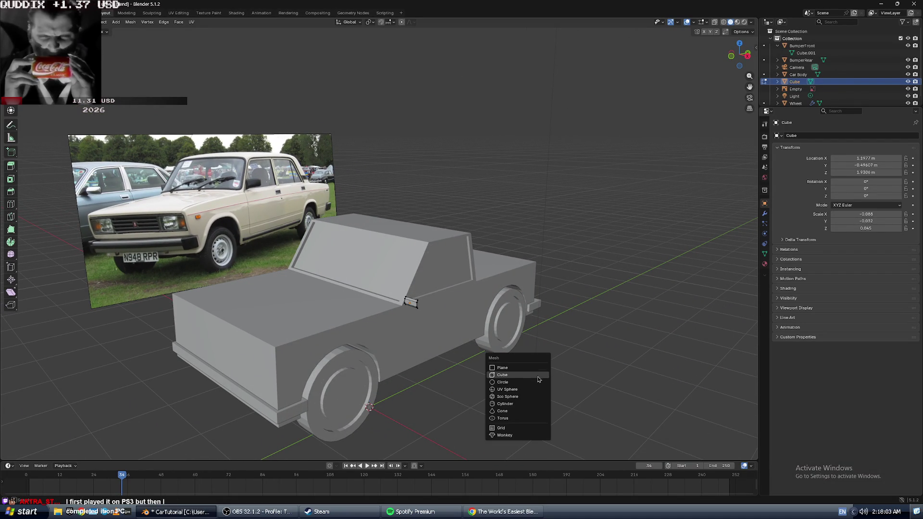
click(526, 375)
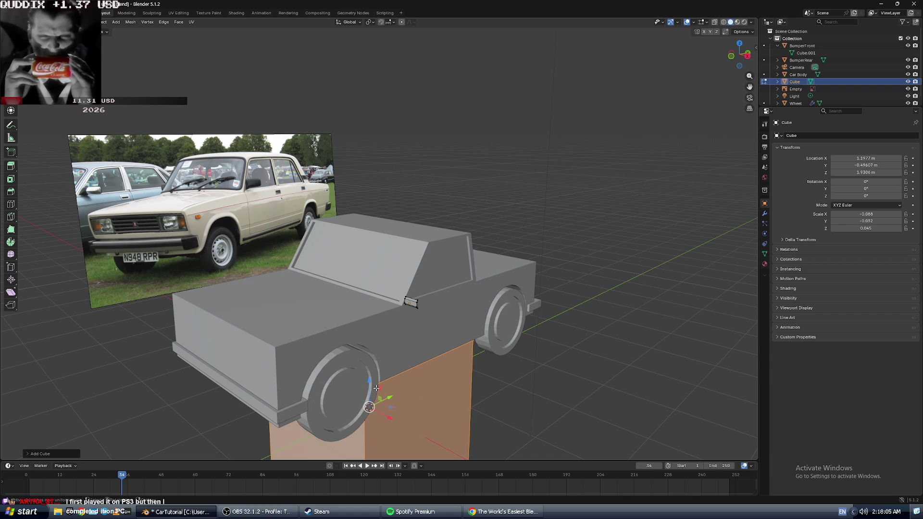
drag(369, 381, 382, 272)
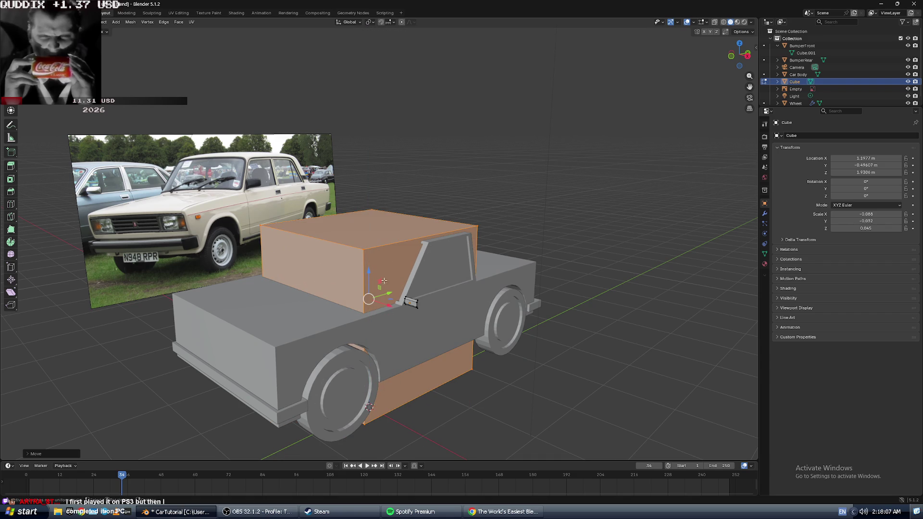
scroll(388, 305, up, 6)
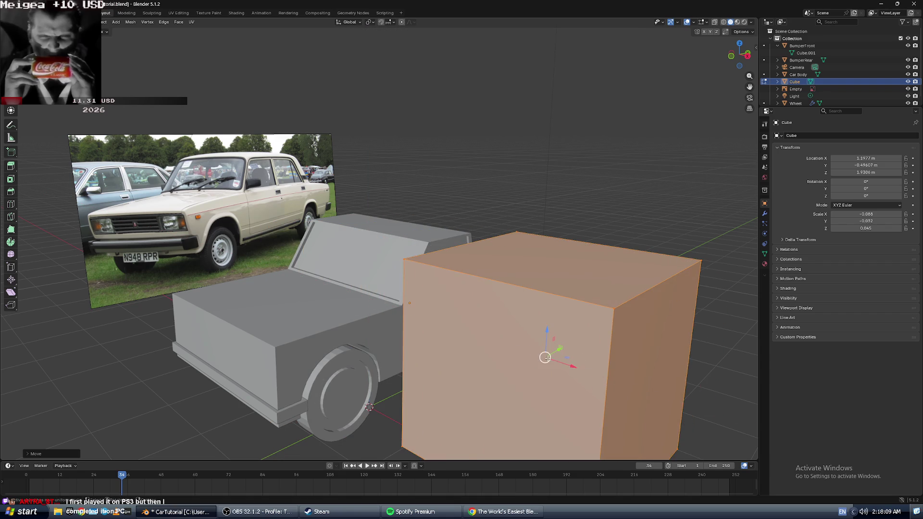
scroll(558, 356, down, 4)
key(alt+Tab)
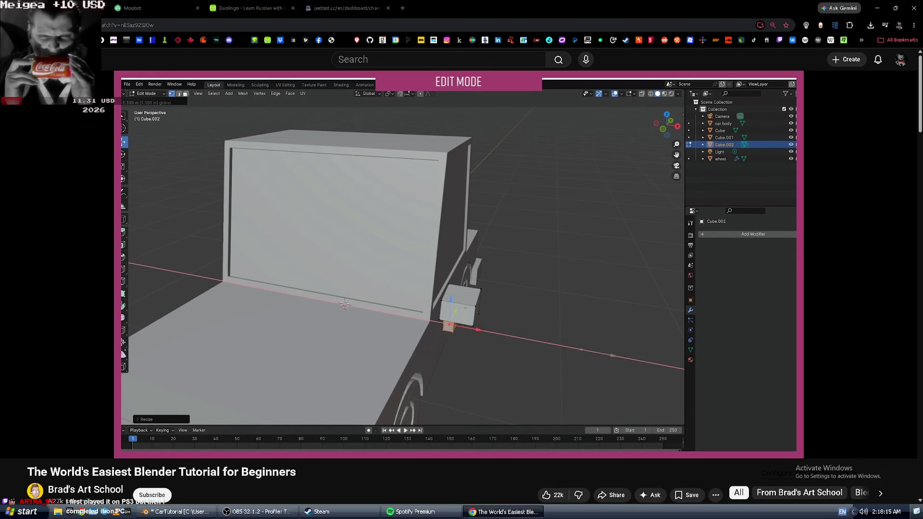
- Pause the tutorial at the small-cube step and go back to Blender
key(space)
key(alt+Tab)
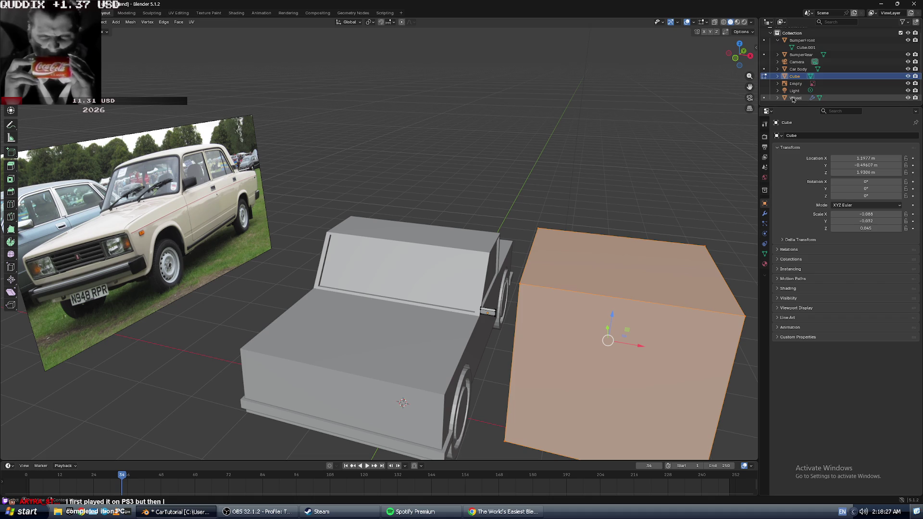
- Select the new Cube and rename it MirrorR in Object Properties
click(804, 53)
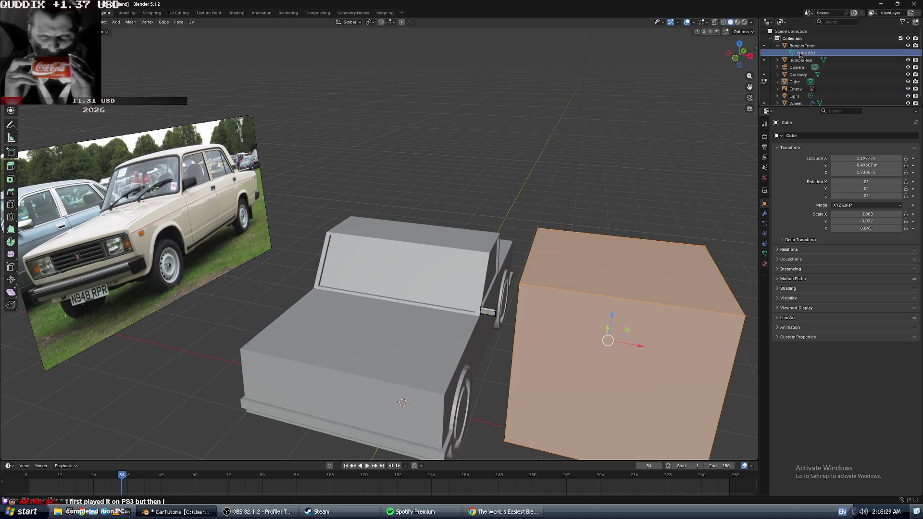
click(486, 314)
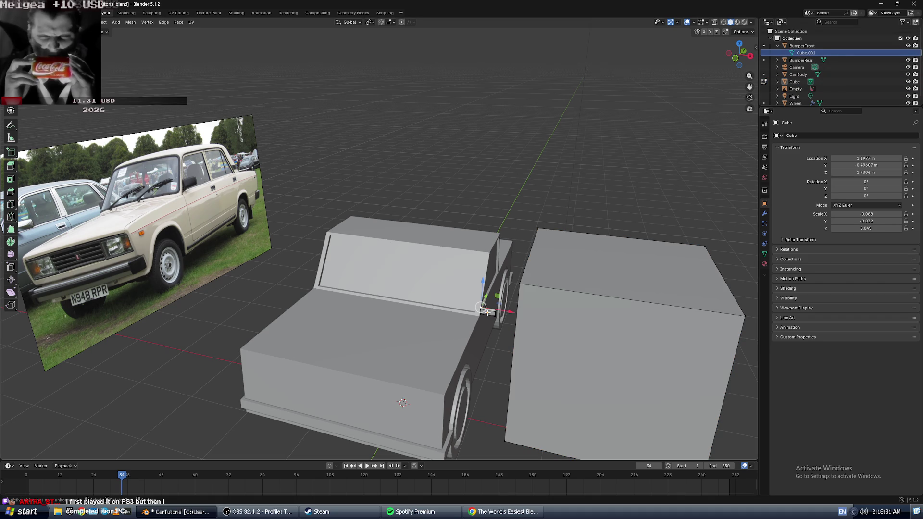
click(799, 82)
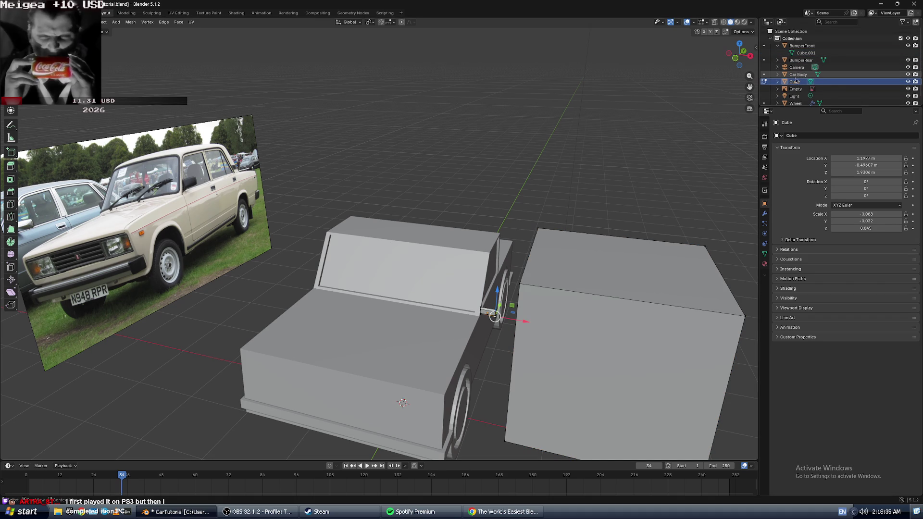
click(778, 82)
double_click(796, 82)
click(827, 136)
click(826, 136)
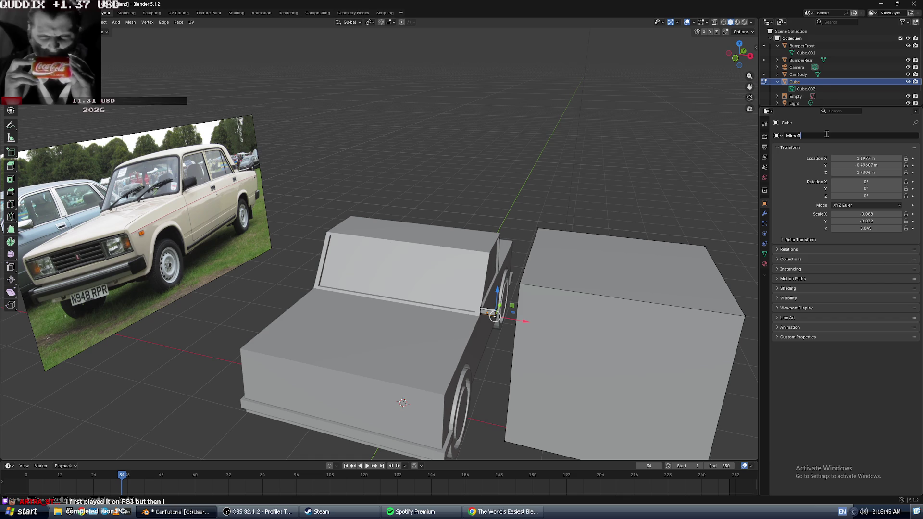
key(Return)
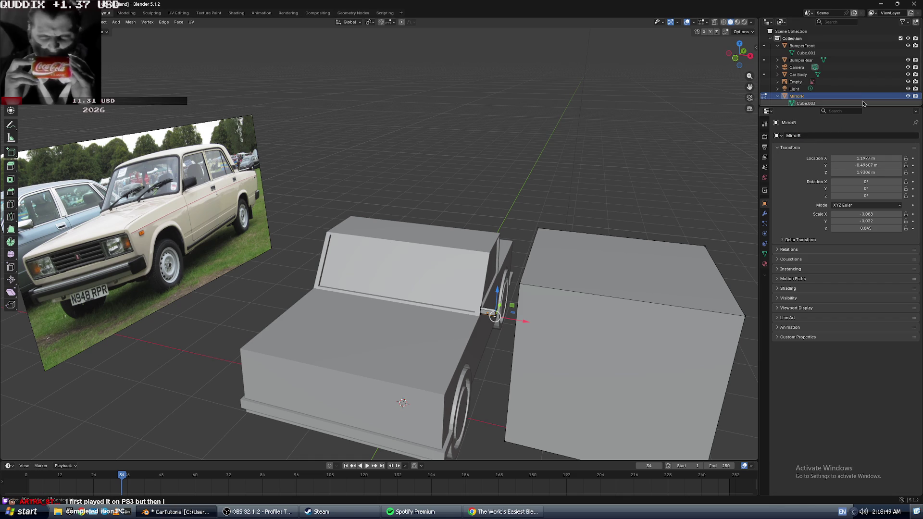
- Return to the tutorial video and resume playback
scroll(522, 347, up, 5)
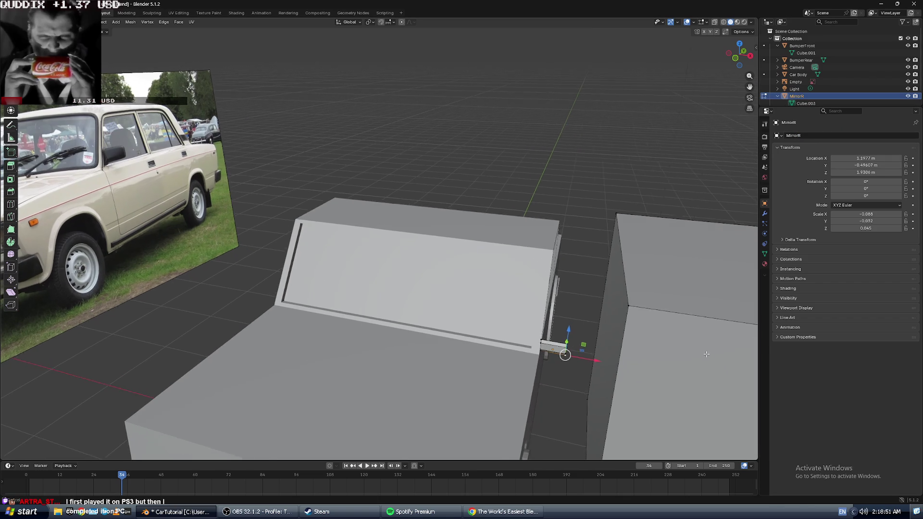
scroll(609, 313, up, 1)
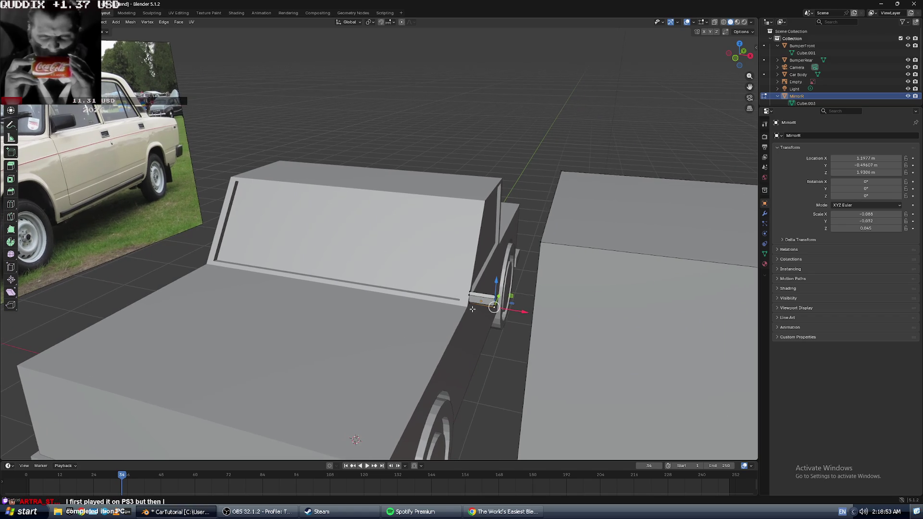
scroll(609, 313, up, 1)
scroll(520, 302, down, 7)
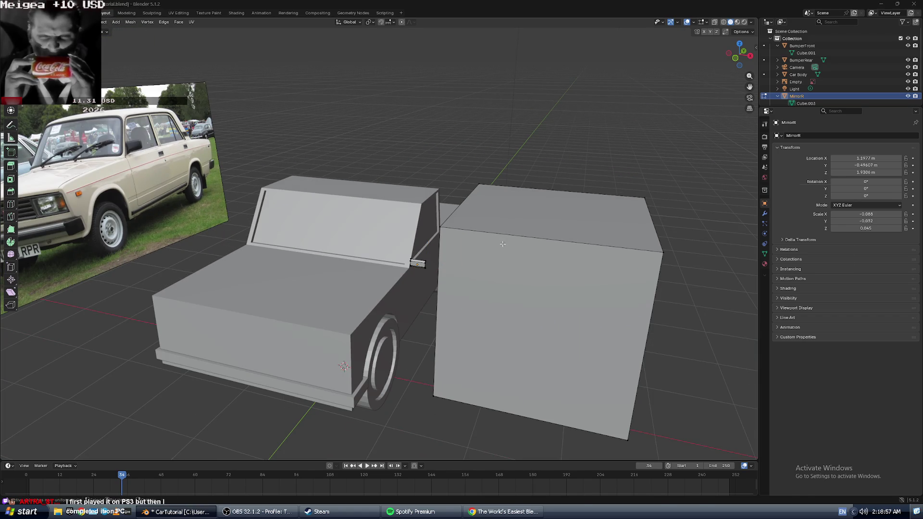
key(alt+Tab)
key(space)
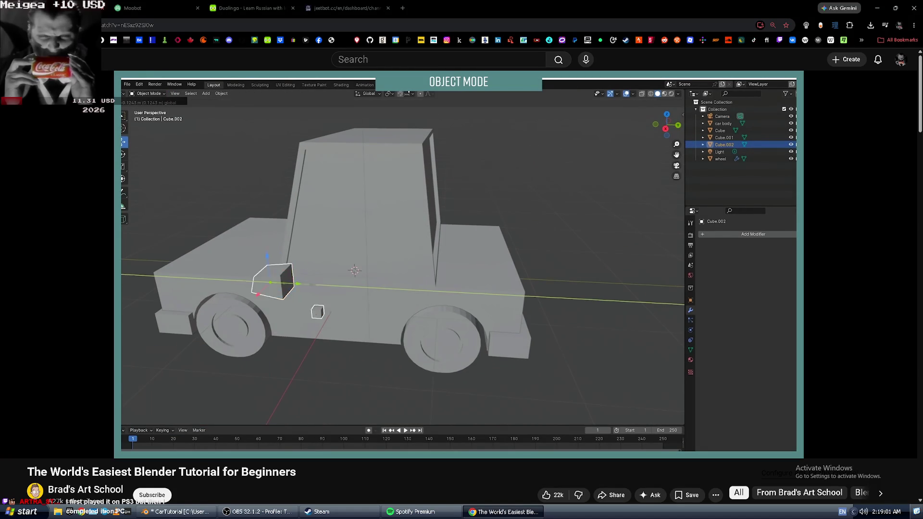
- Leave Edit Mode on MirrorR, start a Y-axis move, then cancel it
key(alt+Tab)
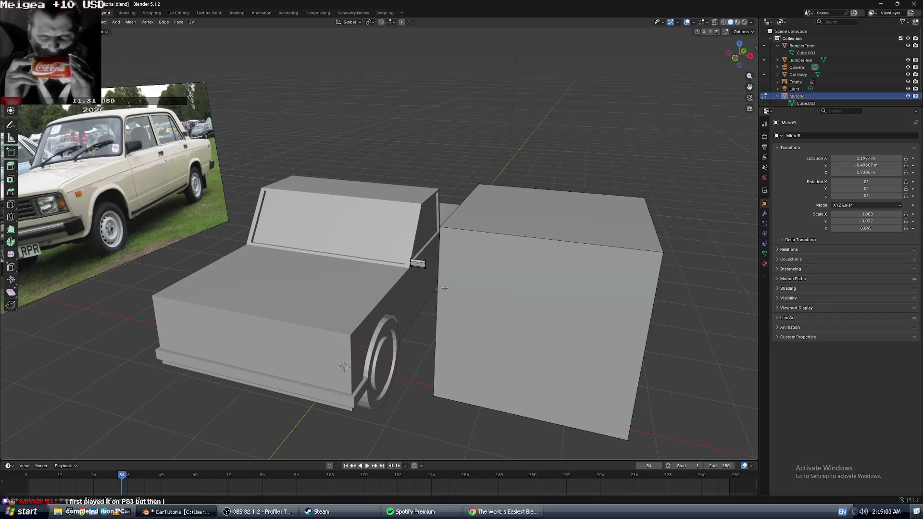
key(Tab)
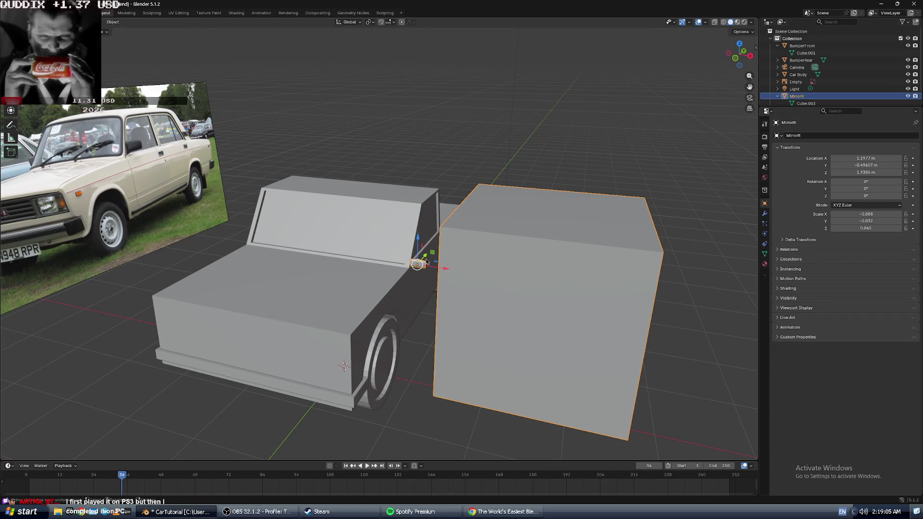
key(g)
key(y)
key(Escape)
- Play the tutorial through the headlight-box step, then return to Blender
key(alt+Tab)
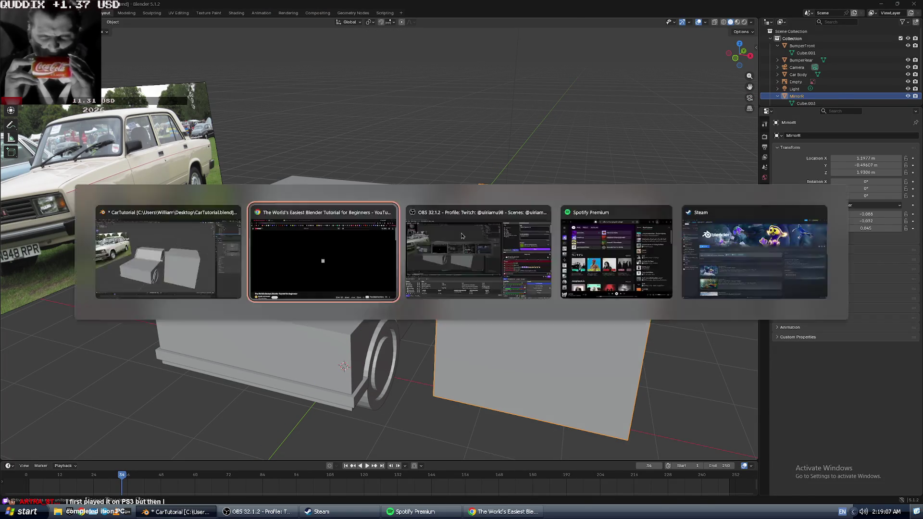
click(452, 279)
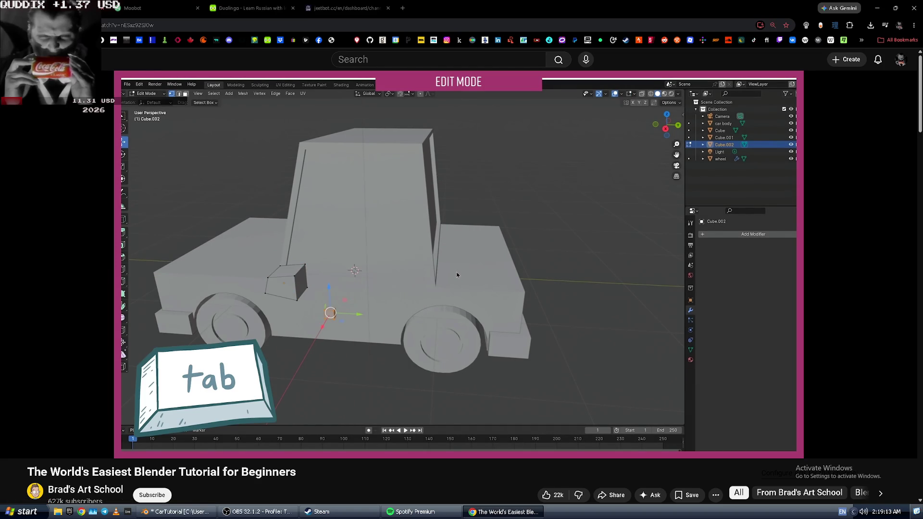
click(371, 283)
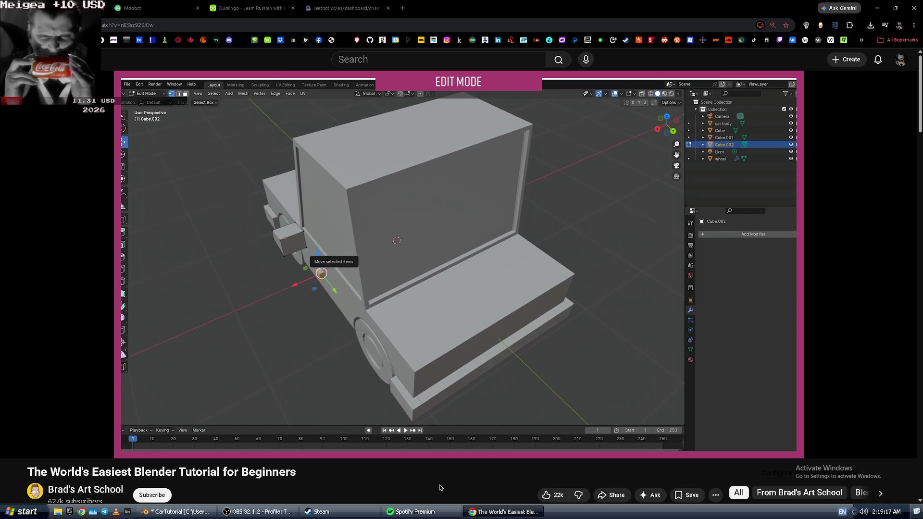
key(alt+Tab)
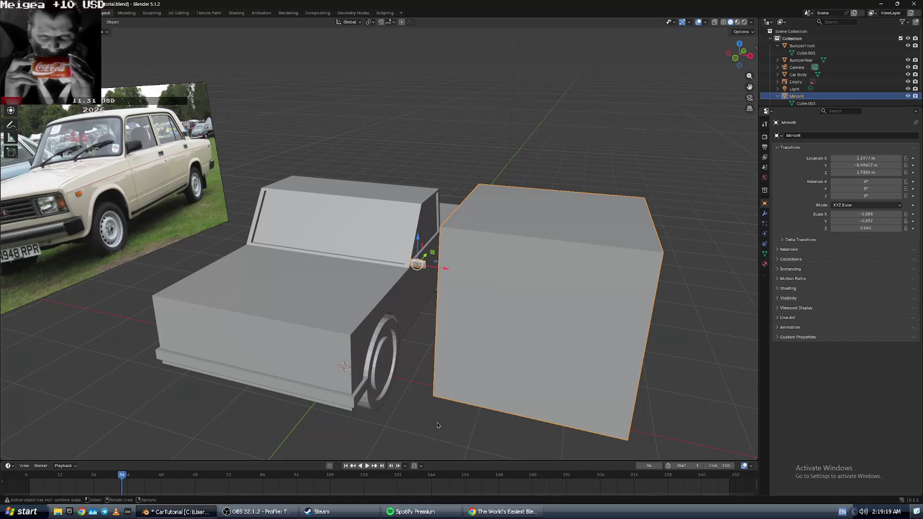
key(Tab)
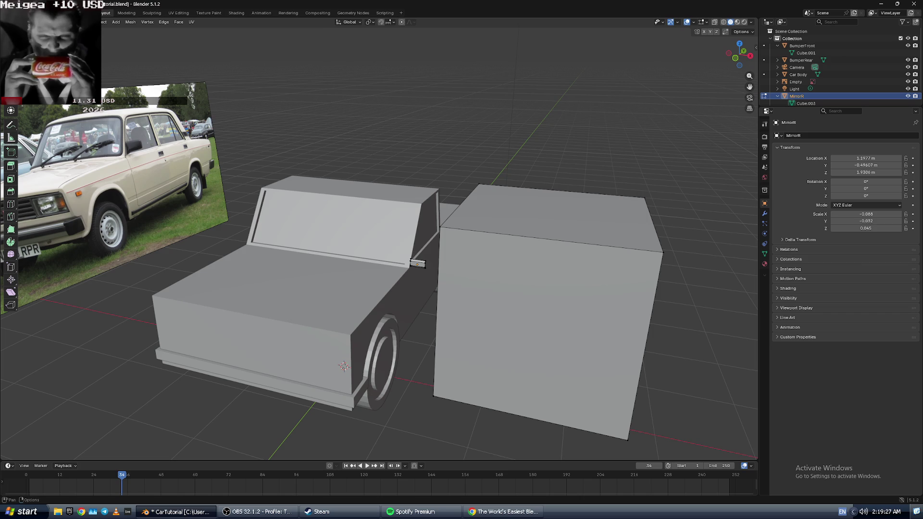
middle_drag(459, 250, 548, 240)
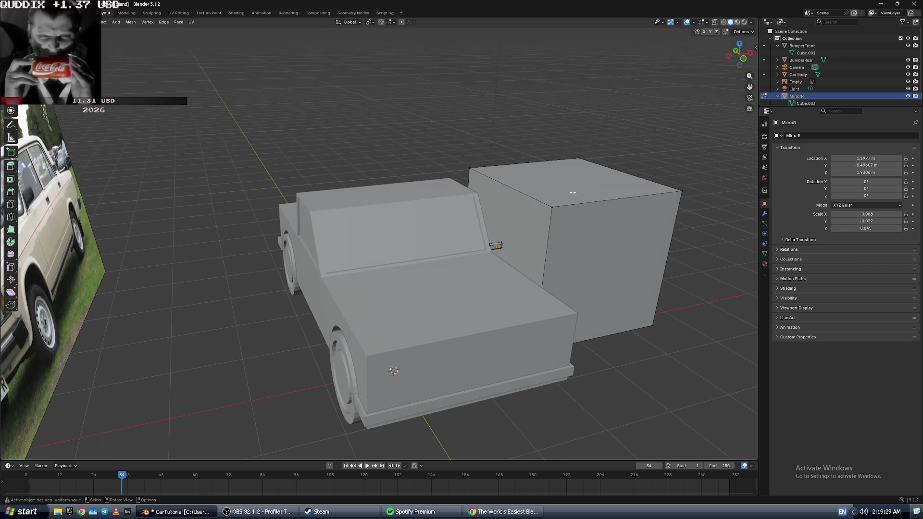
key(Tab)
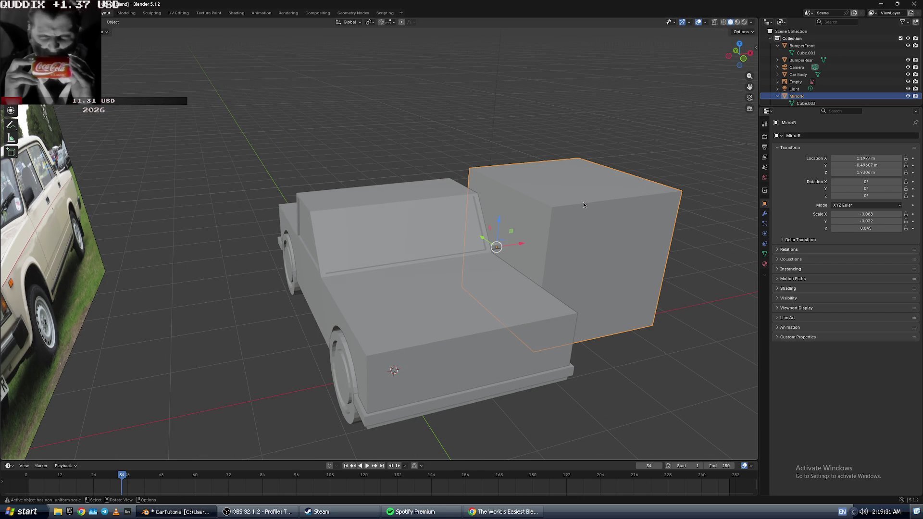
mouse_move(596, 231)
middle_down()
mouse_move(567, 235)
mouse_move(419, 120)
middle_up()
key(Tab)
key(Tab)
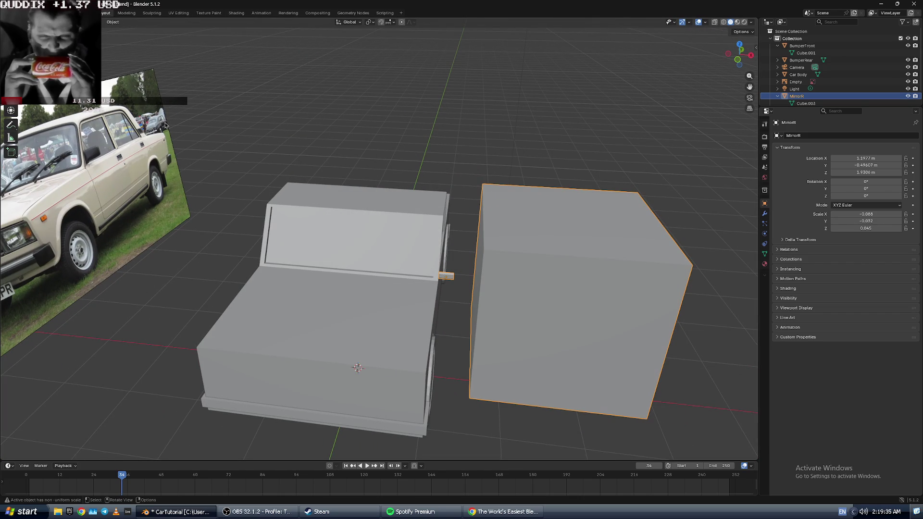
click(470, 273)
click(454, 279)
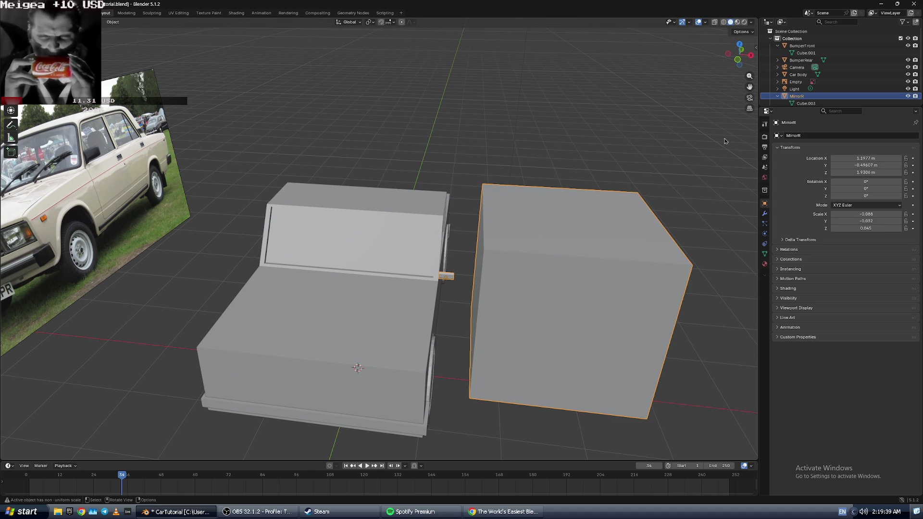
scroll(813, 94, down, 1)
click(814, 91)
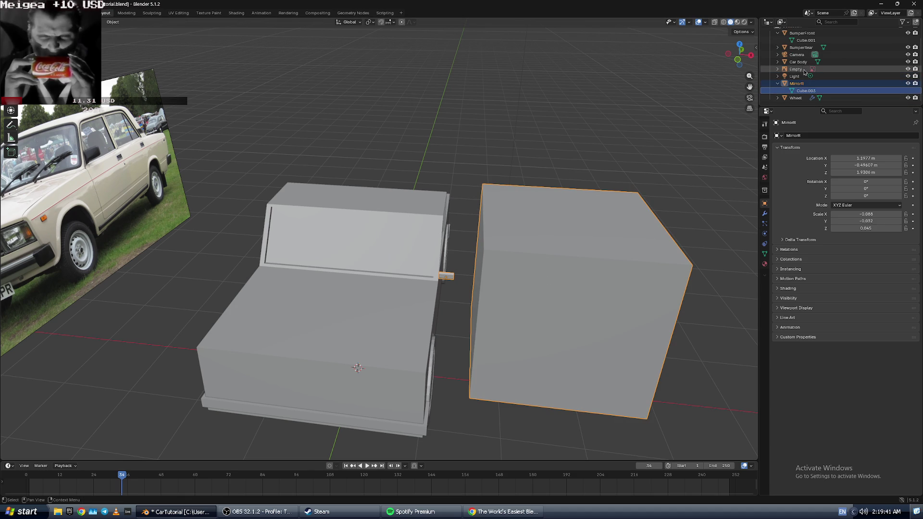
key(alt+Tab)
key(Left)
key(Left)
key(Left)
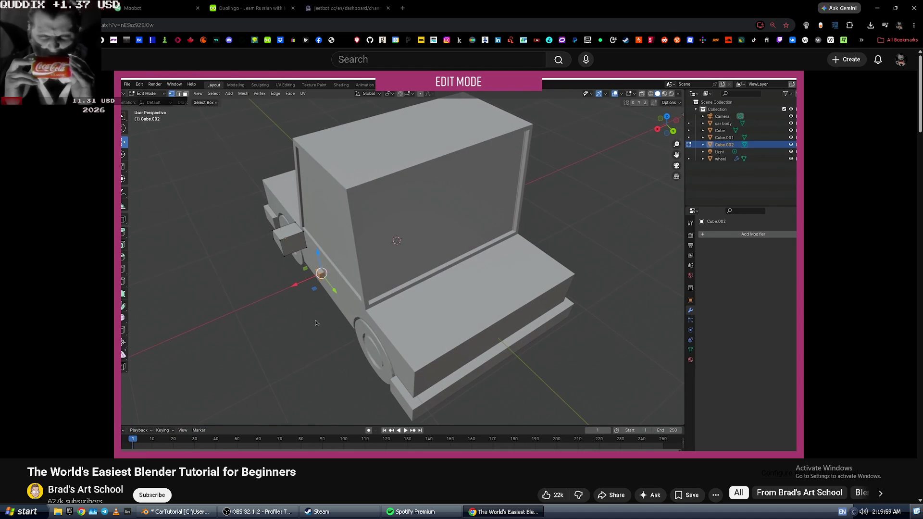
click(315, 323)
click(316, 323)
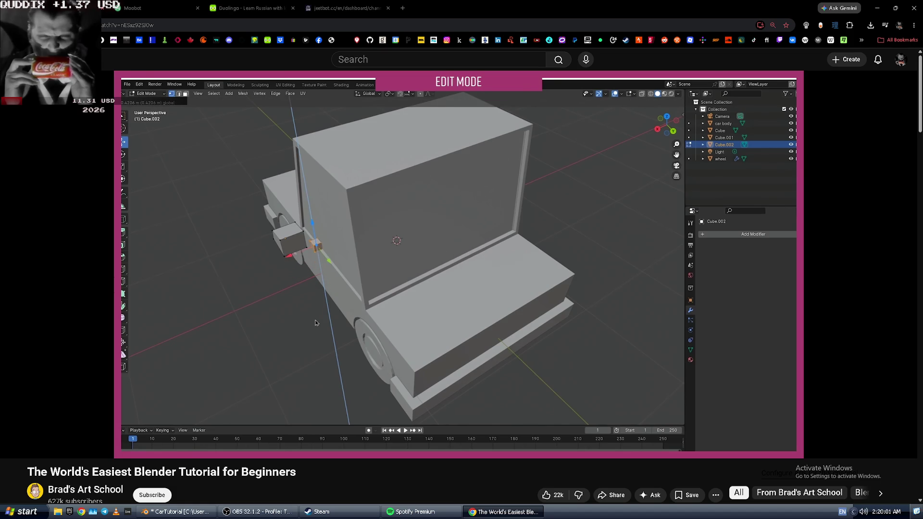
click(315, 323)
key(alt+Tab)
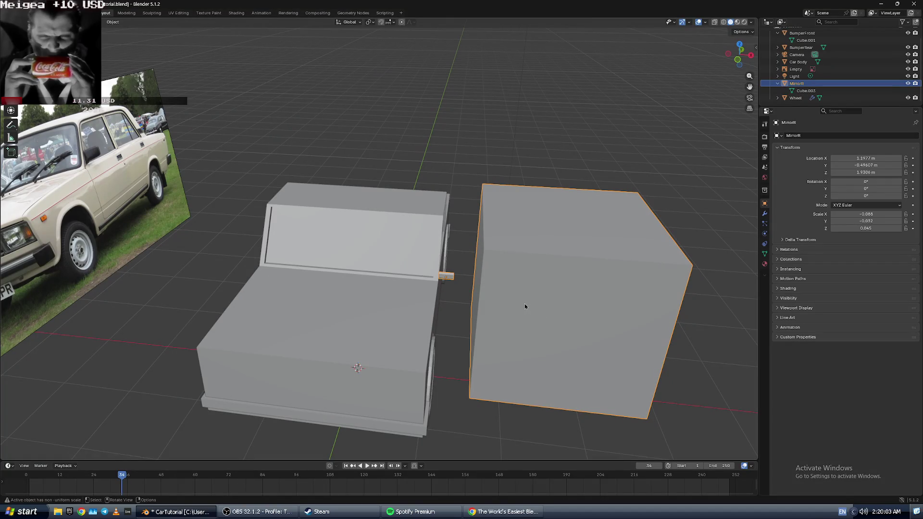
- In Edit Mode, select the box geometry and slide it along X against the car body
key(Tab)
click(511, 232)
drag(428, 99, 601, 379)
click(556, 335)
drag(466, 166, 669, 518)
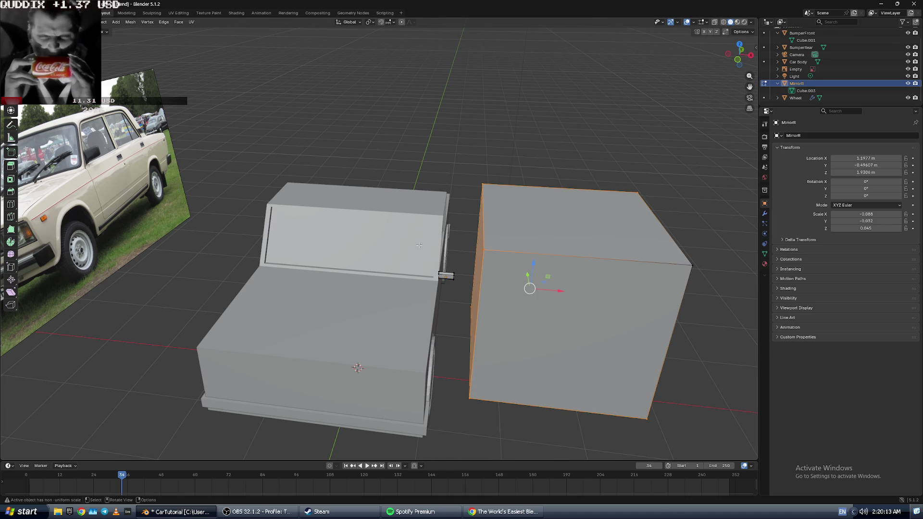
mouse_move(564, 293)
mouse_down()
mouse_move(529, 290)
mouse_move(540, 289)
mouse_up()
middle_drag(539, 288, 464, 271)
scroll(465, 270, up, 3)
- Try scaling the MirrorR box, then undo the resize
key(s)
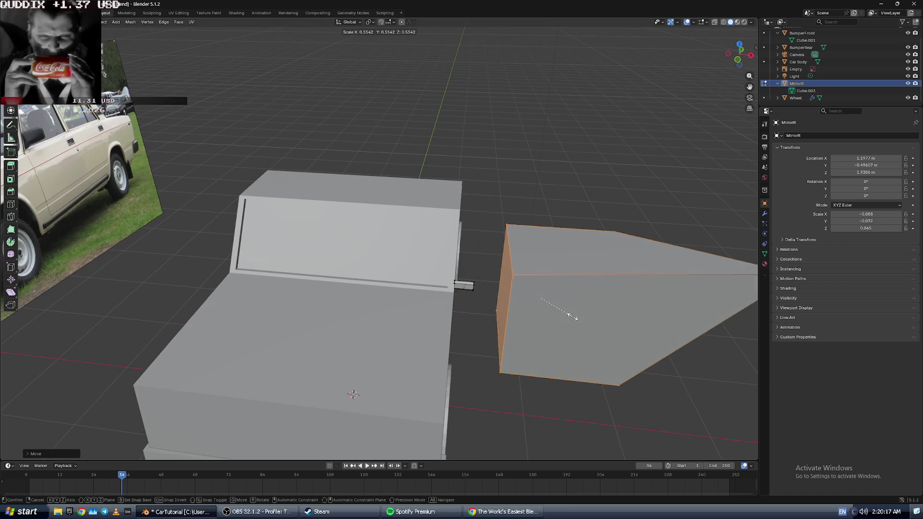
click(582, 310)
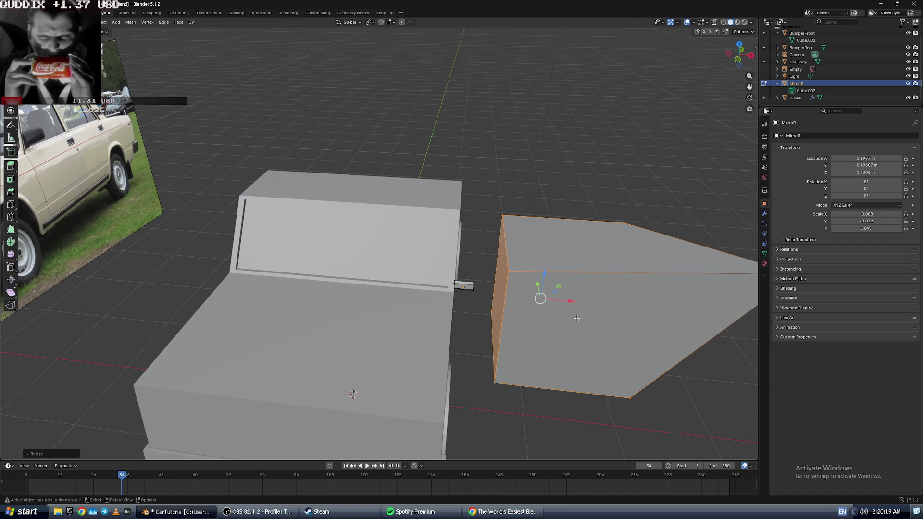
key(ctrl+z)
scroll(582, 309, down, 1)
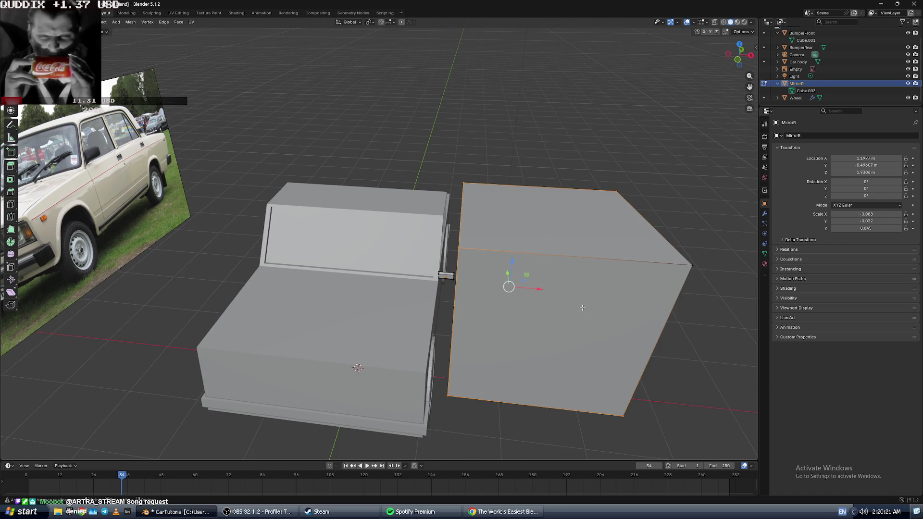
- Toggle select-all on the box mesh and orbit to face the car's front
key(a)
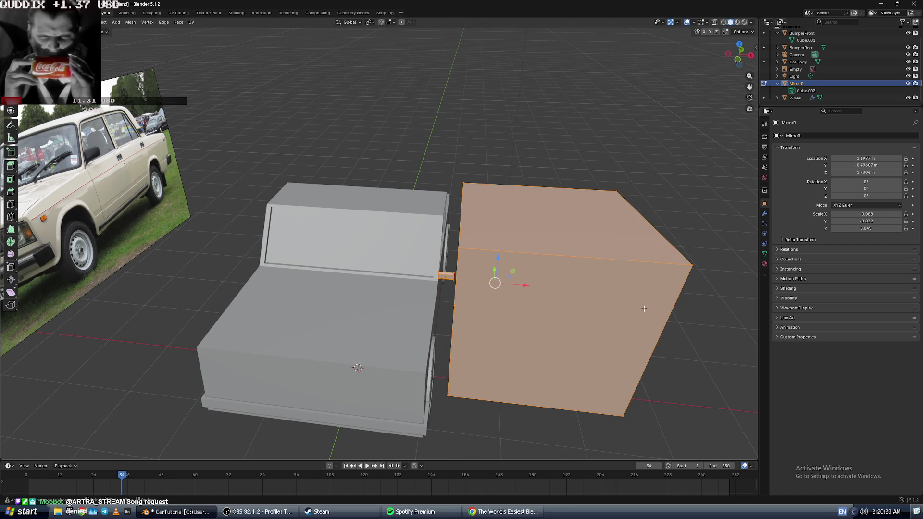
click(439, 300)
key(a)
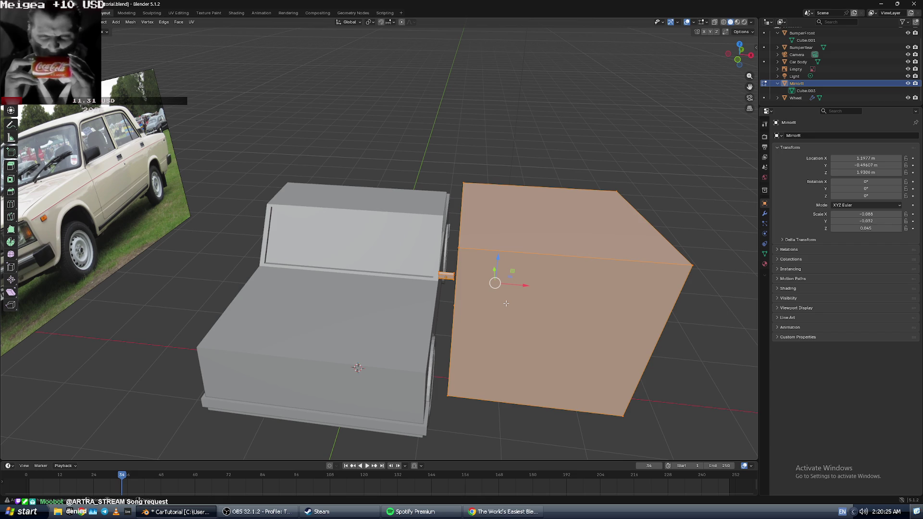
key(alt+a)
mouse_move(620, 284)
middle_down()
mouse_move(594, 274)
mouse_move(604, 258)
mouse_move(425, 258)
mouse_move(540, 222)
middle_up()
key(a)
key(alt+a)
key(a)
key(alt+a)
key(alt+a)
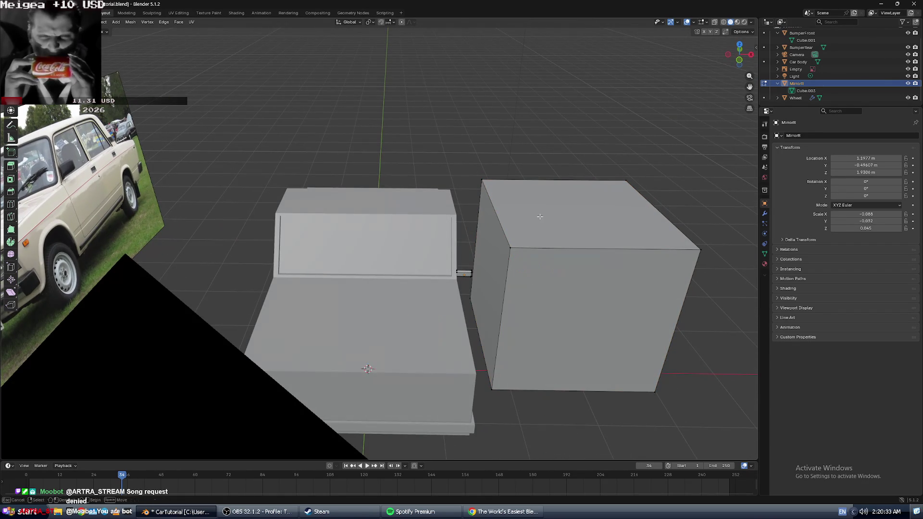
- Clear the mesh selection, return to Object Mode, and reselect the MirrorR box
key(a)
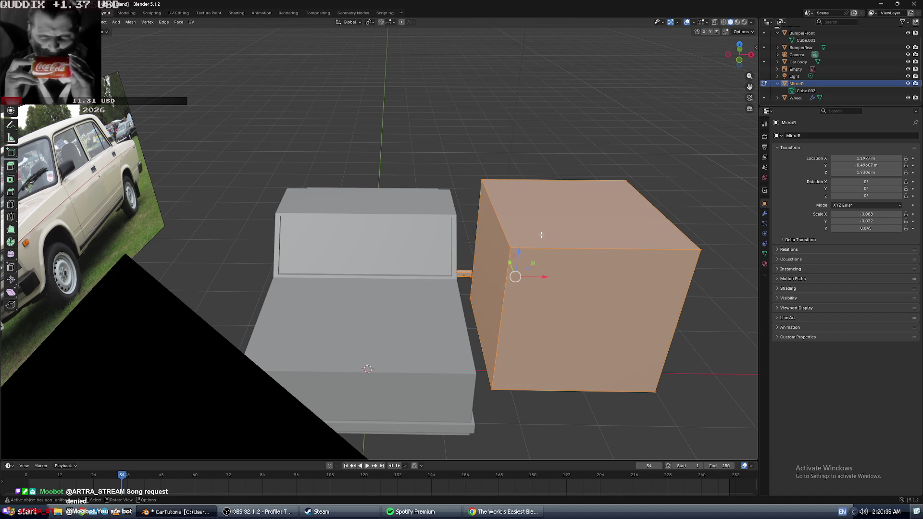
key(alt+a)
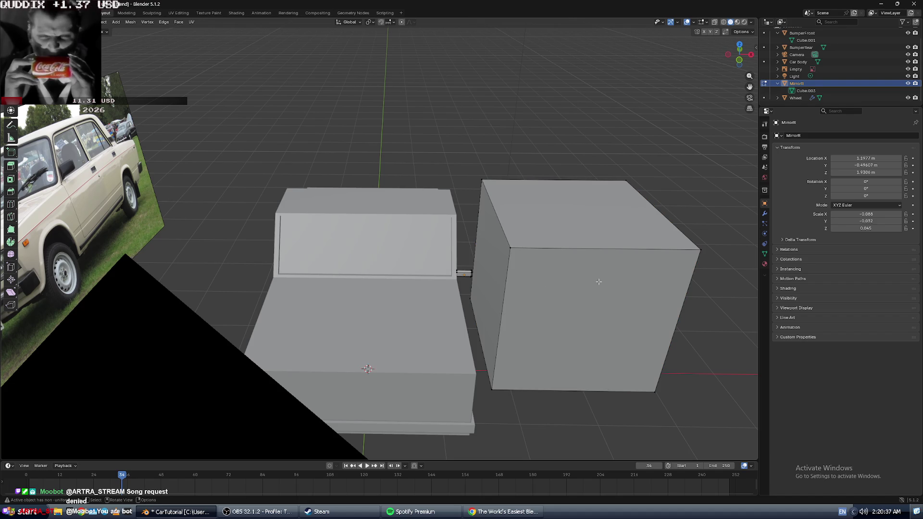
key(Tab)
key(alt+a)
click(515, 216)
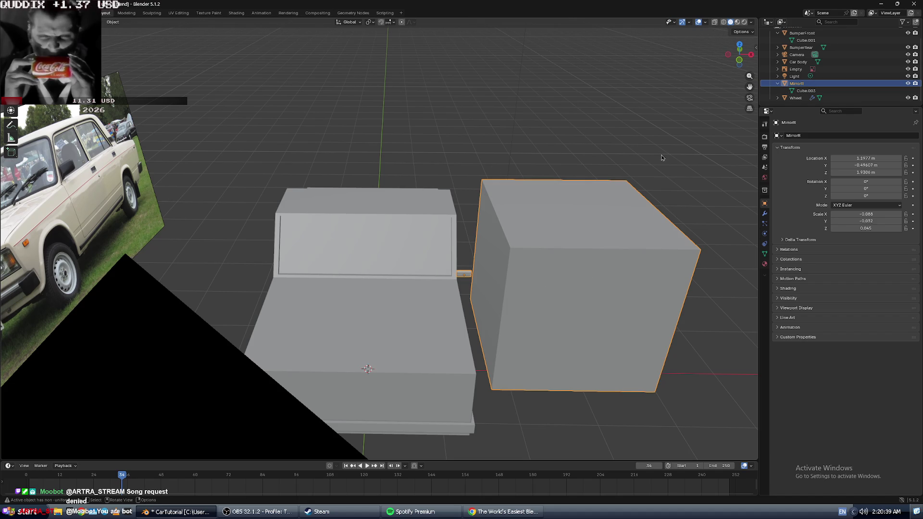
- Rename the reference image's Empty object to Lada in the Outliner
click(796, 69)
click(802, 90)
click(802, 69)
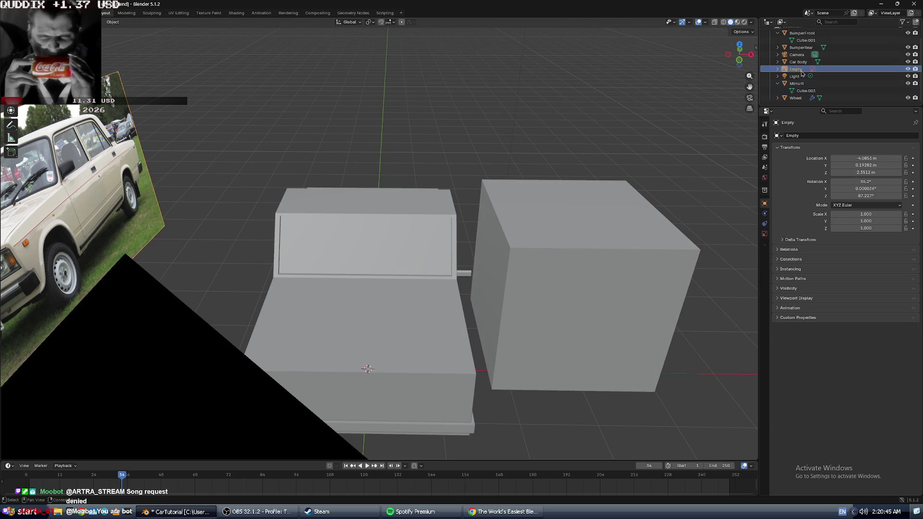
double_click(801, 70)
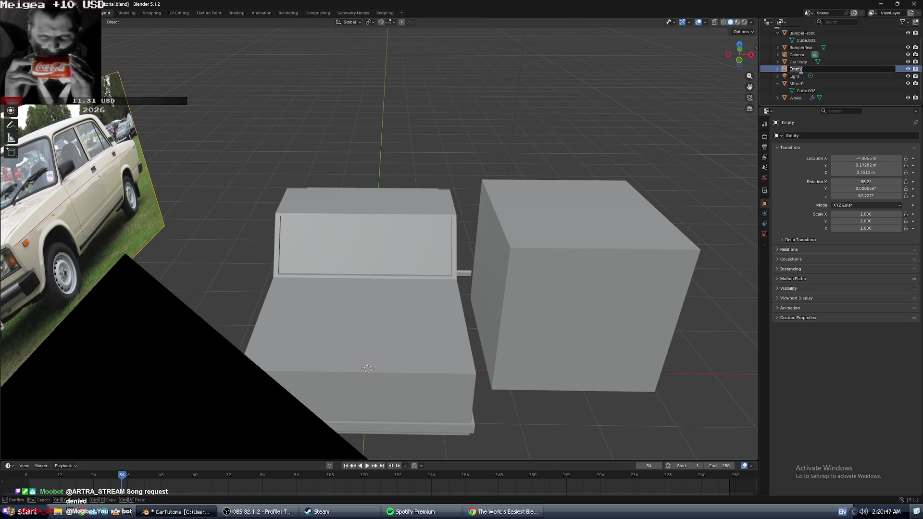
click(809, 137)
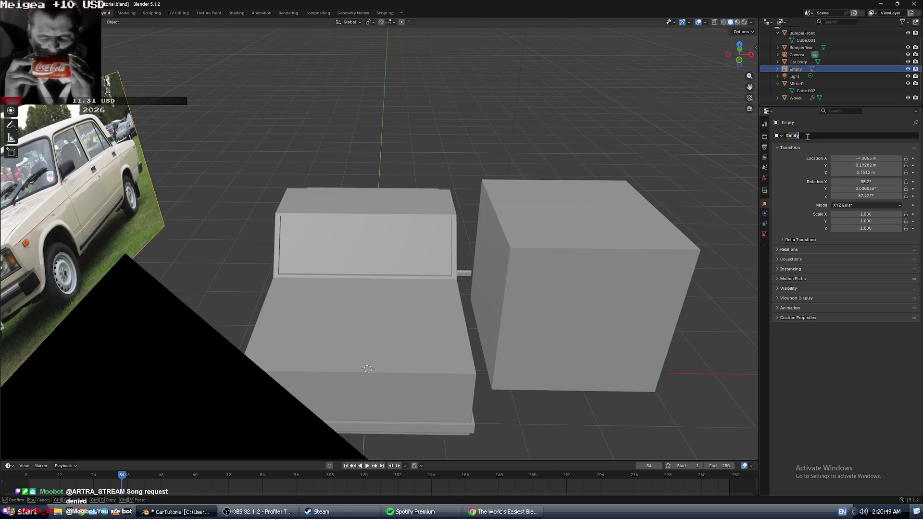
text(Lada)
key(Return)
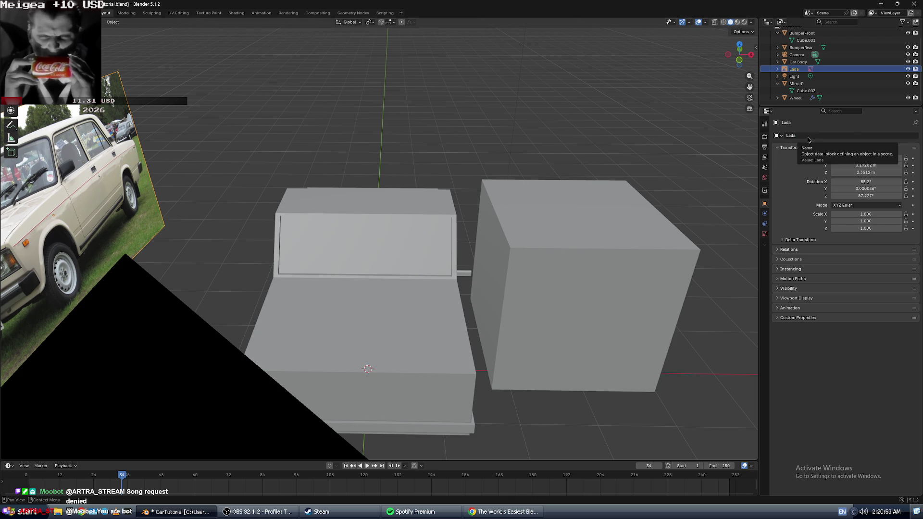
key(alt+Tab)
key(alt+Tab)
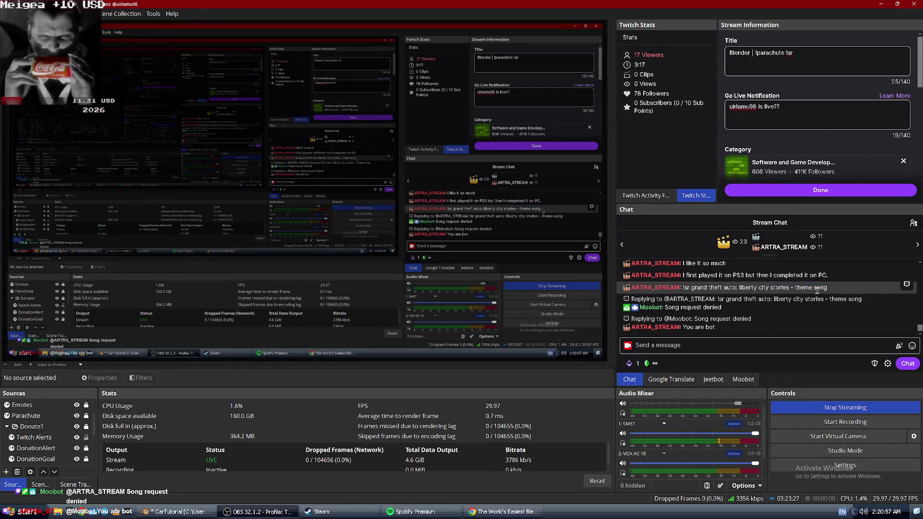
- Copy the Liberty City Stories theme song request in chat and send it again
drag(817, 291, 679, 292)
key(ctrl+c)
right_click(681, 288)
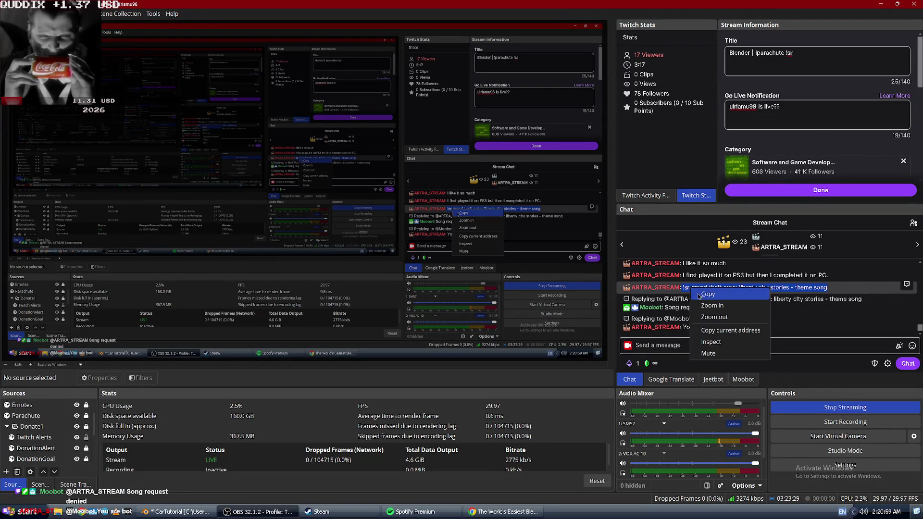
click(707, 294)
click(679, 346)
key(ctrl+v)
key(Return)
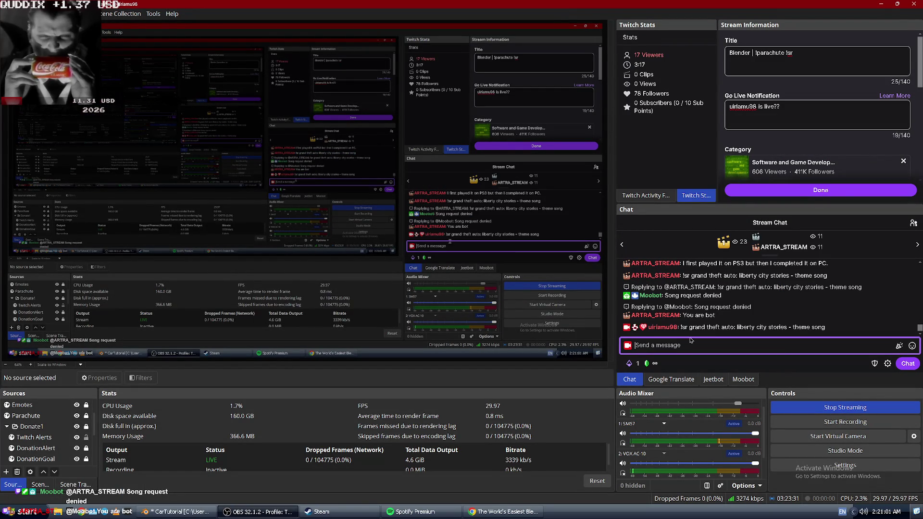
key(alt+Tab)
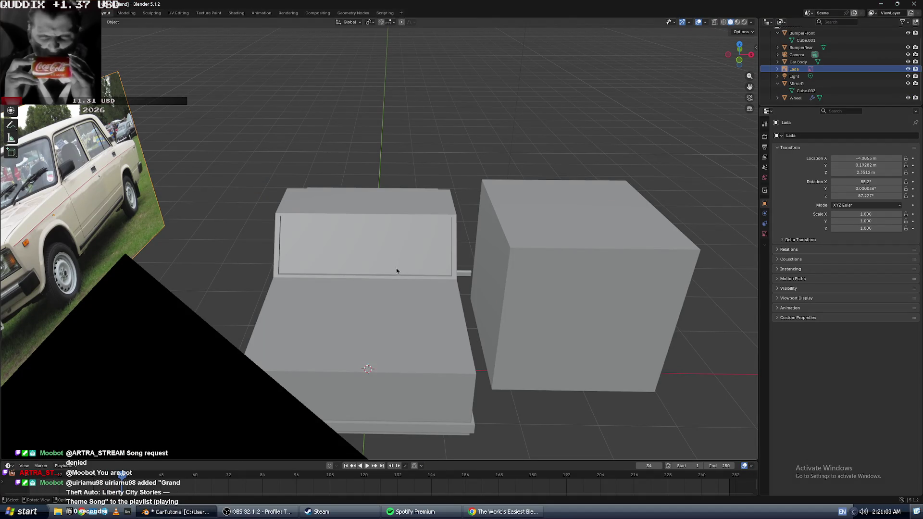
- Select MirrorR in Blender, check OBS's stream chat and Moobot song player, then return
click(560, 263)
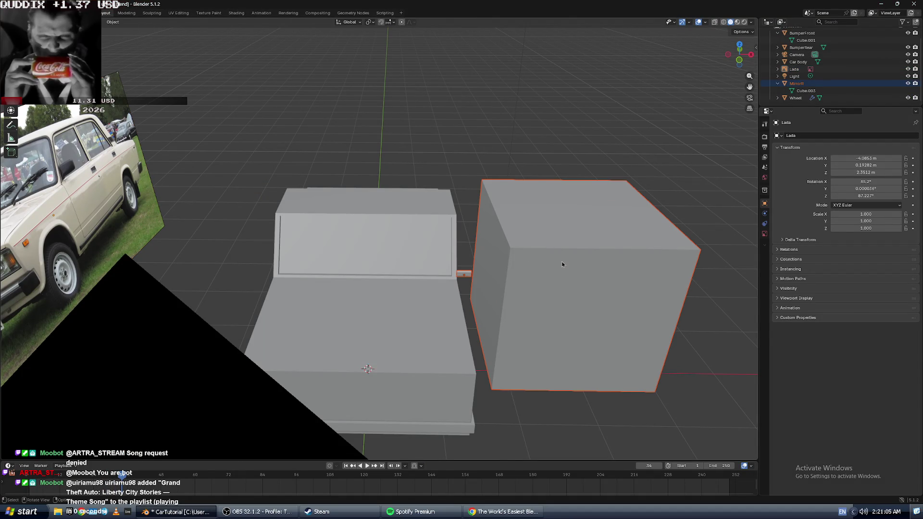
key(alt+Tab)
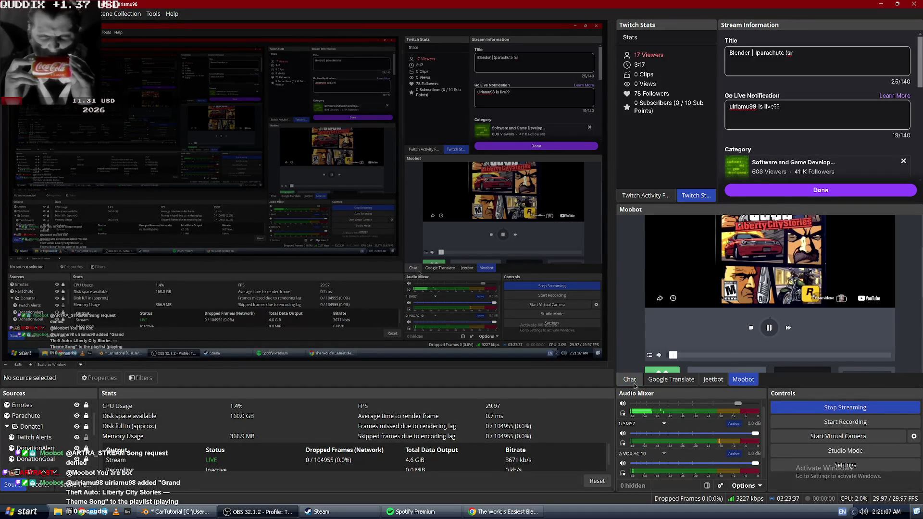
click(630, 380)
key(alt+Tab)
key(alt+Tab)
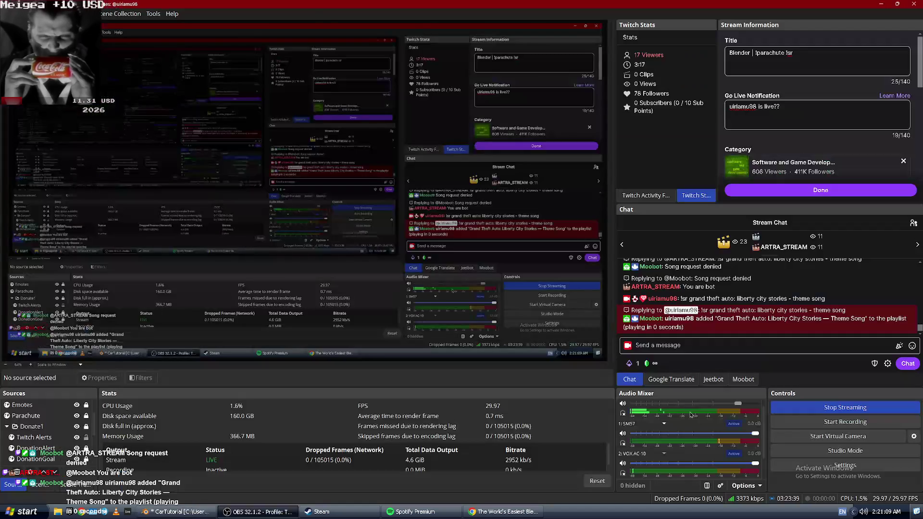
click(743, 380)
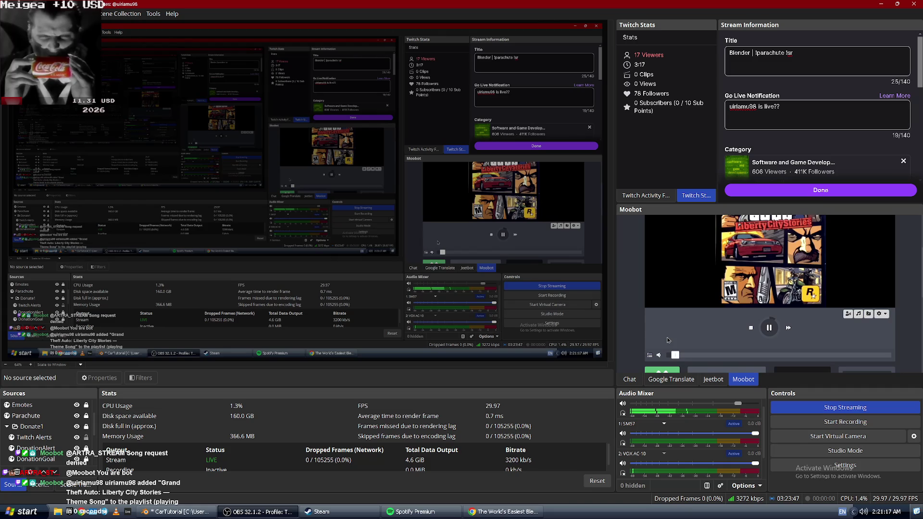
key(alt+Tab)
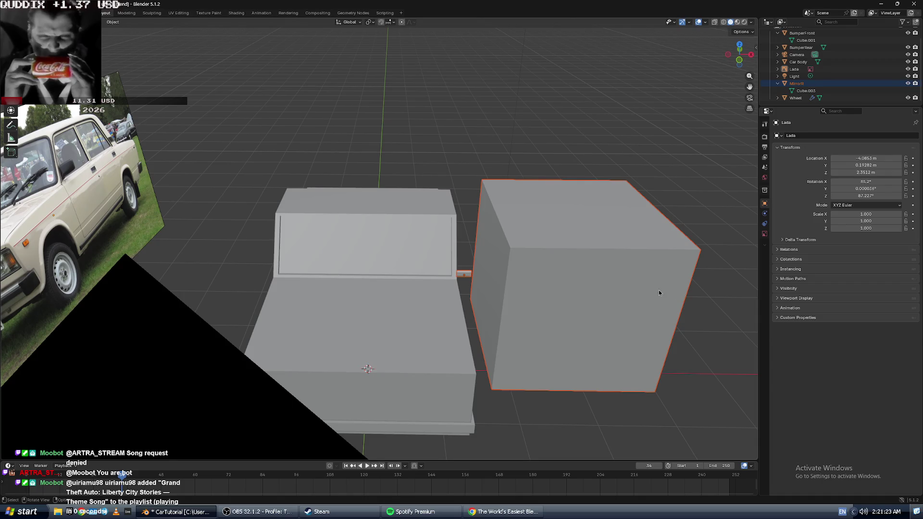
- Enter Edit Mode on MirrorR, nudge it along X, and zoom in on the boxes
click(584, 231)
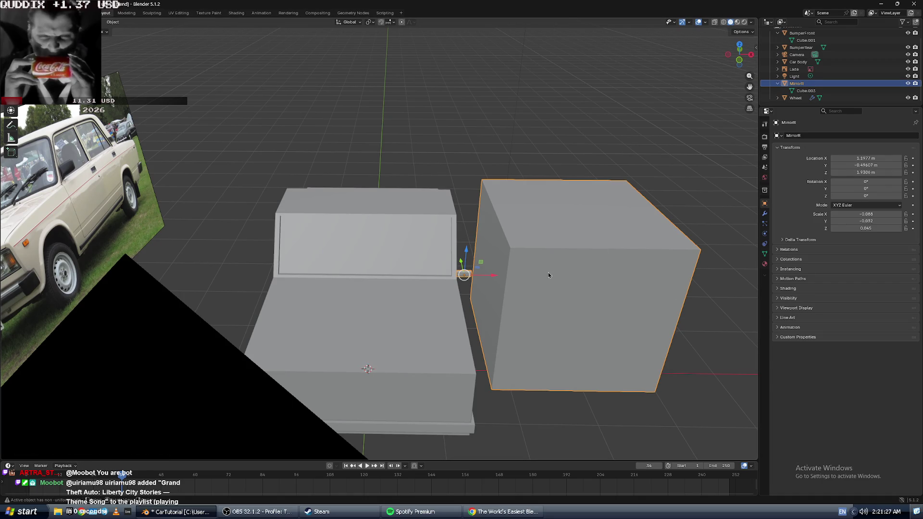
key(Tab)
key(Tab)
mouse_move(492, 281)
mouse_down()
mouse_move(500, 270)
mouse_move(526, 273)
mouse_up()
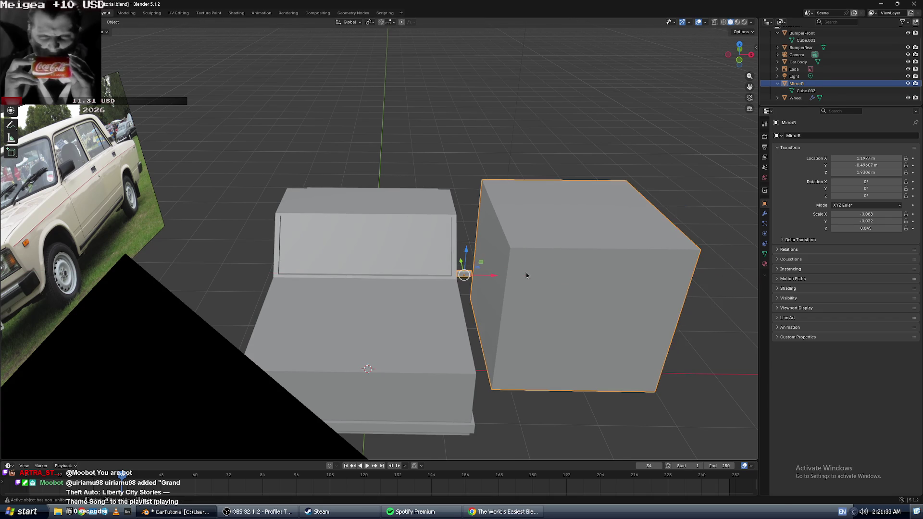
key(alt+Tab)
key(alt+Tab)
key(alt+Tab)
click(518, 291)
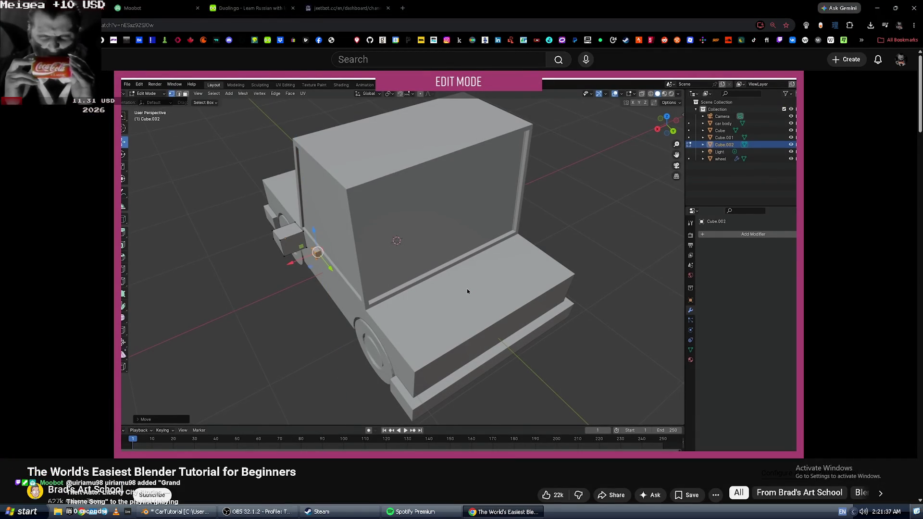
key(alt+Tab)
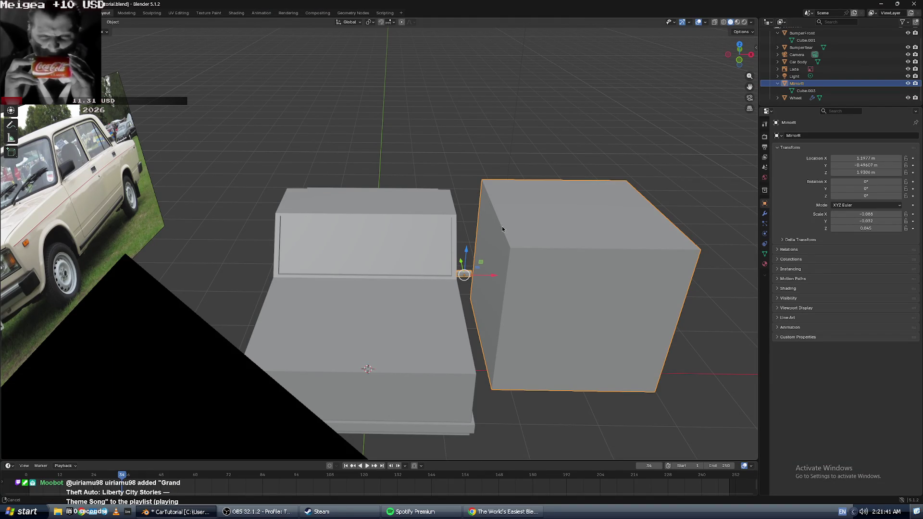
mouse_move(494, 224)
ctrl+middle_down()
mouse_move(501, 245)
mouse_move(536, 210)
ctrl+middle_up()
scroll(536, 210, up, 5)
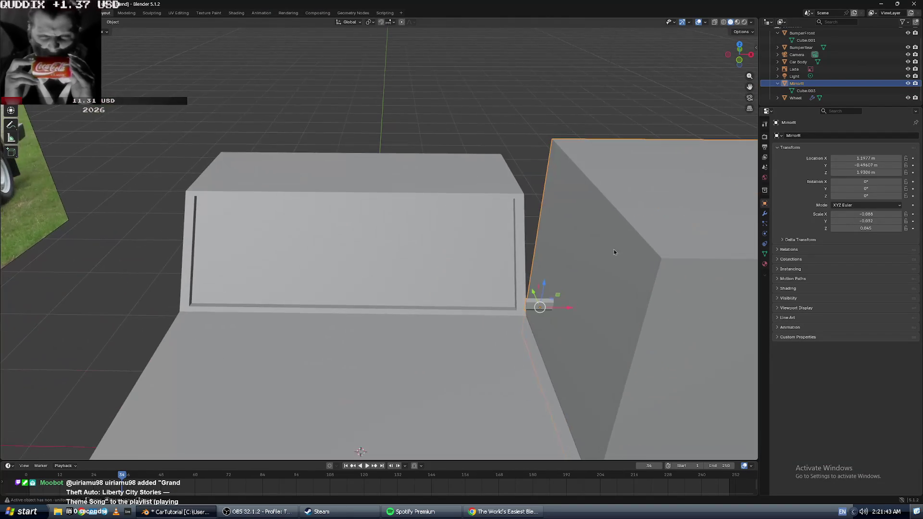
- Tidy the Outliner: collapse BumperFront, expand BumperRear, and move the Camera into Collection
click(343, 305)
click(379, 294)
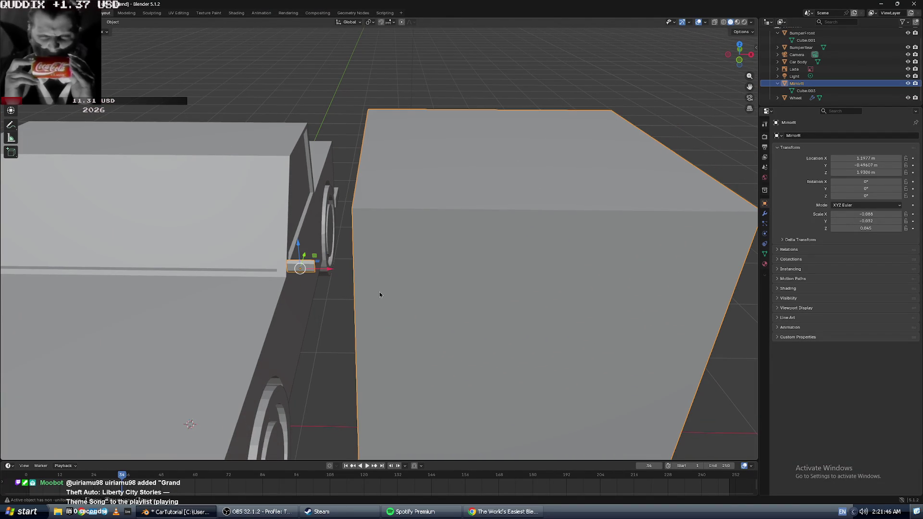
click(807, 91)
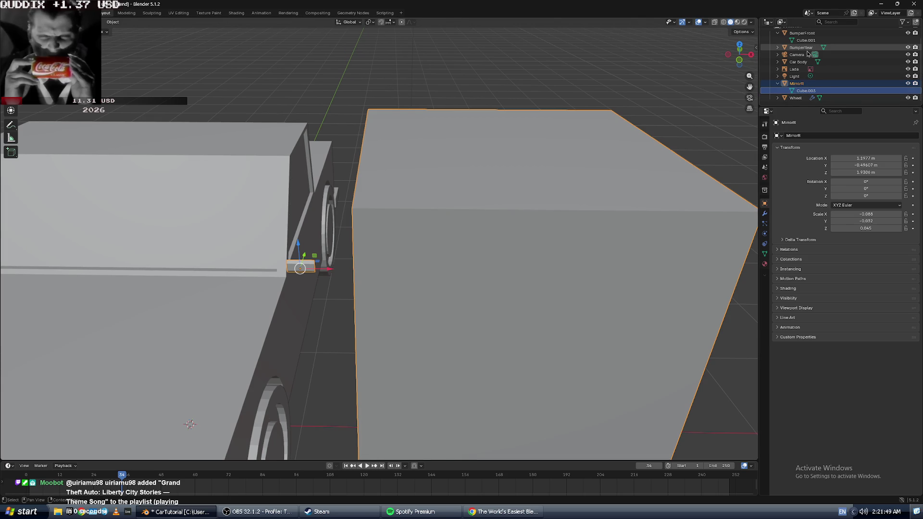
scroll(779, 53, up, 2)
click(777, 45)
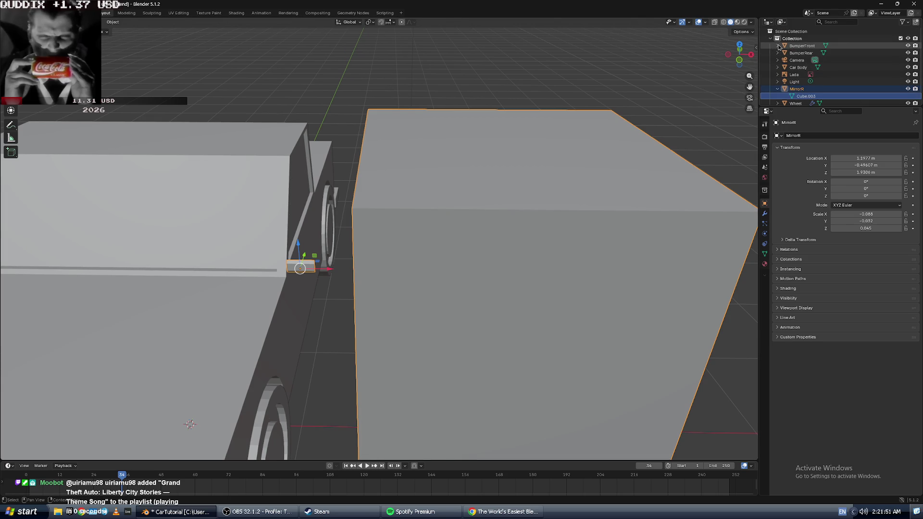
click(778, 53)
click(779, 53)
drag(794, 60, 796, 39)
- Collapse Car Body and select MirrorR with its Cube.003 mesh, then the box in the viewport
click(777, 68)
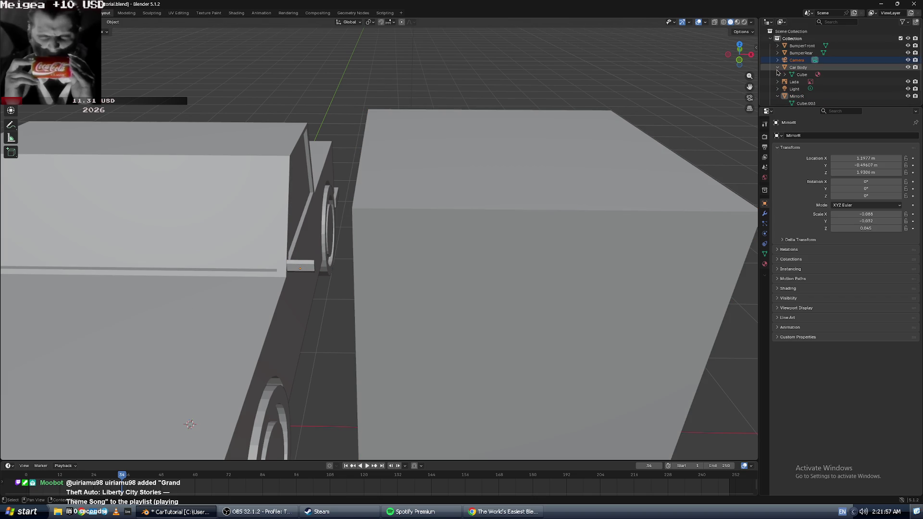
click(777, 70)
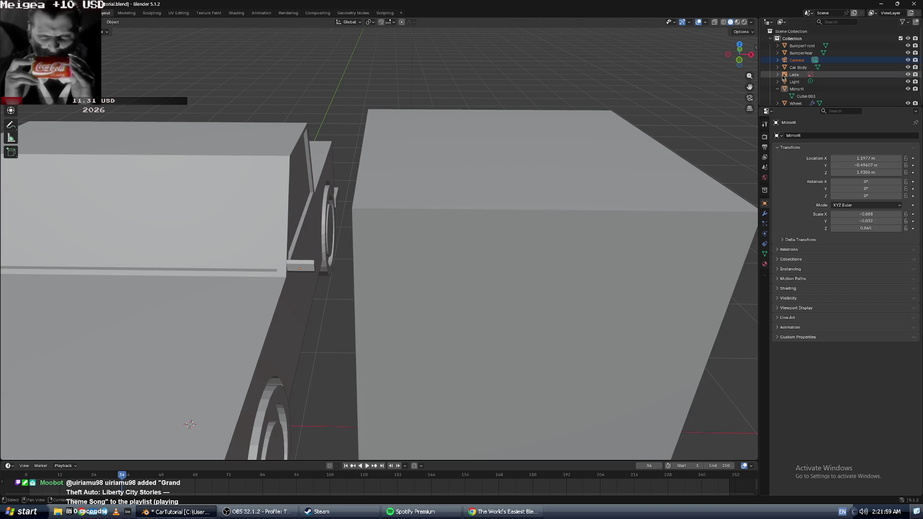
scroll(784, 77, down, 1)
click(786, 76)
click(786, 83)
click(811, 90)
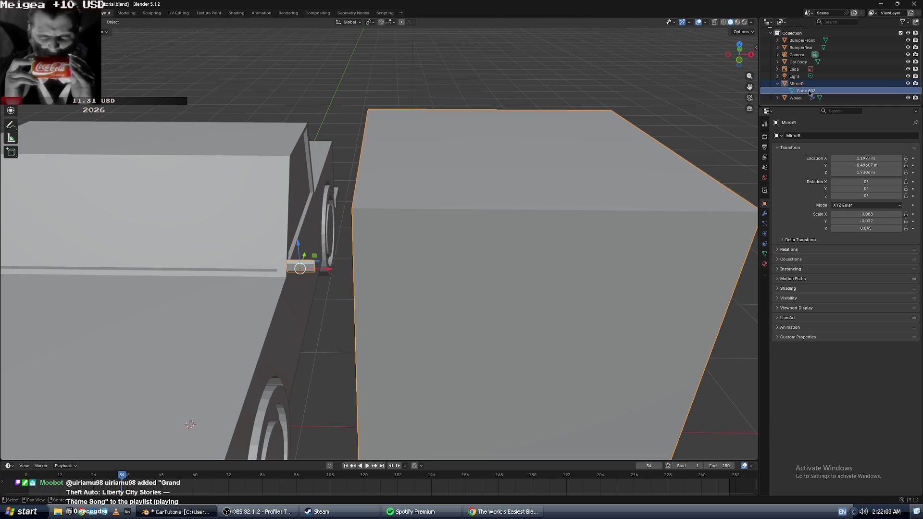
scroll(365, 197, down, 5)
scroll(380, 221, up, 3)
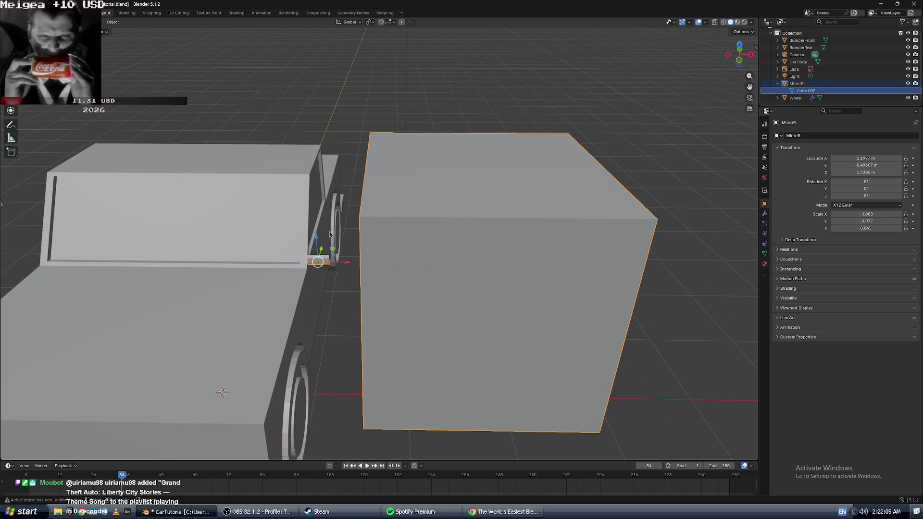
click(394, 243)
click(367, 292)
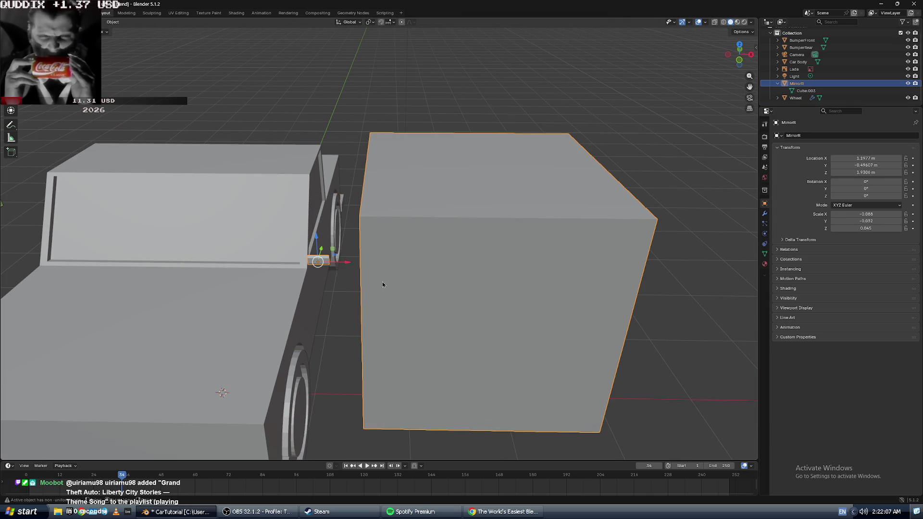
key(Tab)
key(Tab)
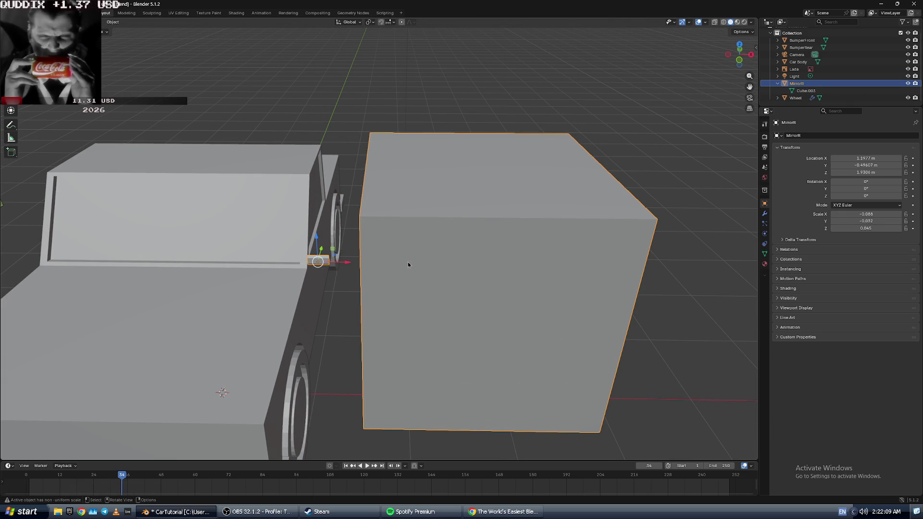
- Toggle the transform gizmo, enter Edit Mode on MirrorR, and box-select its whole mesh
key(w)
key(shift+space)
key(g)
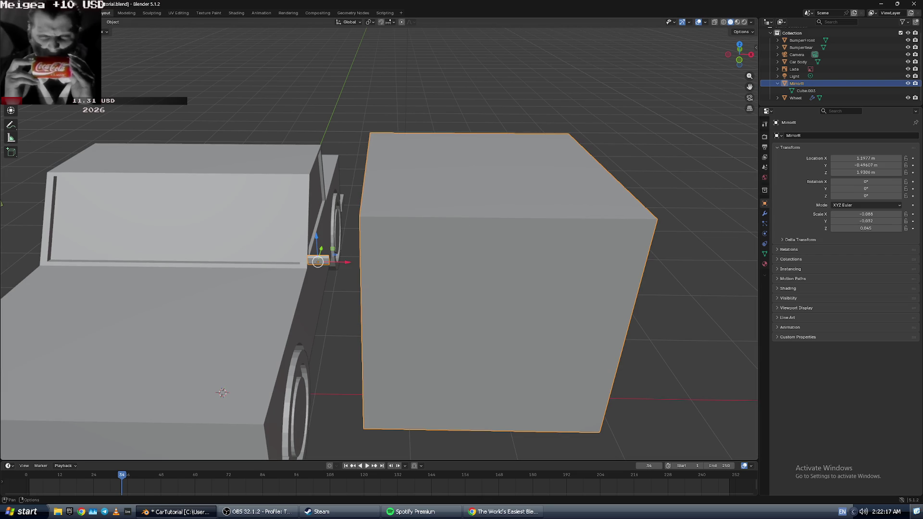
key(Tab)
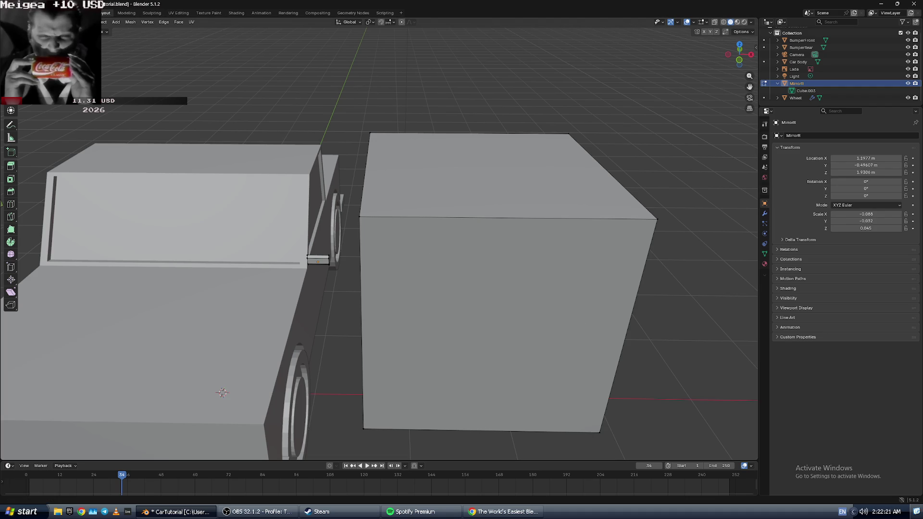
drag(374, 110, 593, 284)
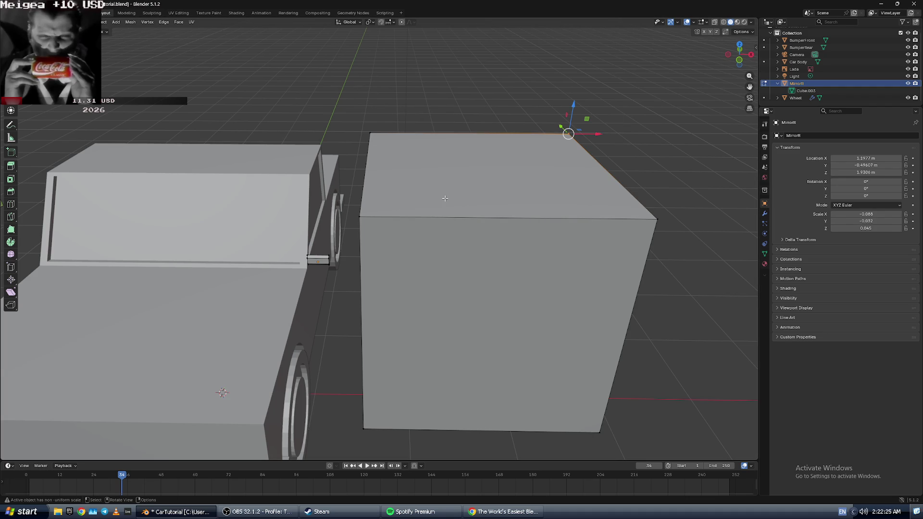
mouse_move(358, 116)
mouse_down()
mouse_move(434, 228)
mouse_move(630, 449)
mouse_move(679, 450)
mouse_up()
- Select the box's top-corner edges, try sliding them, then toggle select-all
middle_drag(594, 344, 577, 319)
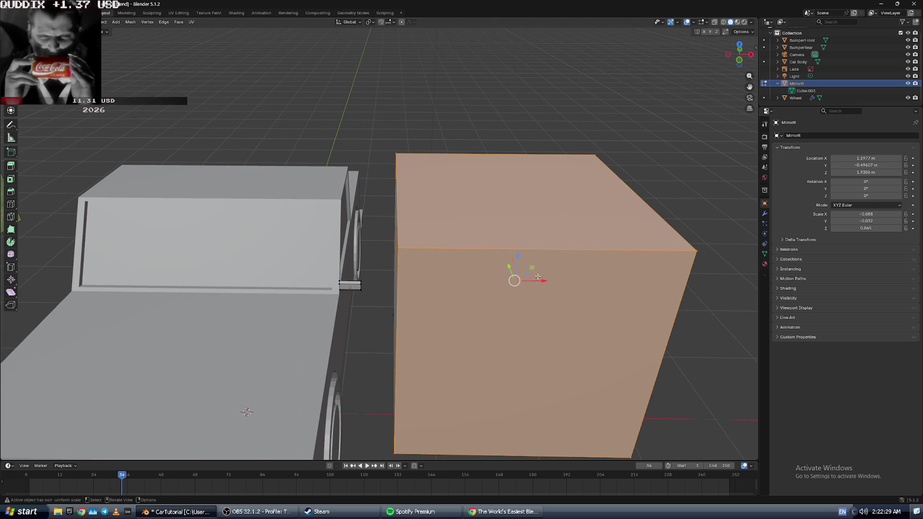
mouse_move(378, 156)
mouse_down()
mouse_move(524, 400)
mouse_move(579, 335)
mouse_up()
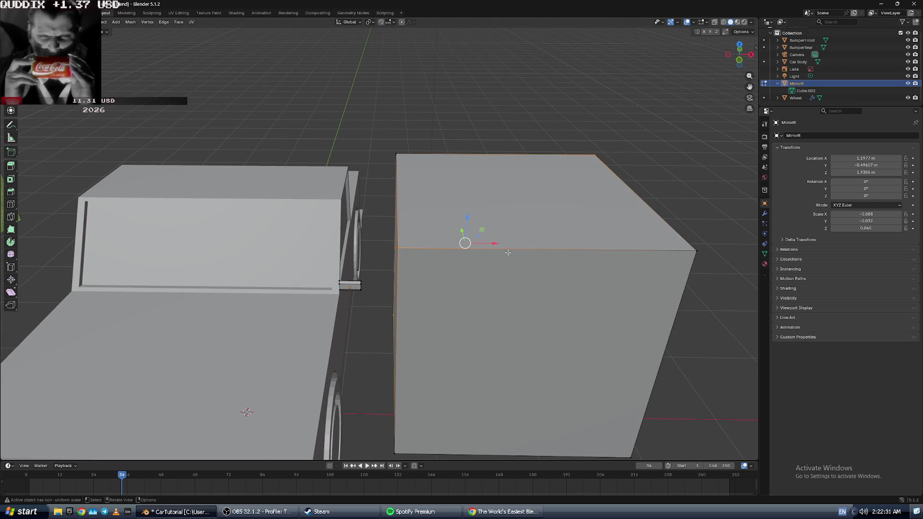
mouse_move(488, 245)
mouse_down()
mouse_move(461, 244)
mouse_move(510, 244)
mouse_move(488, 243)
mouse_up()
key(alt+a)
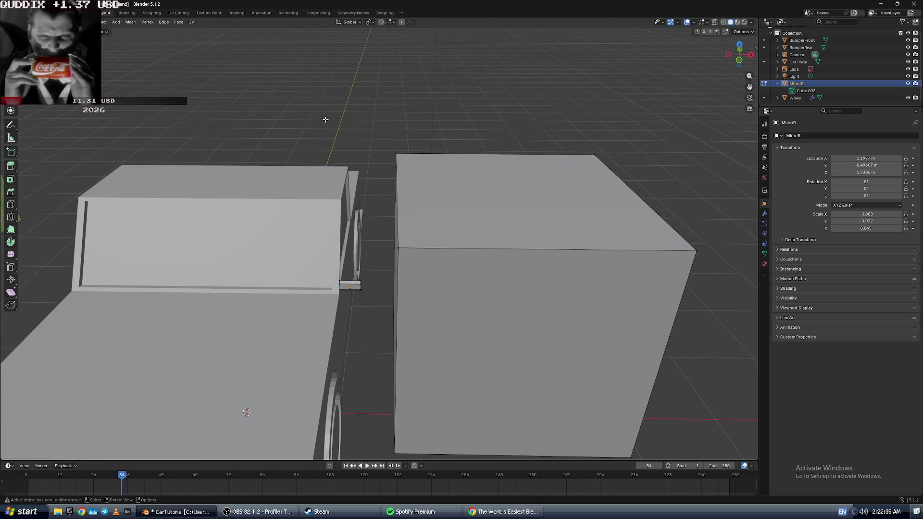
key(a)
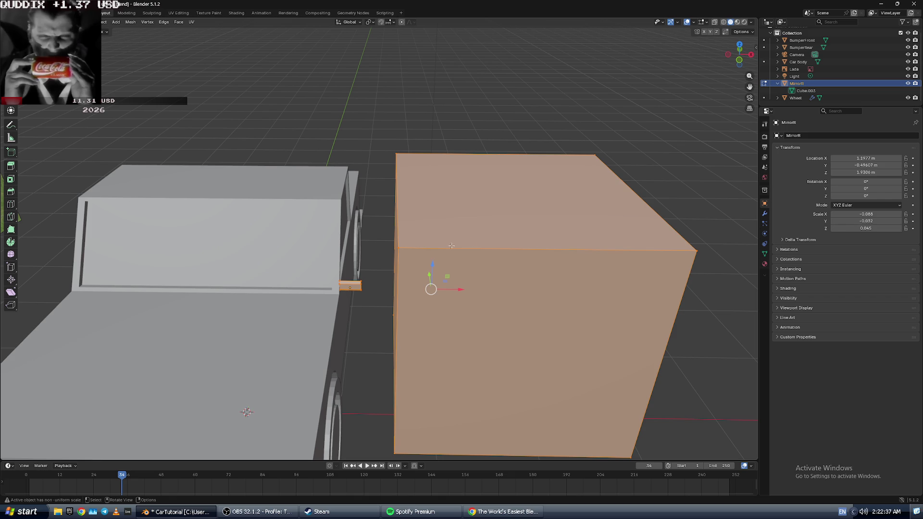
key(alt+a)
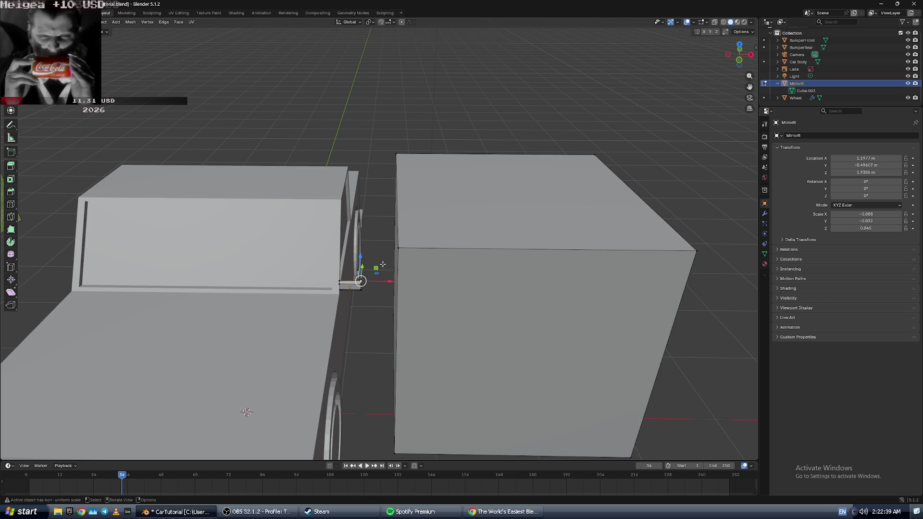
- Rewind the tutorial video twice to recheck the step, then return to Blender
key(alt+Tab)
key(alt+Tab)
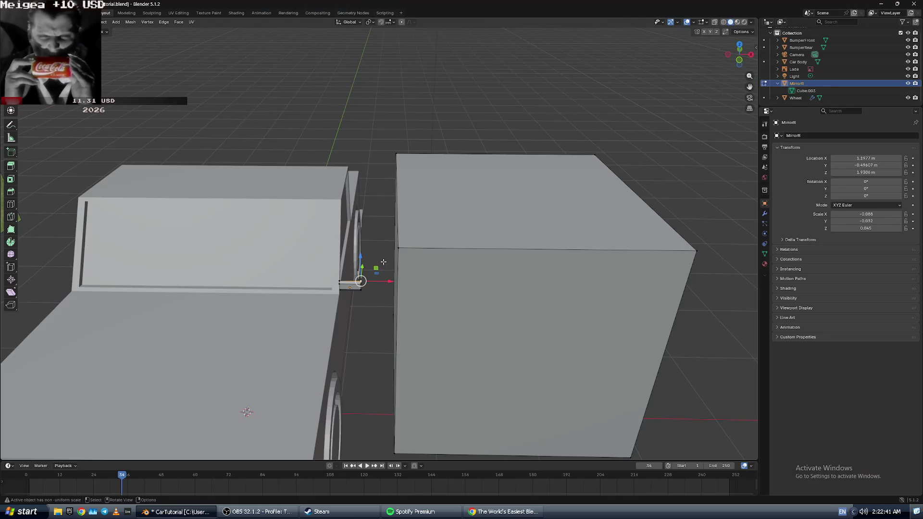
key(alt+Tab)
key(Left)
key(Left)
key(Left)
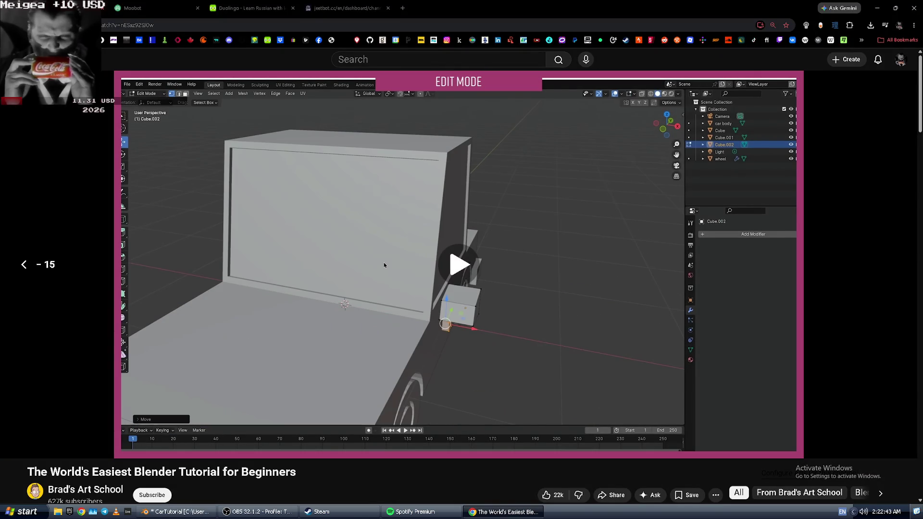
key(Left)
key(Left)
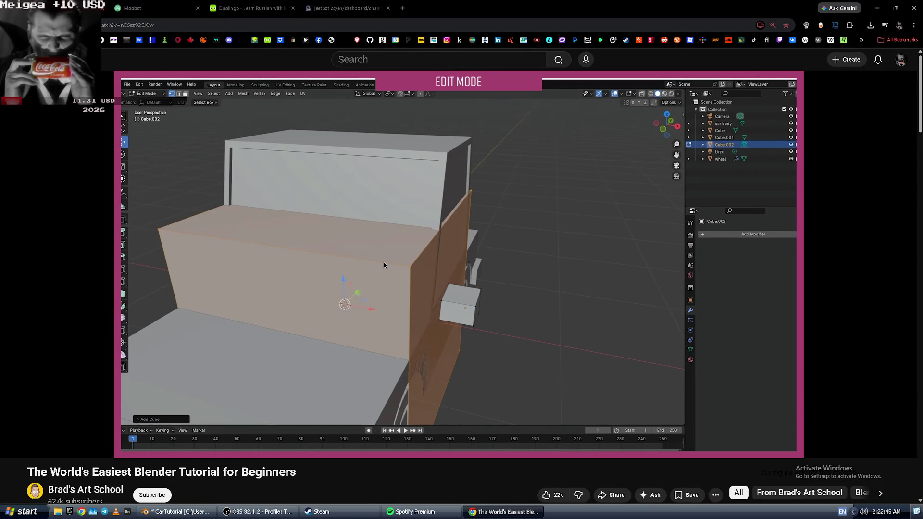
key(alt+Tab)
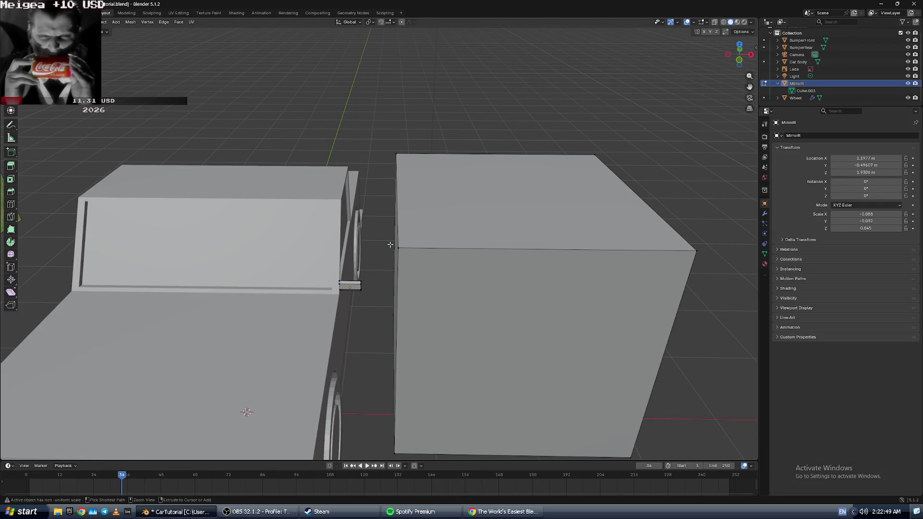
- Re-enter Edit Mode, select the whole MirrorR mesh with Ctrl+L, and open its Outliner menu
key(Tab)
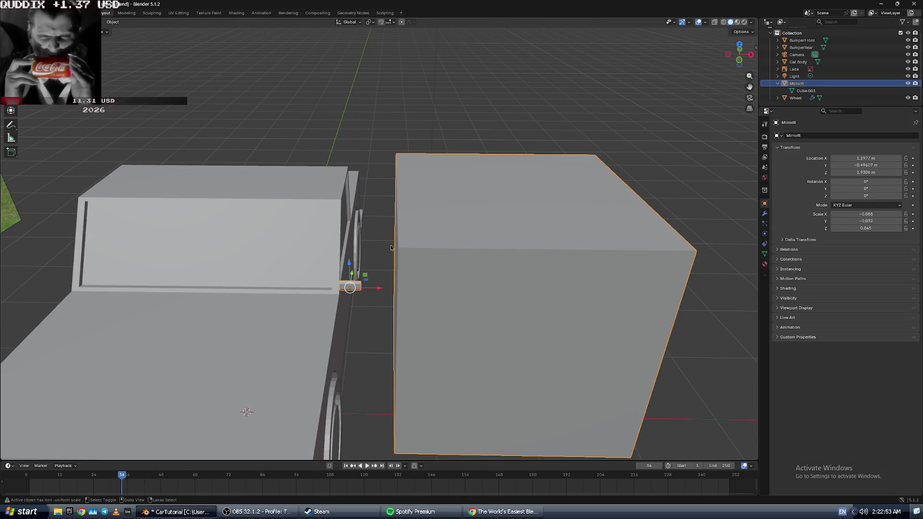
key(Tab)
key(a)
key(alt+a)
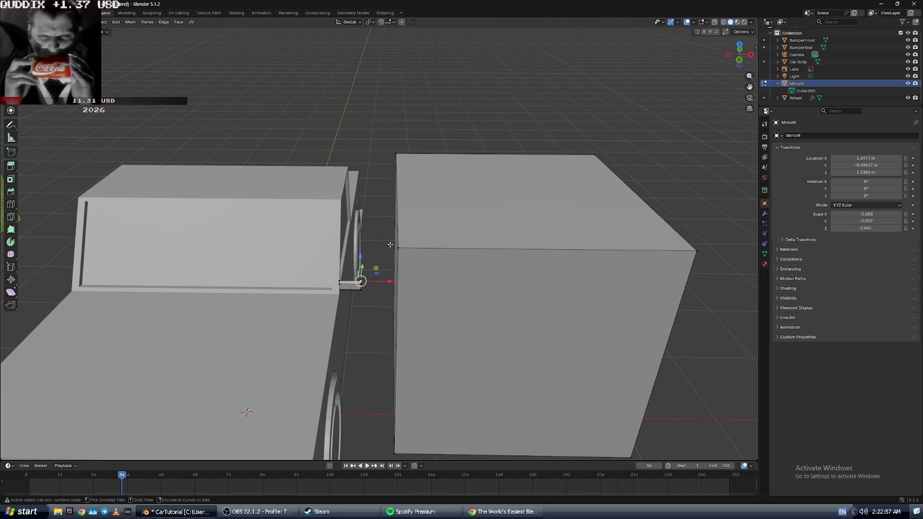
key(ctrl+l)
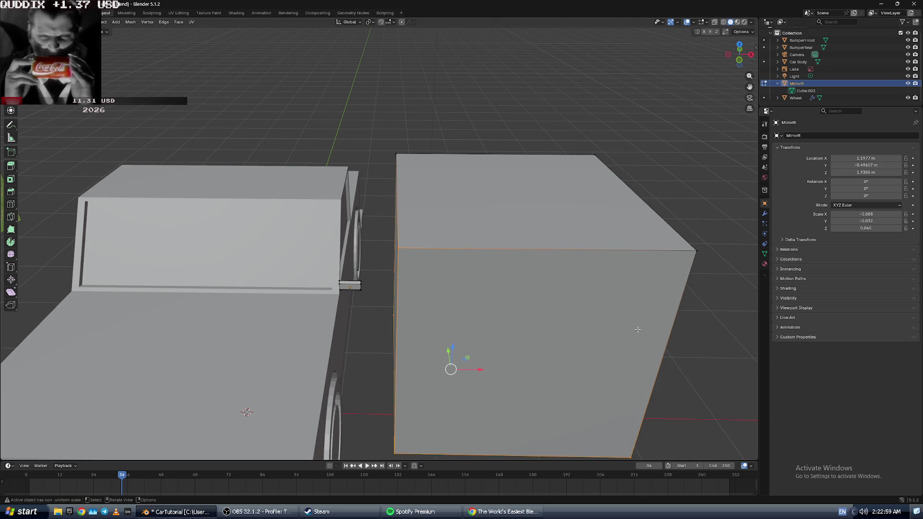
right_click(834, 88)
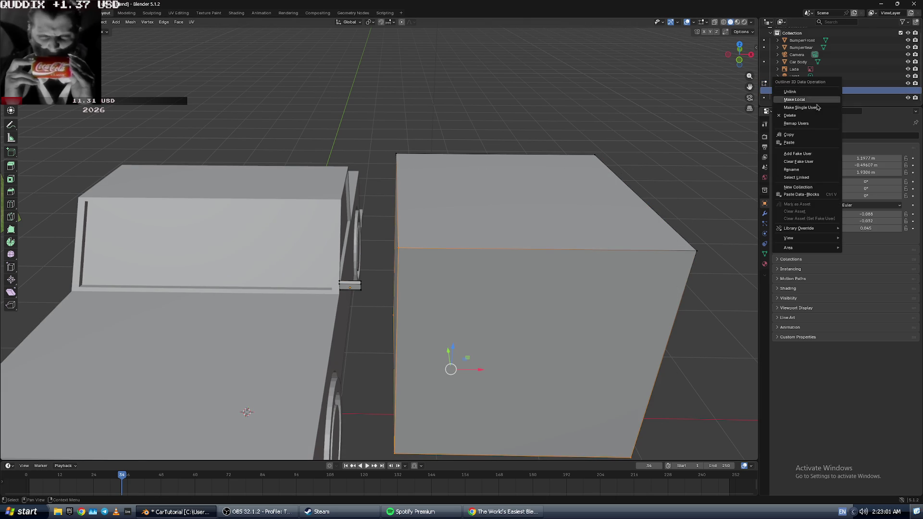
- Undo the accidental deletion of MirrorR and select its Cube.003 mesh in the Outliner
click(840, 114)
key(ctrl+z)
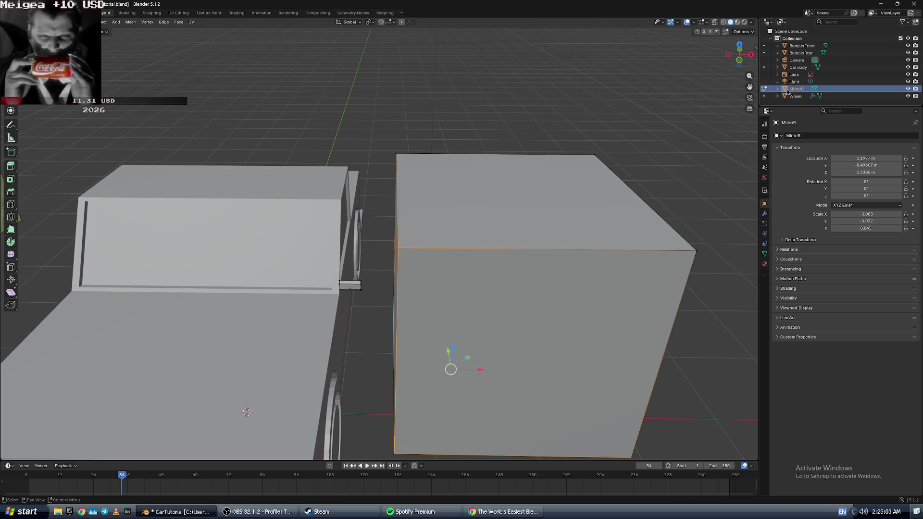
scroll(784, 91, down, 1)
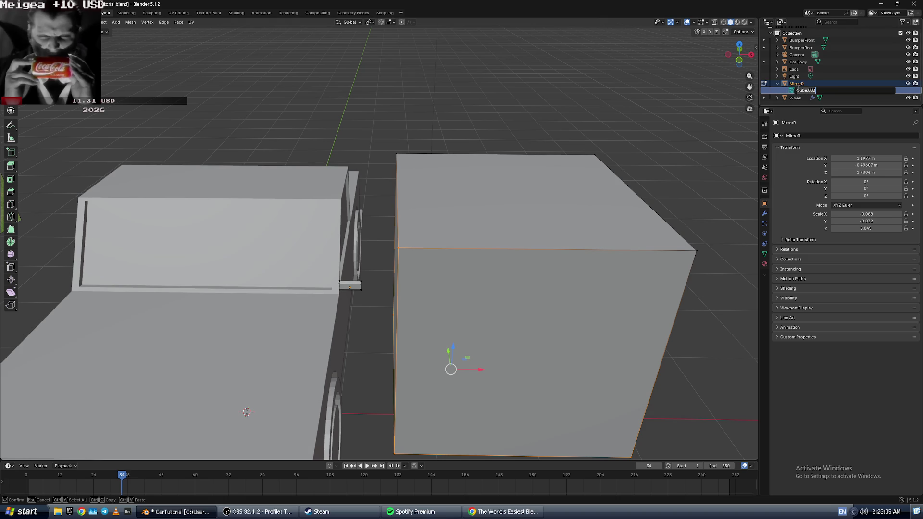
click(799, 91)
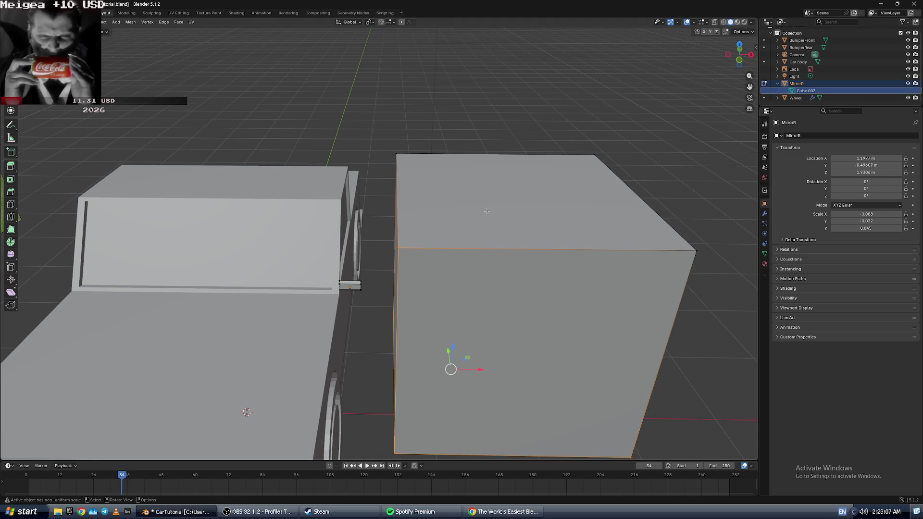
- Collapse the Wheel entry, deselect everything and switch the viewport to wireframe shading
middle_drag(489, 212, 468, 195)
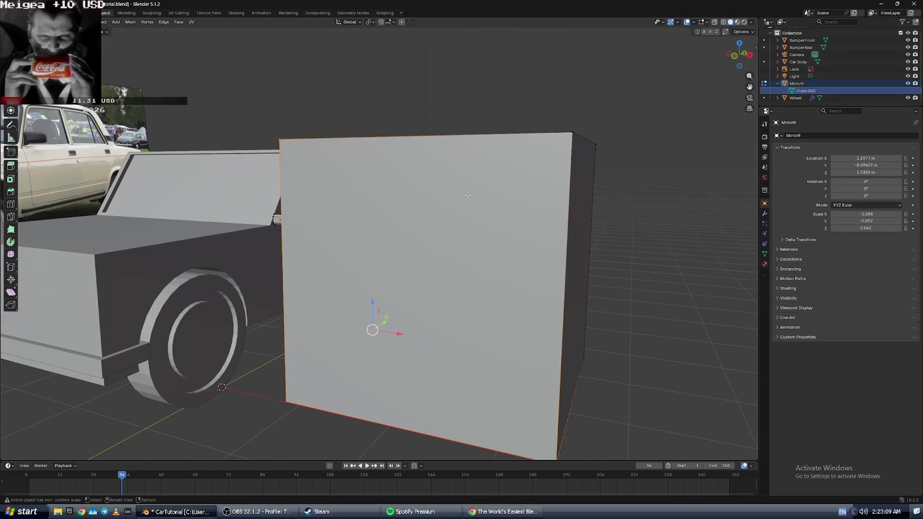
click(778, 99)
scroll(798, 82, up, 1)
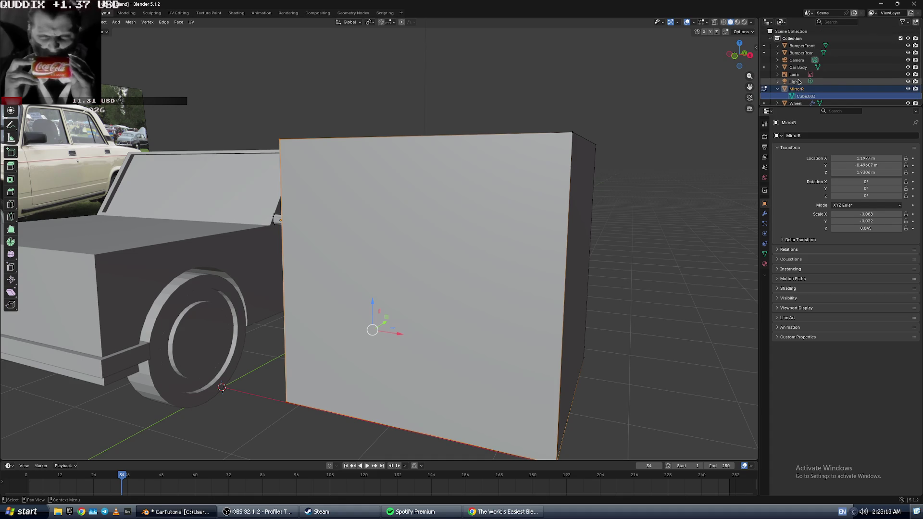
middle_drag(664, 129, 527, 116)
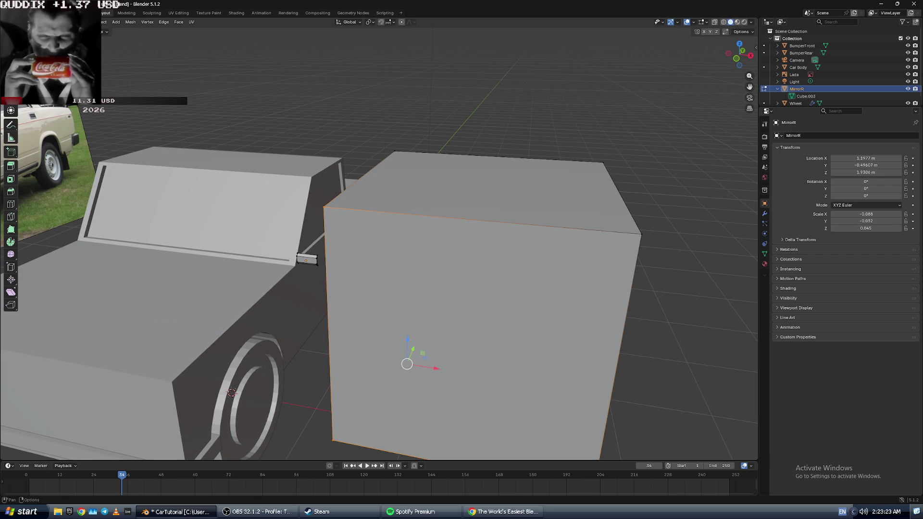
key(alt+a)
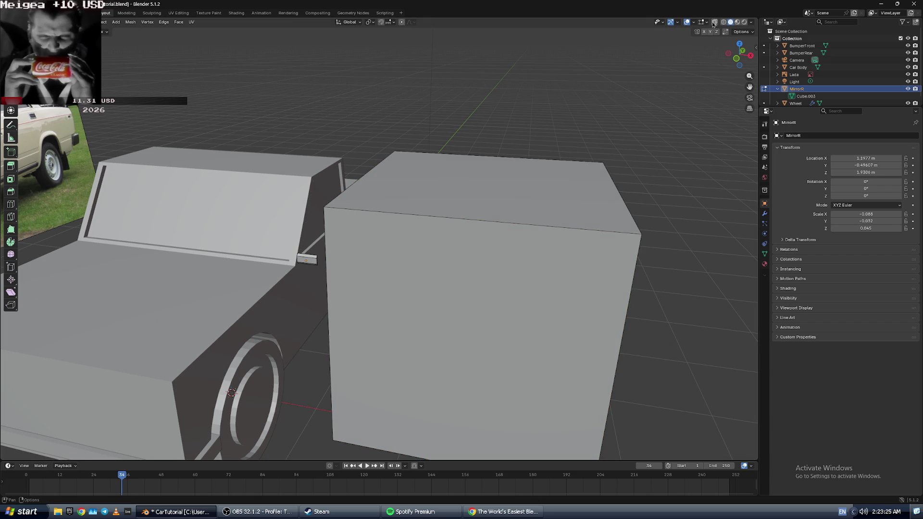
click(715, 22)
click(716, 22)
click(724, 22)
- Box-select the cube beside the car and scale it down to mirror size
middle_drag(377, 132, 389, 152)
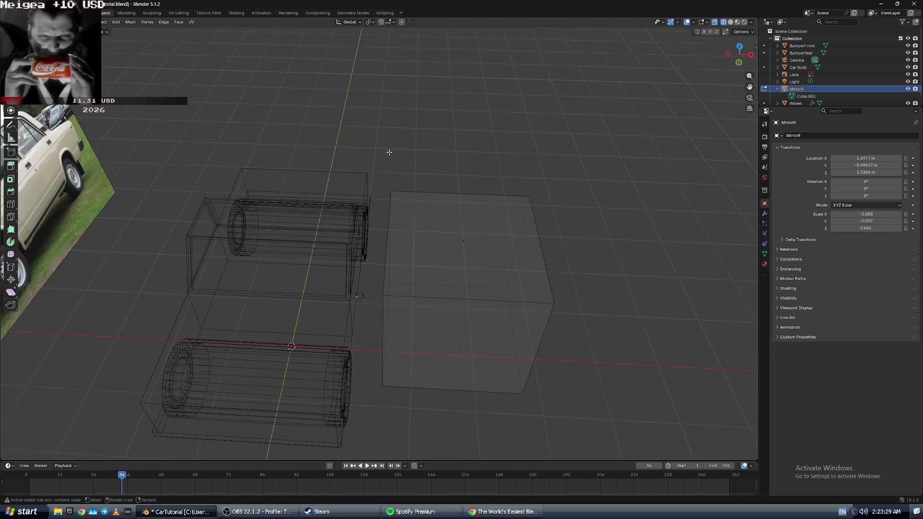
mouse_move(390, 167)
mouse_down()
mouse_move(471, 385)
mouse_move(564, 414)
mouse_up()
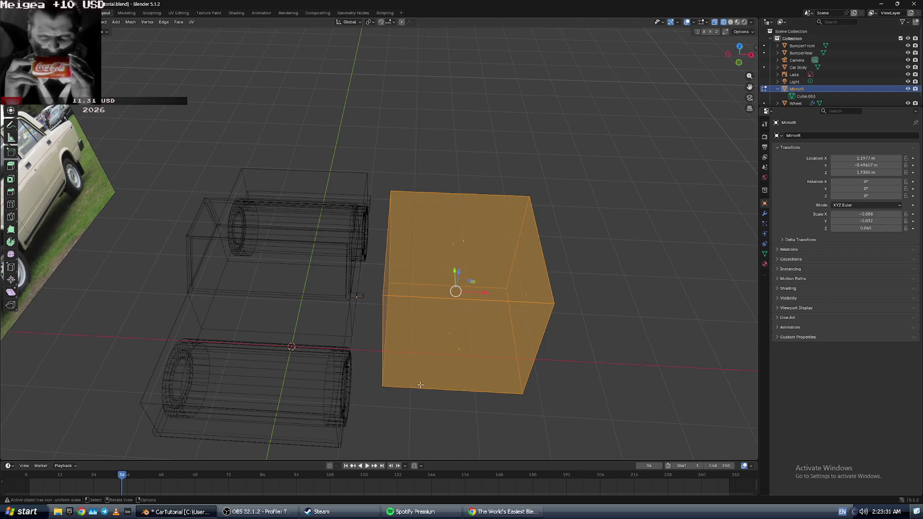
mouse_move(477, 292)
mouse_down()
mouse_move(574, 294)
mouse_move(471, 295)
mouse_up()
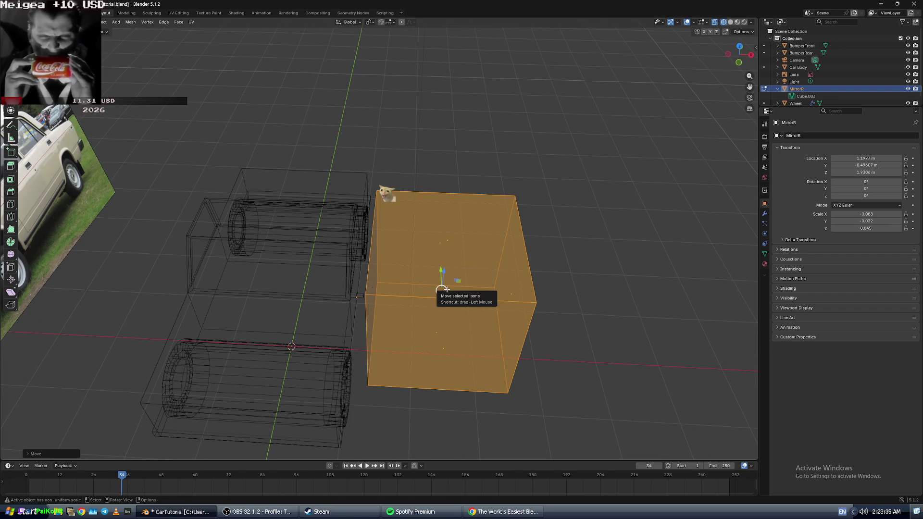
key(s)
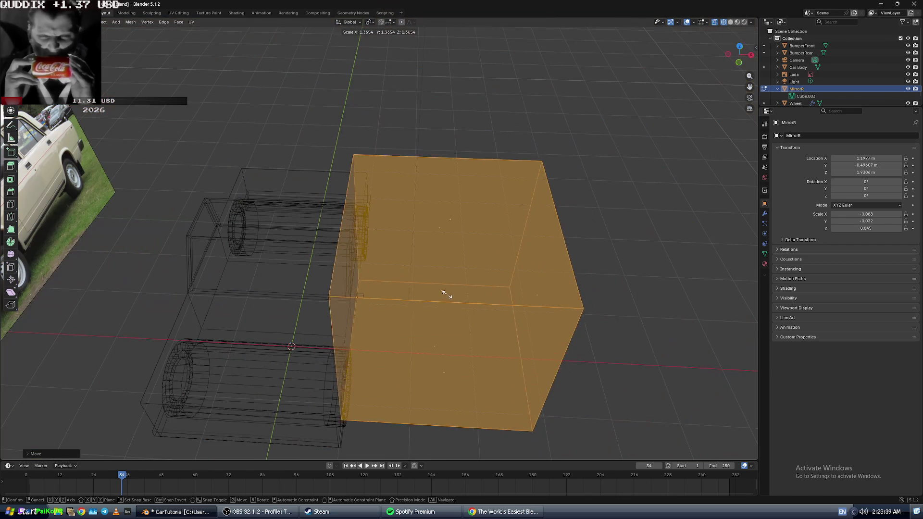
click(441, 291)
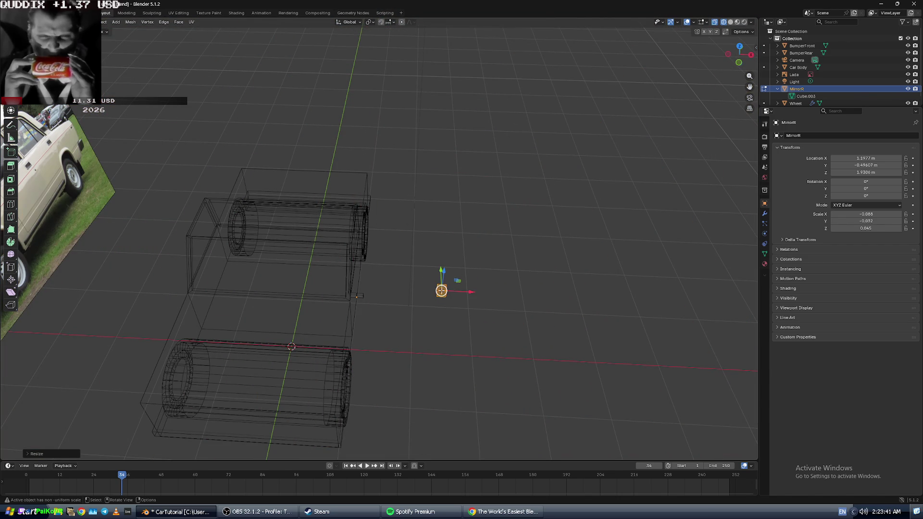
- View the car in solid shading from a new angle and deselect the mirror cube
scroll(442, 291, up, 5)
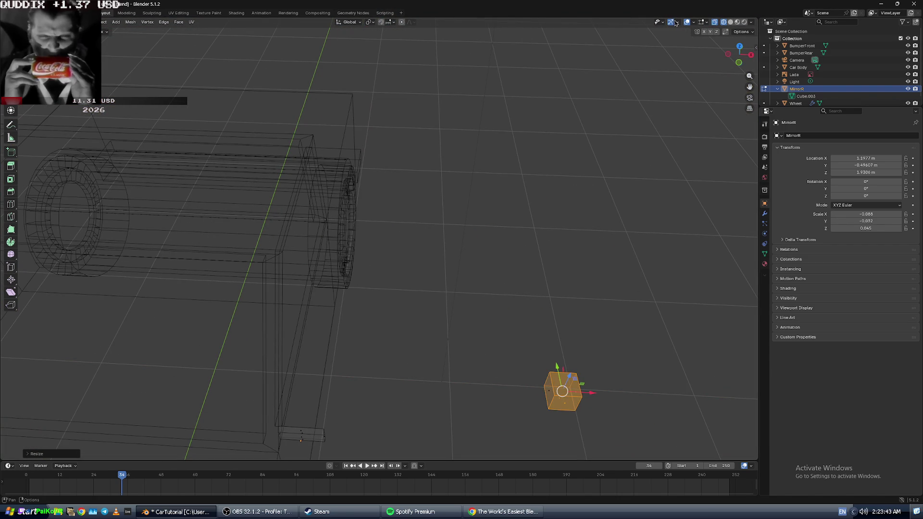
click(731, 23)
scroll(557, 304, down, 2)
mouse_move(529, 338)
middle_down()
mouse_move(408, 316)
mouse_move(438, 361)
mouse_move(416, 328)
middle_up()
click(441, 367)
- Play the tutorial, skip ahead and back to the mirror-cube part, then return to Blender
key(alt+Tab)
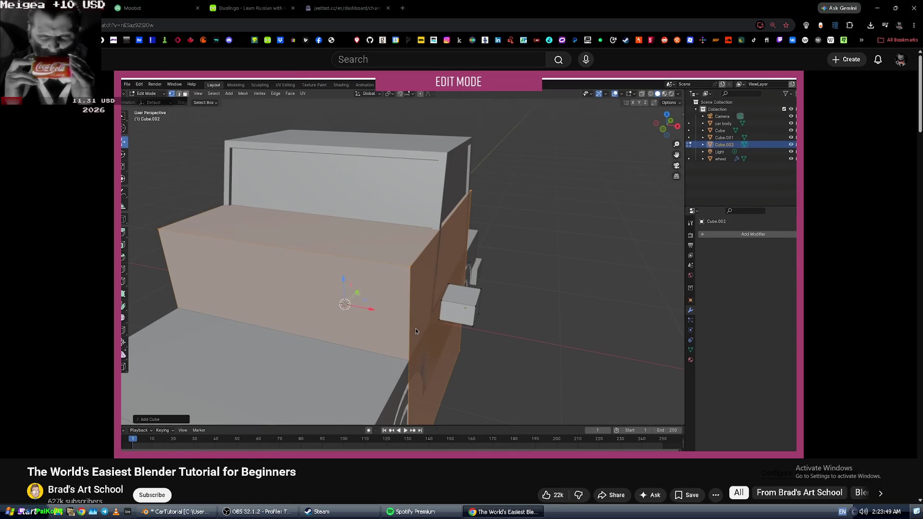
key(space)
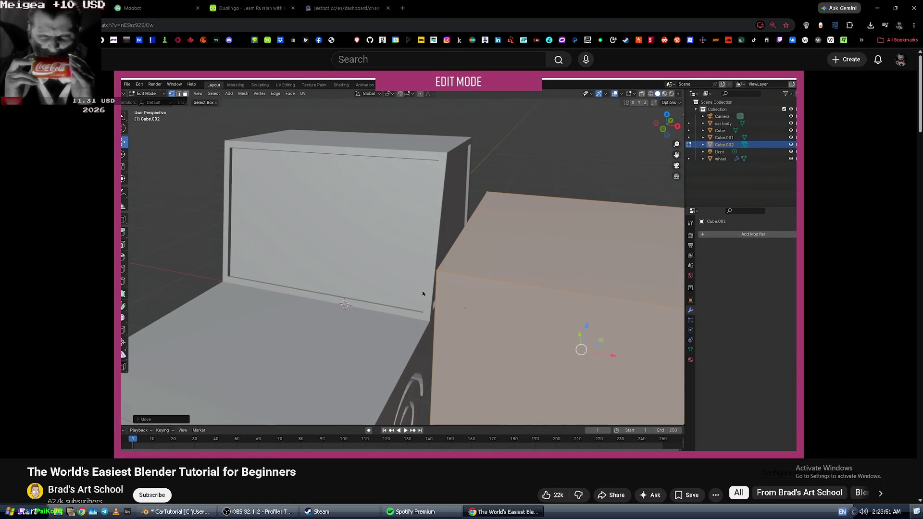
key(l)
key(Right)
key(Right)
key(Right)
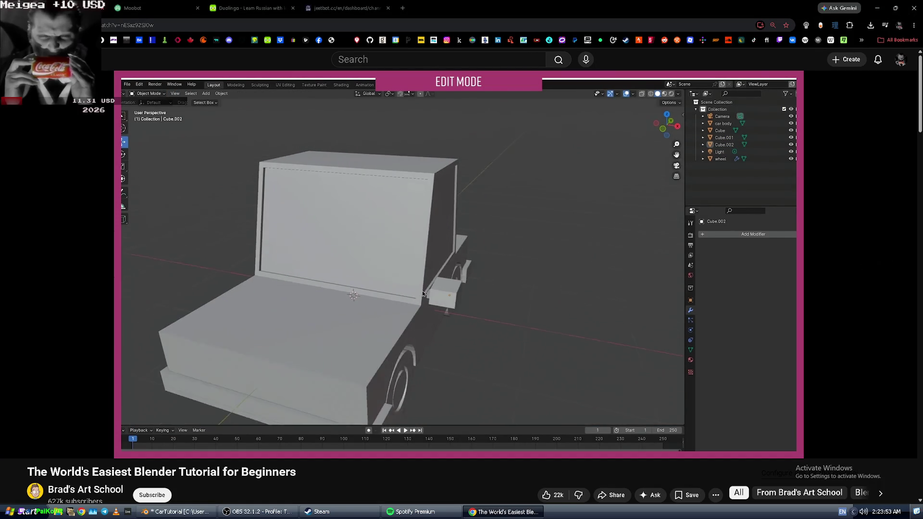
key(Left)
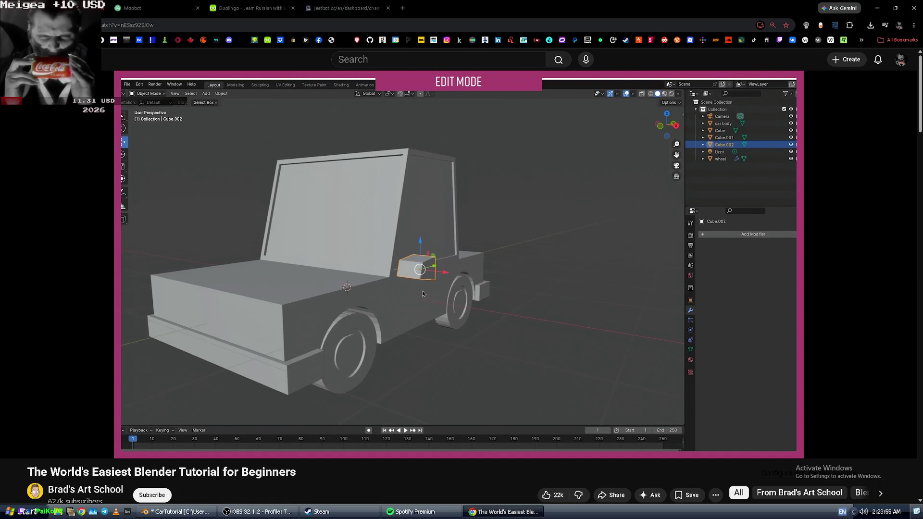
key(alt+Tab)
- Select the small cube beside the car and zoom in on the mirror bar
mouse_move(287, 263)
middle_down()
mouse_move(221, 263)
mouse_move(408, 286)
middle_up()
mouse_move(218, 102)
middle_down()
mouse_move(269, 125)
mouse_move(208, 89)
middle_up()
mouse_move(120, 83)
middle_down()
mouse_move(264, 181)
mouse_move(310, 183)
middle_up()
mouse_move(392, 226)
middle_down()
mouse_move(490, 310)
mouse_move(396, 201)
mouse_move(246, 83)
middle_up()
click(474, 273)
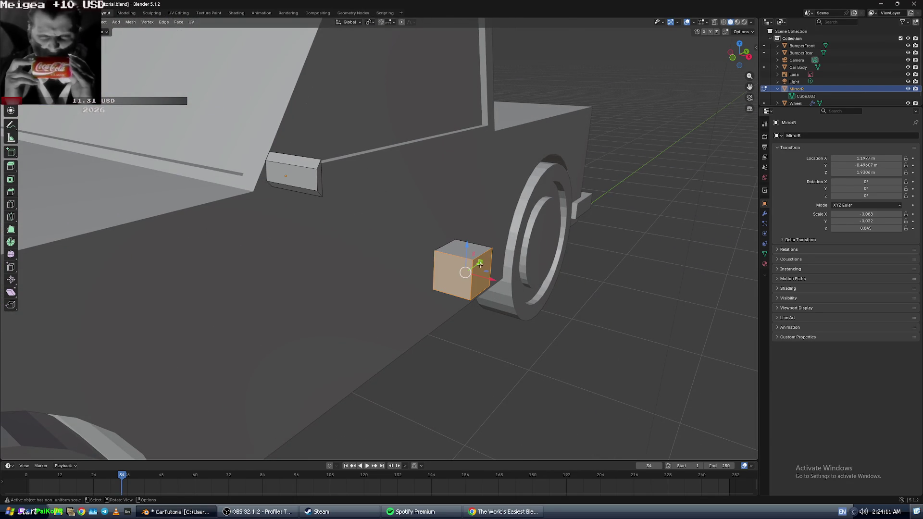
mouse_move(544, 279)
middle_down()
mouse_move(563, 337)
mouse_move(615, 269)
mouse_move(618, 290)
middle_up()
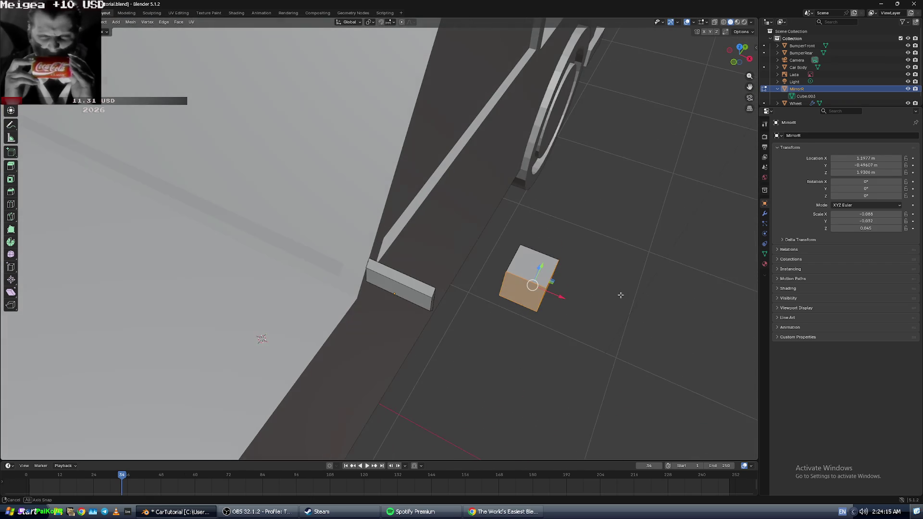
- Box-select the whole cube in wireframe view and move it sideways along X
click(723, 23)
drag(495, 249, 563, 310)
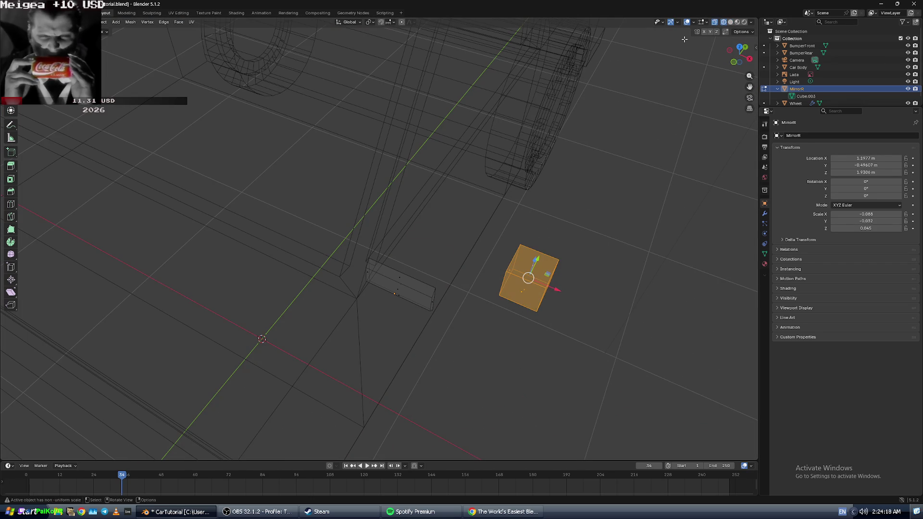
click(731, 22)
mouse_move(558, 290)
mouse_down()
mouse_move(470, 258)
mouse_move(493, 270)
mouse_up()
- Scale the cube along Y, Z, Y again and finally X into a narrow block
key(s)
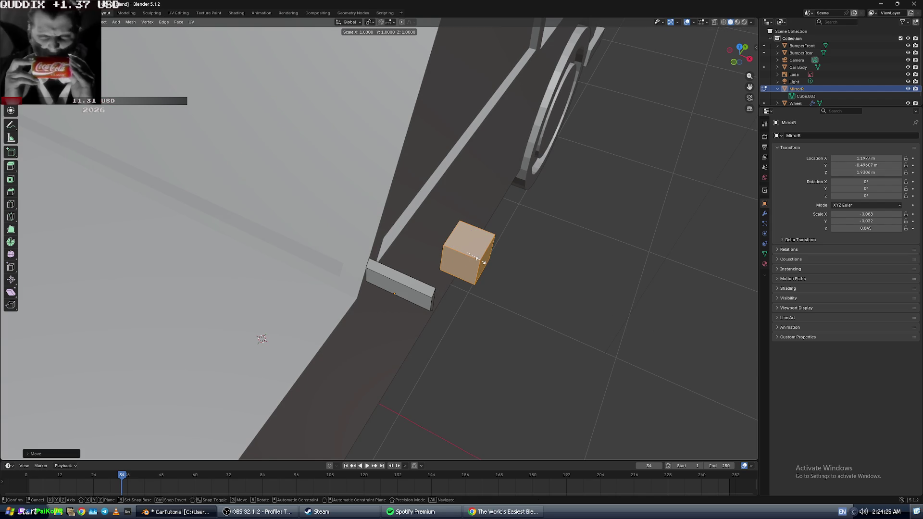
key(y)
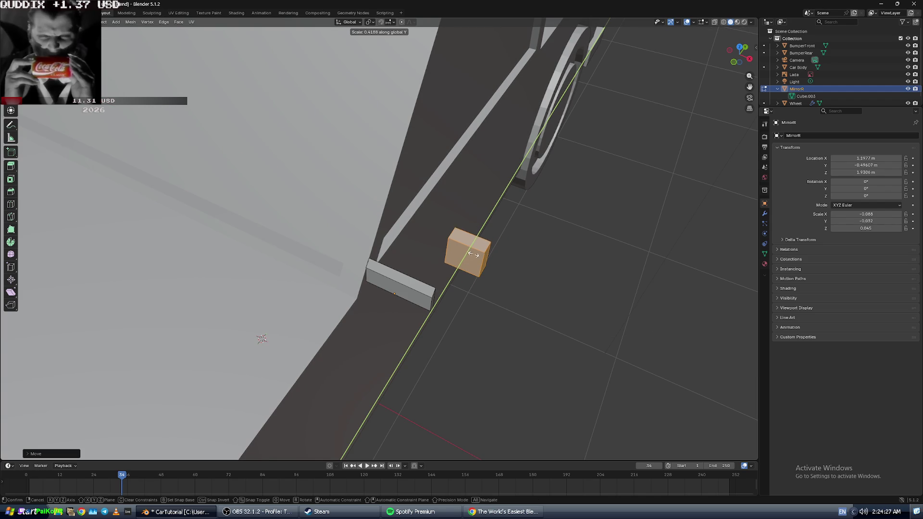
click(466, 260)
key(s)
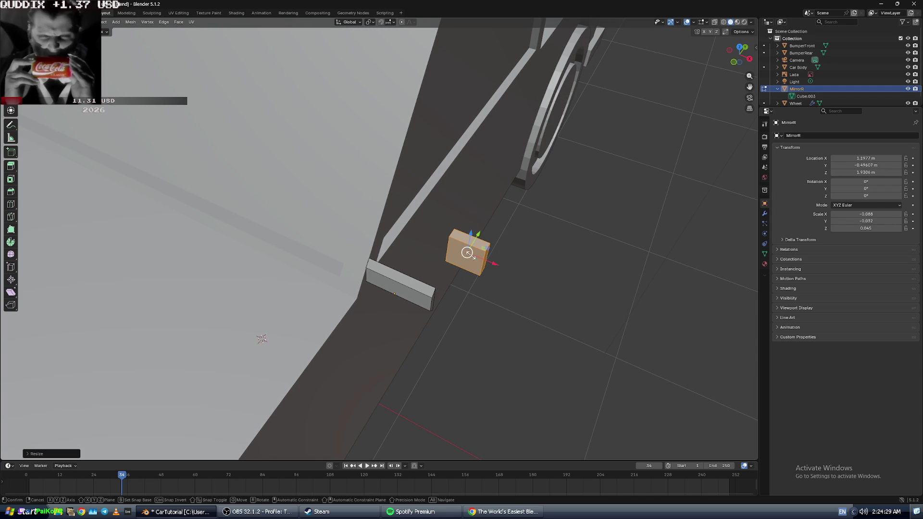
key(z)
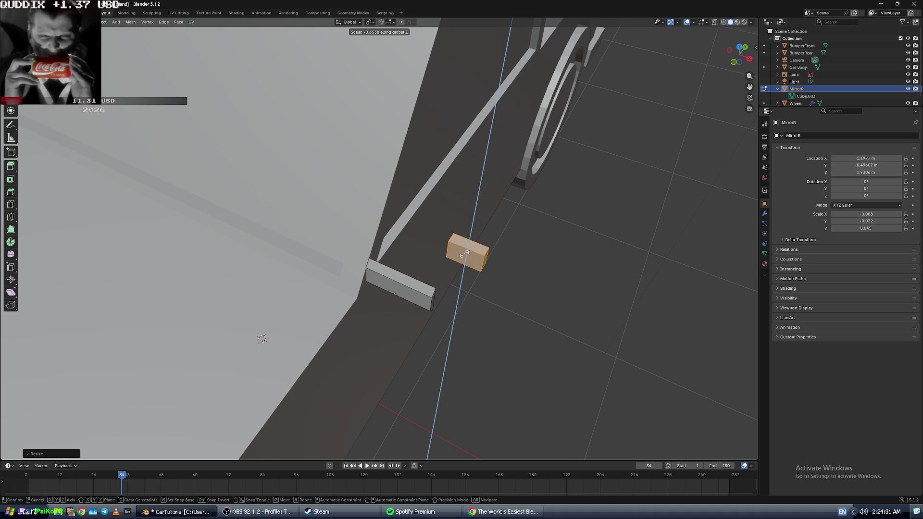
click(464, 254)
key(s)
key(y)
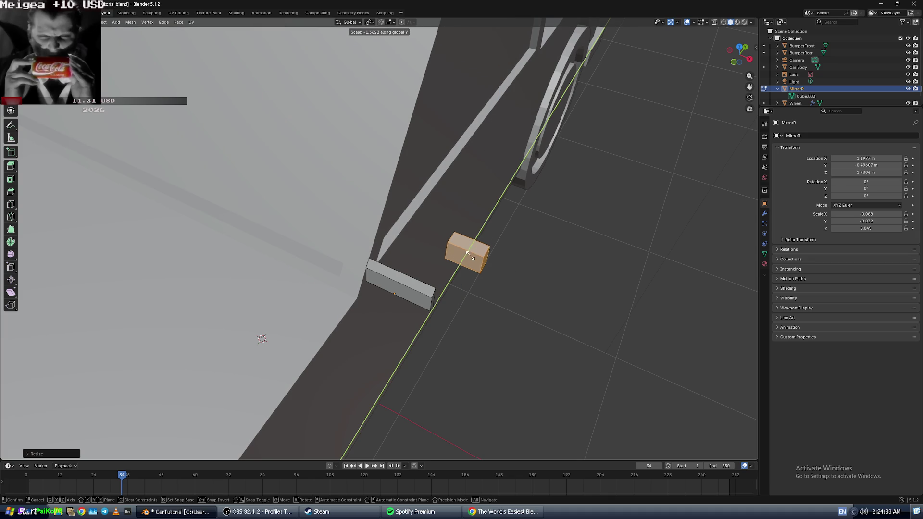
click(467, 254)
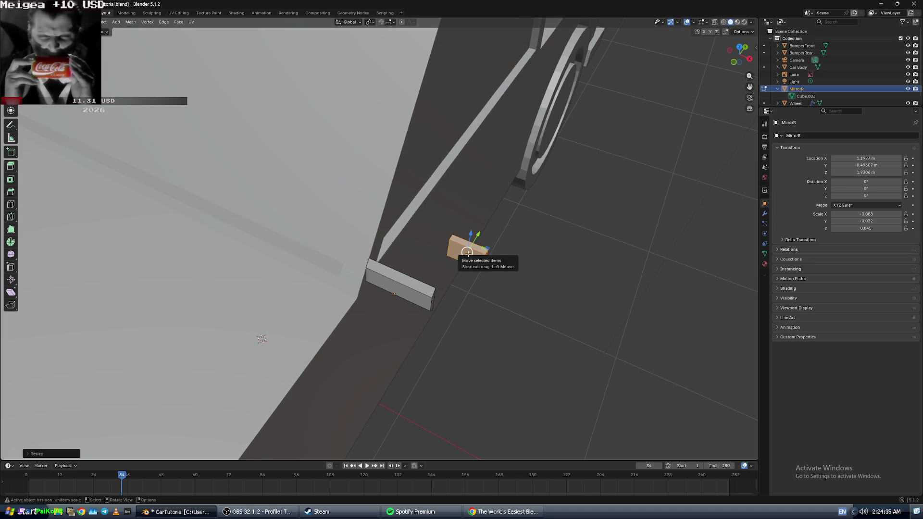
key(s)
key(x)
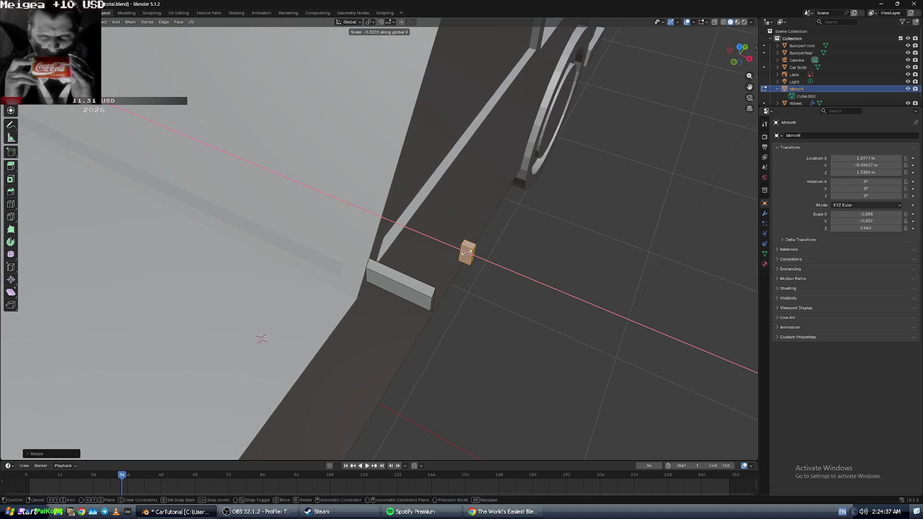
click(466, 252)
- Slide the block left along X toward the mirror bar, cancelling one overshooting move
mouse_move(476, 237)
mouse_down()
mouse_move(415, 343)
mouse_move(415, 249)
mouse_move(426, 245)
mouse_move(399, 291)
mouse_up()
scroll(409, 338, up, 3)
mouse_move(436, 373)
middle_down()
mouse_move(460, 345)
mouse_move(435, 270)
middle_up()
scroll(484, 339, up, 5)
drag(397, 205, 335, 178)
mouse_move(350, 187)
middle_down()
mouse_move(400, 161)
mouse_move(427, 186)
mouse_move(416, 221)
middle_up()
scroll(400, 162, up, 4)
mouse_move(480, 262)
mouse_down()
mouse_move(415, 236)
mouse_move(445, 243)
mouse_move(425, 240)
mouse_up()
right_click(425, 240)
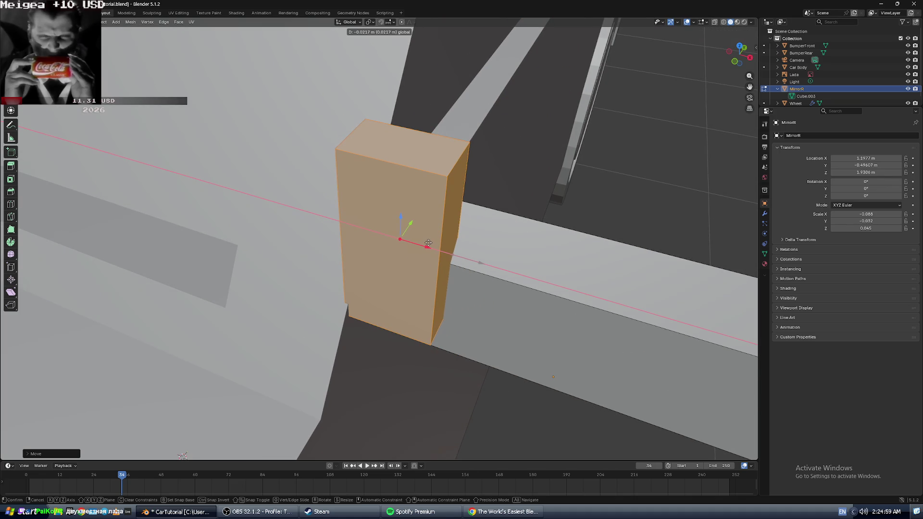
- Nudge the block along Y until it sits against the end of the bar
drag(413, 221, 440, 204)
mouse_move(489, 171)
mouse_down()
mouse_move(466, 202)
mouse_move(486, 186)
mouse_up()
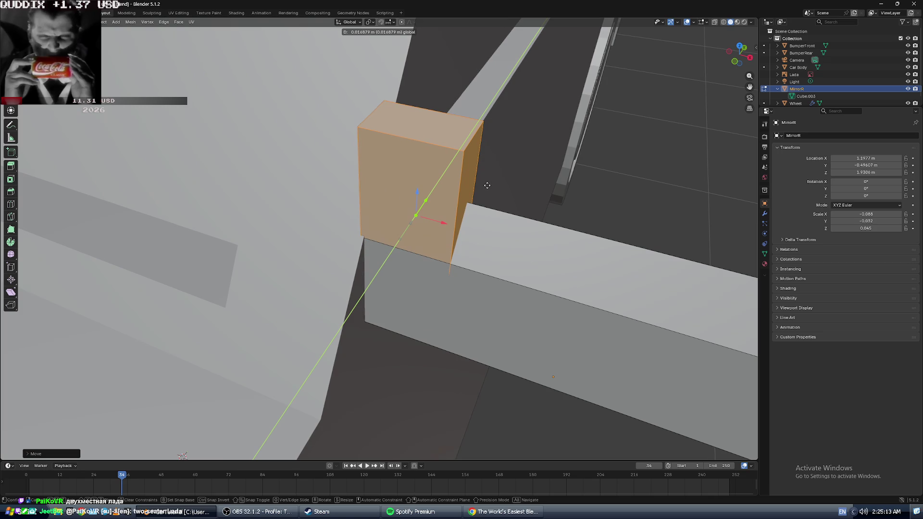
drag(489, 185, 470, 212)
middle_drag(470, 212, 401, 216)
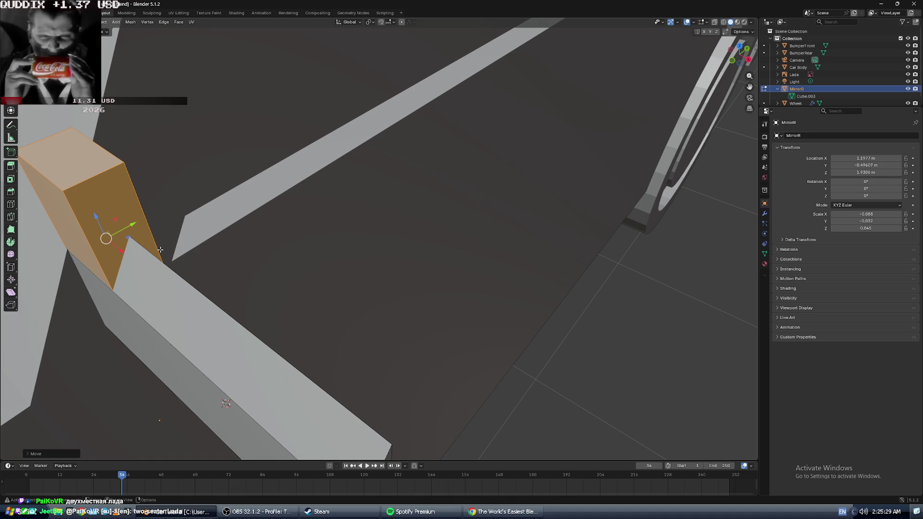
scroll(178, 223, down, 15)
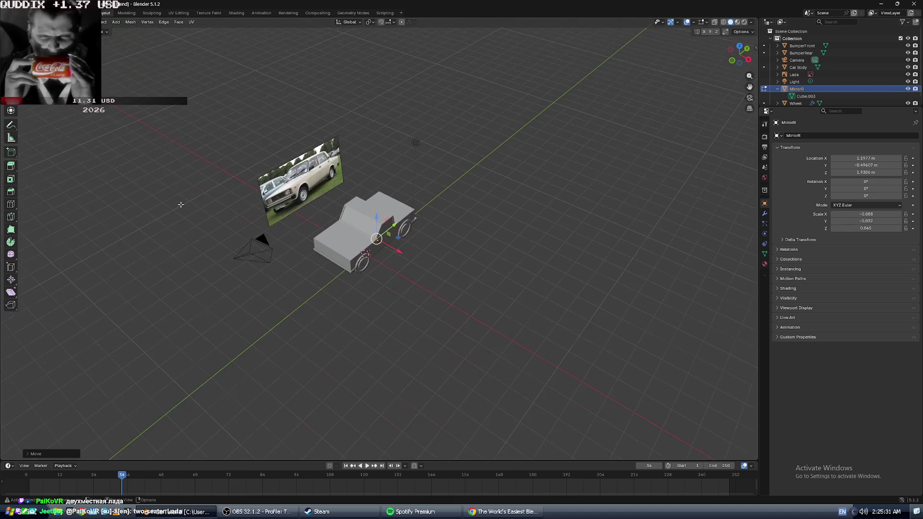
- Orbit to a low side view matching the Lada photo and lower the mirror block along Z
scroll(336, 351, up, 10)
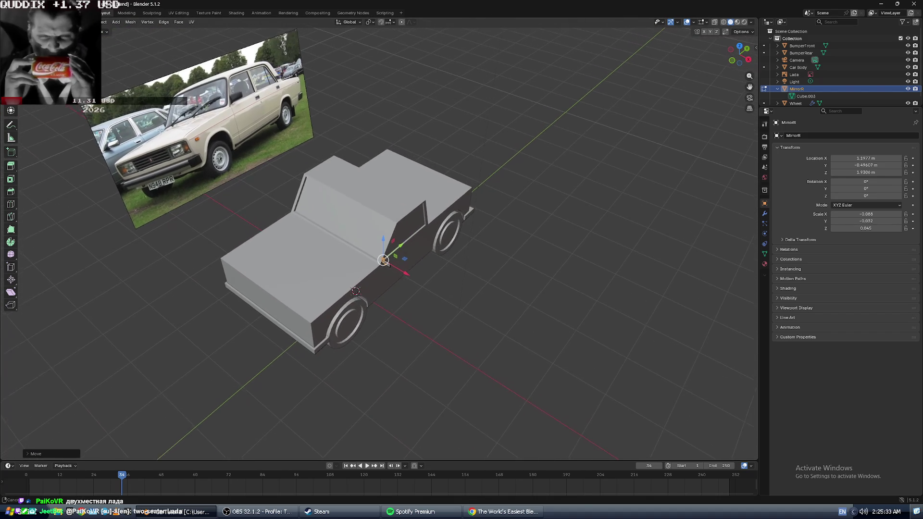
middle_drag(336, 351, 266, 287)
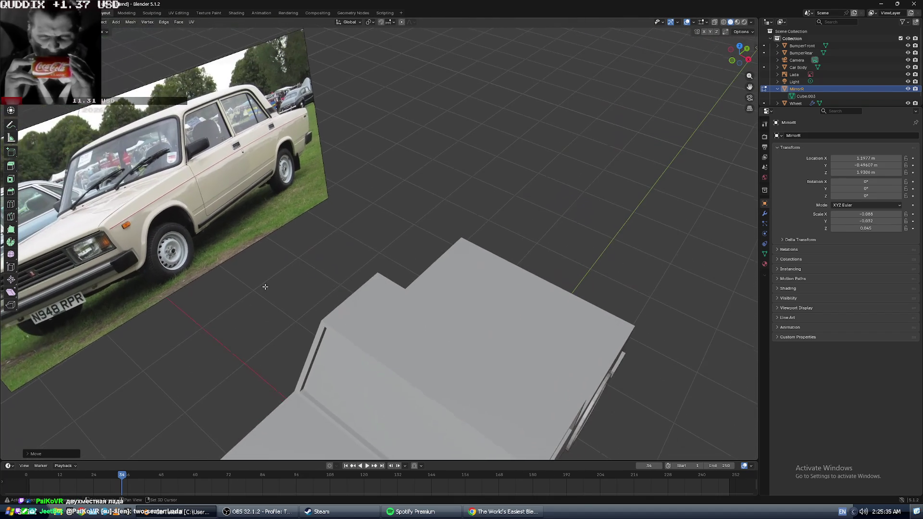
scroll(179, 147, up, 2)
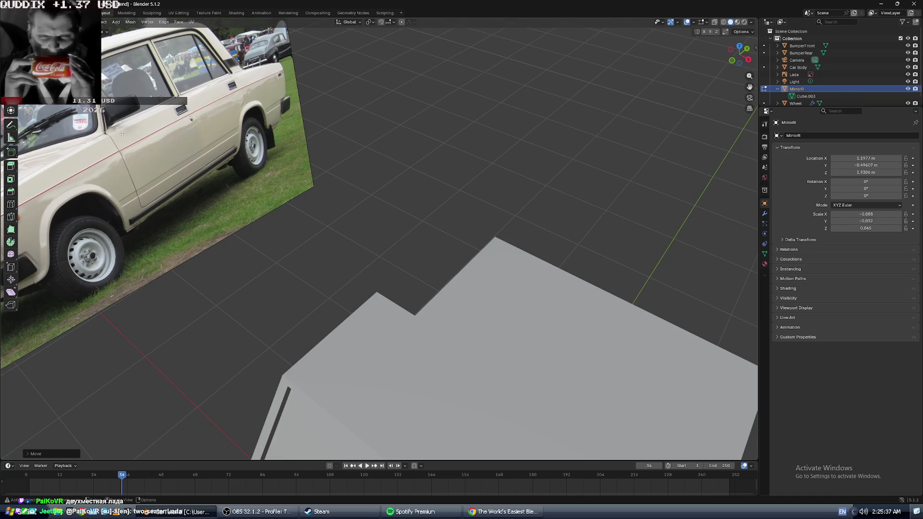
scroll(286, 226, down, 3)
middle_drag(414, 384, 565, 424)
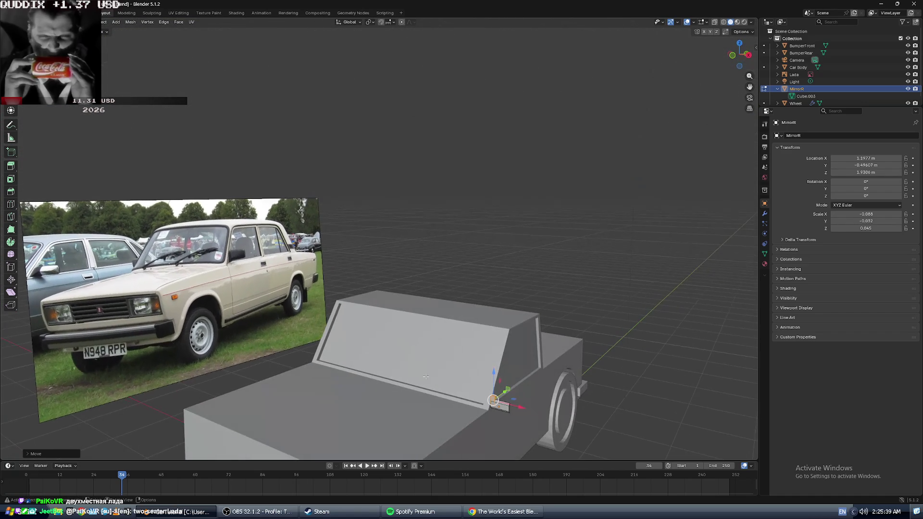
scroll(565, 423, up, 4)
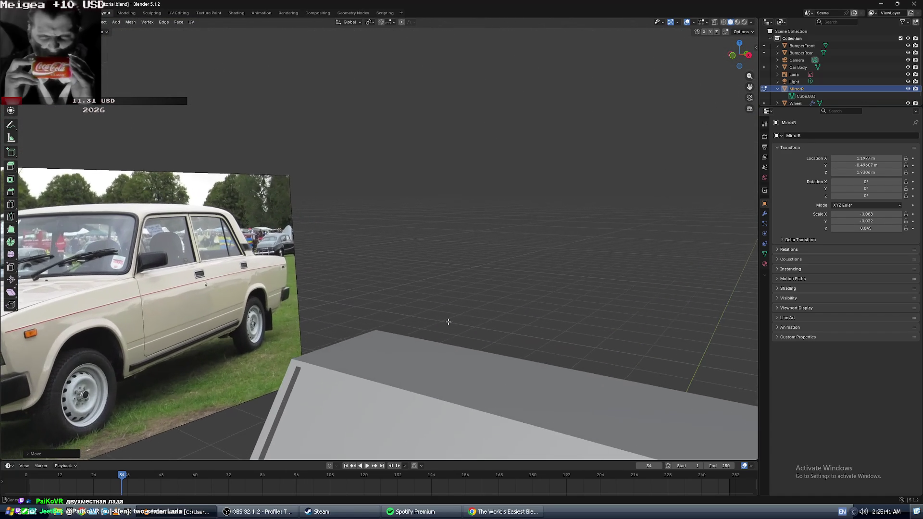
scroll(490, 222, up, 3)
scroll(398, 311, down, 5)
scroll(336, 315, up, 5)
scroll(346, 332, down, 4)
scroll(461, 241, up, 6)
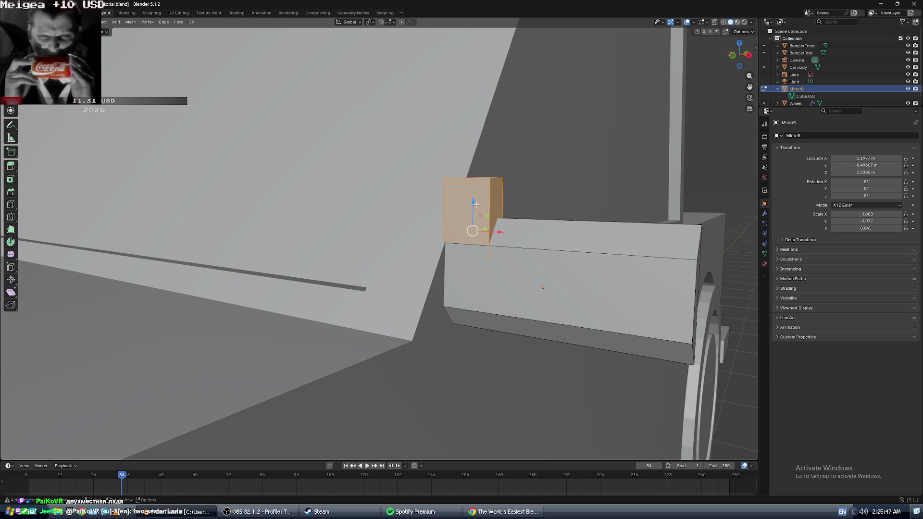
mouse_move(475, 200)
mouse_down()
mouse_move(471, 254)
mouse_move(471, 243)
mouse_move(485, 268)
mouse_up()
scroll(336, 189, down, 10)
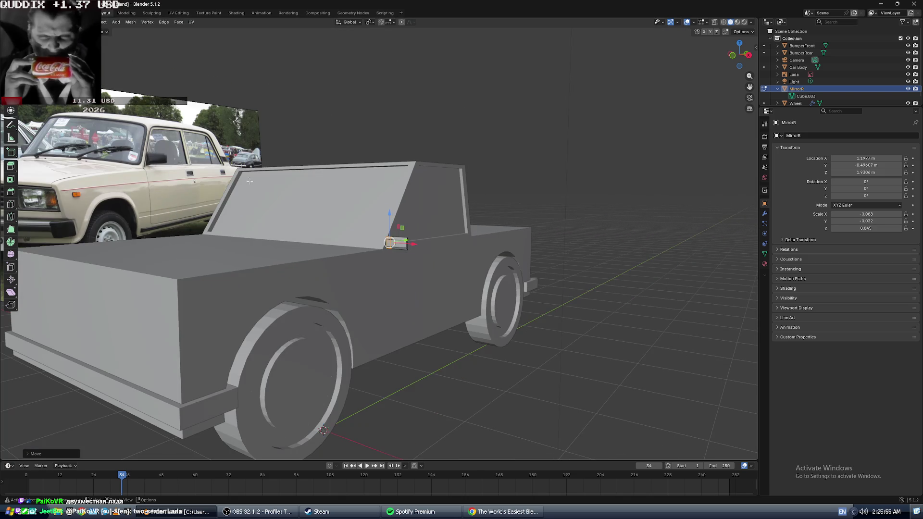
- Save, then raise the block's bottom corner and lower its top corner along Z
key(KP_Decimal)
scroll(457, 249, down, 5)
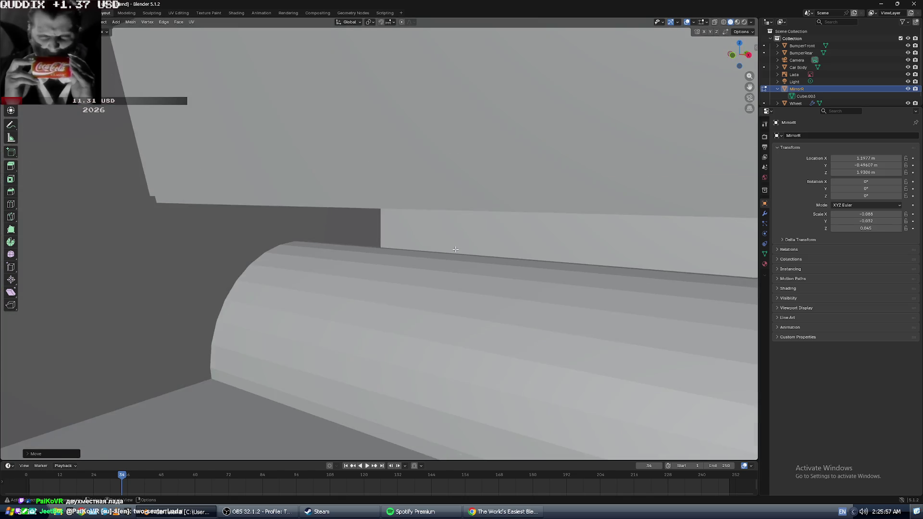
scroll(456, 249, up, 5)
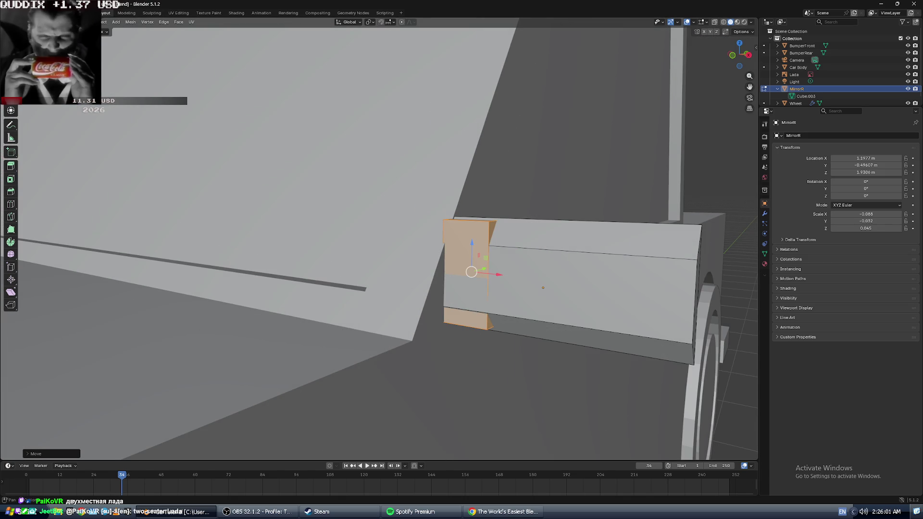
key(ctrl+s)
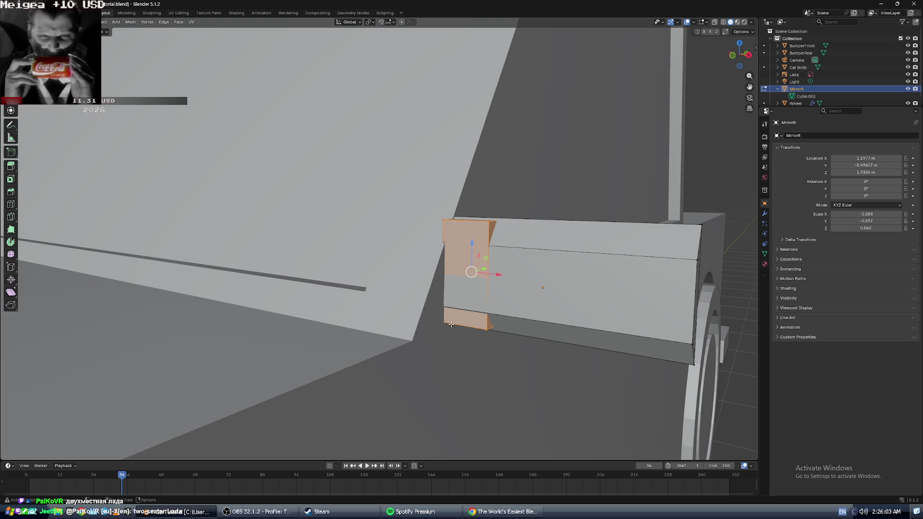
click(487, 330)
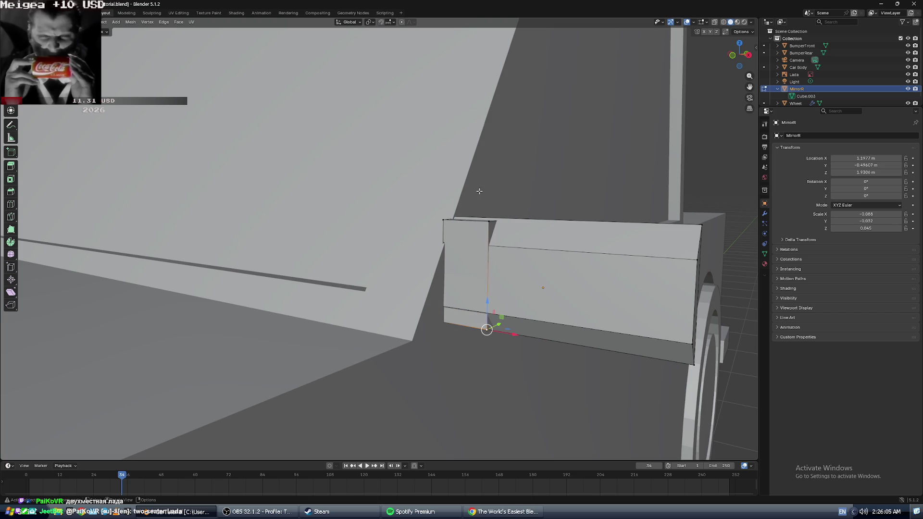
mouse_move(489, 302)
mouse_down()
mouse_move(488, 288)
mouse_move(484, 302)
mouse_up()
click(489, 221)
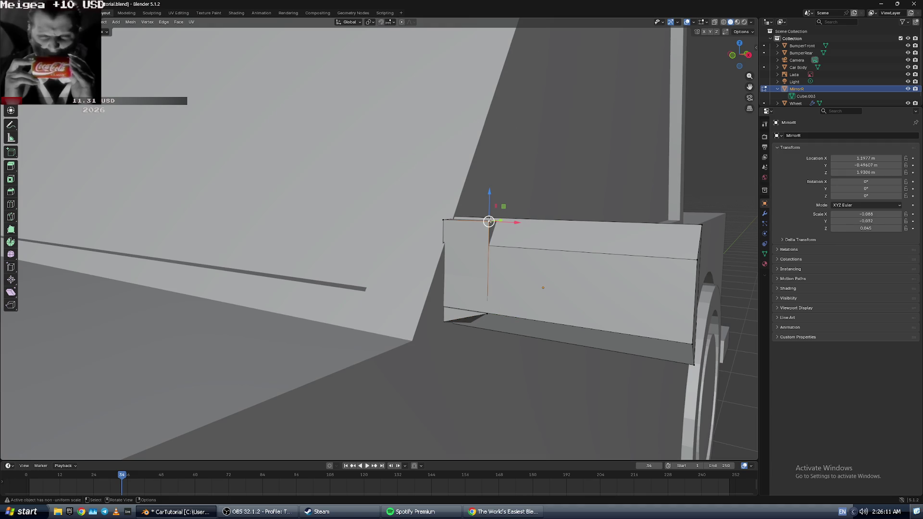
drag(490, 194, 490, 221)
- Select the mirror block's top edge and a loop through its top faces, then resume the tutorial
mouse_move(490, 221)
middle_down()
mouse_move(473, 231)
mouse_move(582, 393)
middle_up()
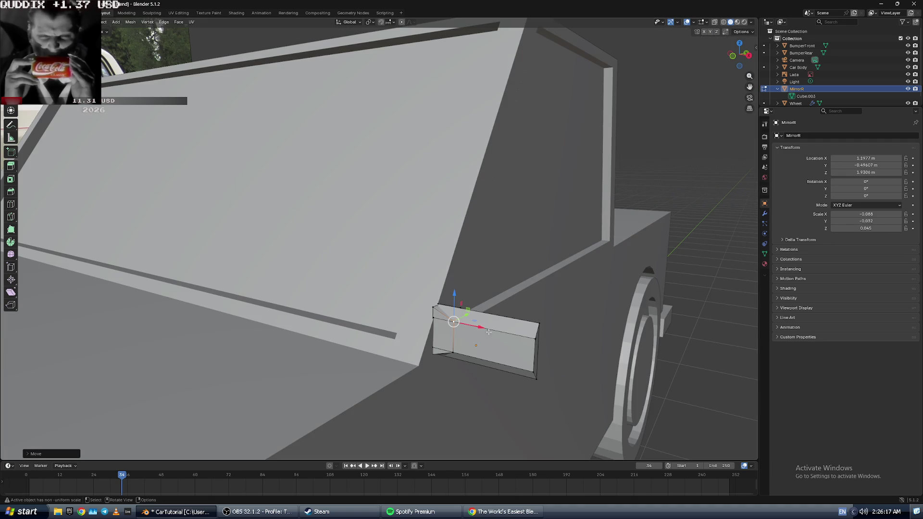
mouse_move(493, 338)
ctrl+middle_down()
mouse_move(485, 346)
mouse_move(456, 322)
mouse_move(493, 328)
mouse_move(462, 351)
mouse_move(425, 346)
ctrl+middle_up()
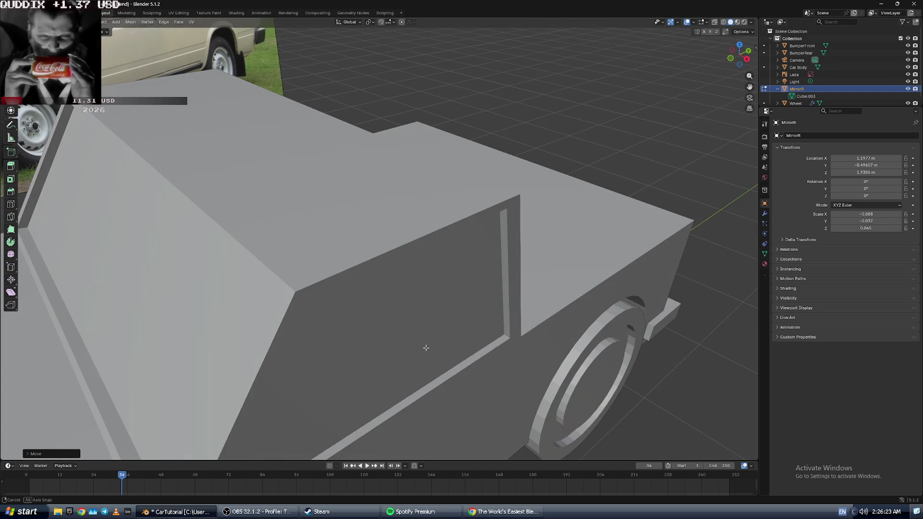
mouse_move(319, 355)
ctrl+middle_down()
mouse_move(461, 237)
mouse_move(438, 250)
mouse_move(476, 321)
mouse_move(525, 327)
ctrl+middle_up()
mouse_move(526, 317)
middle_down()
mouse_move(468, 308)
mouse_move(378, 254)
middle_up()
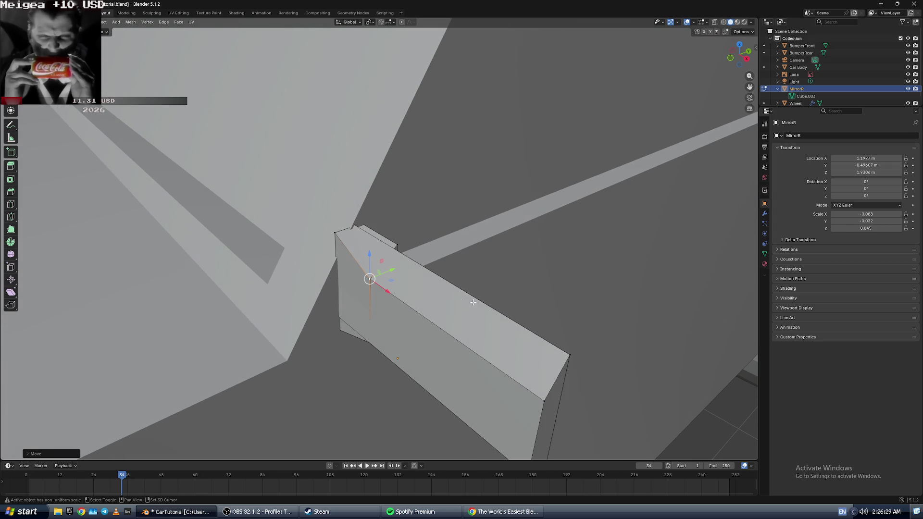
click(385, 244)
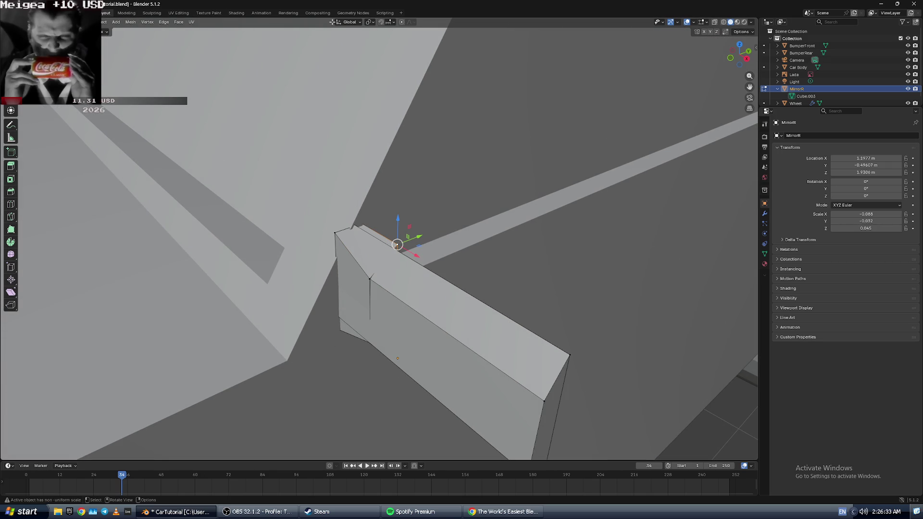
key(w)
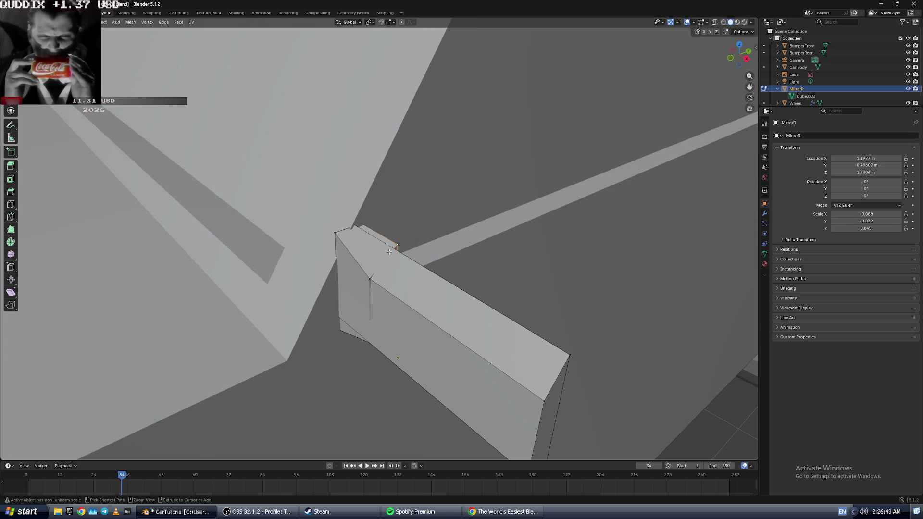
alt+click(380, 252)
alt+click(376, 252)
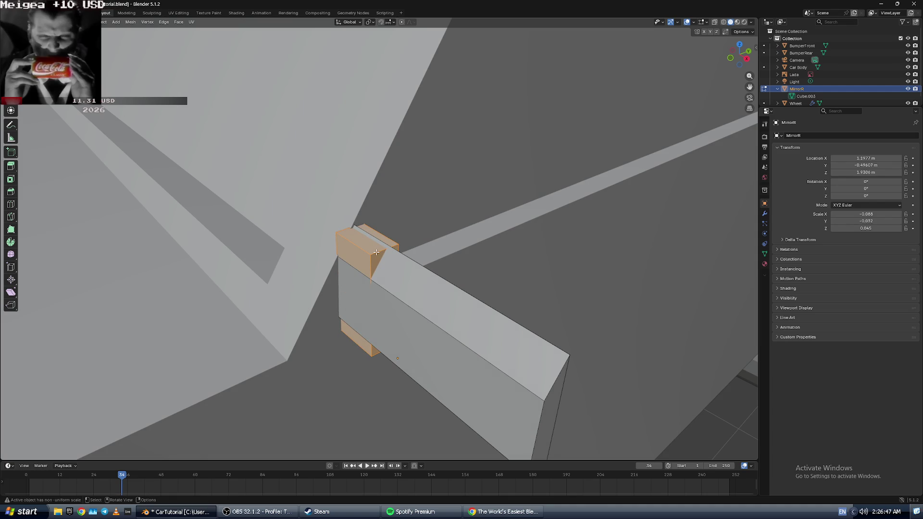
key(alt+Tab)
click(374, 253)
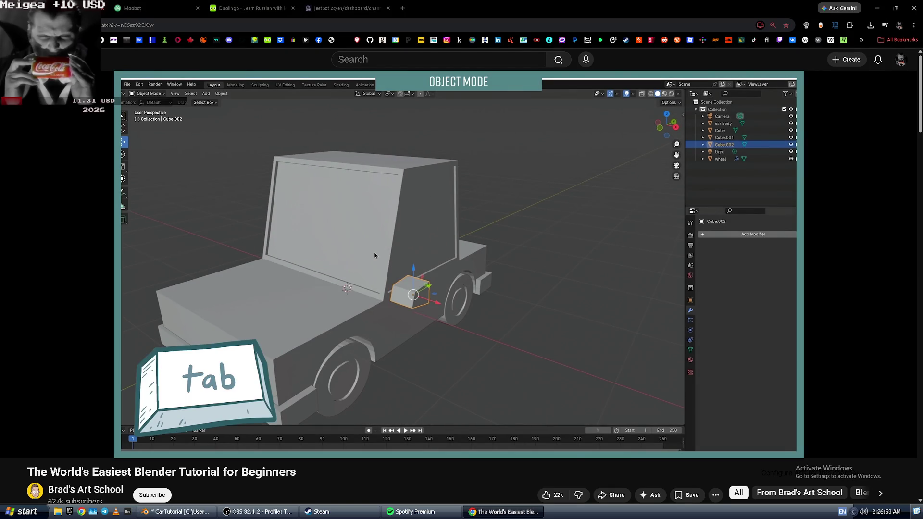
- Pause the tutorial, toggle MirrorR between Object and Edit Mode, then play the video on
click(374, 253)
key(alt+Tab)
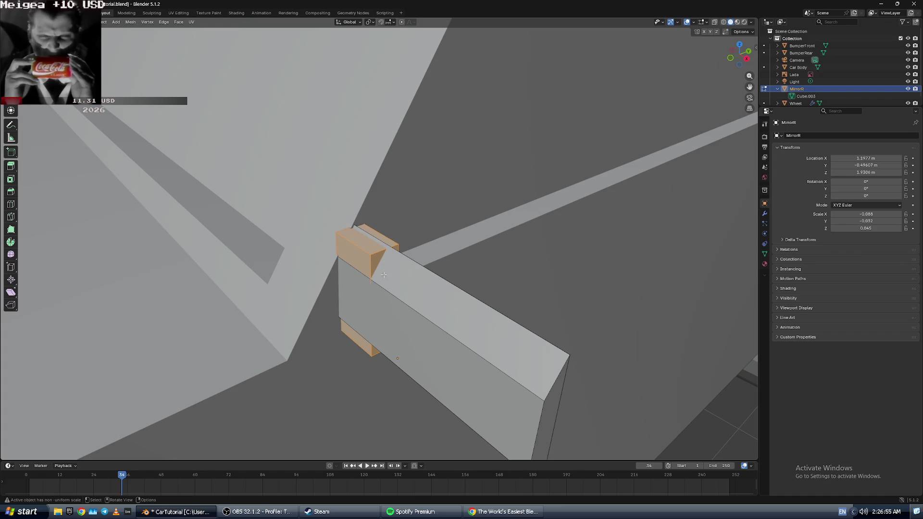
key(Tab)
scroll(435, 268, down, 5)
middle_drag(435, 267, 403, 270)
key(Tab)
key(Tab)
key(alt+Tab)
click(223, 180)
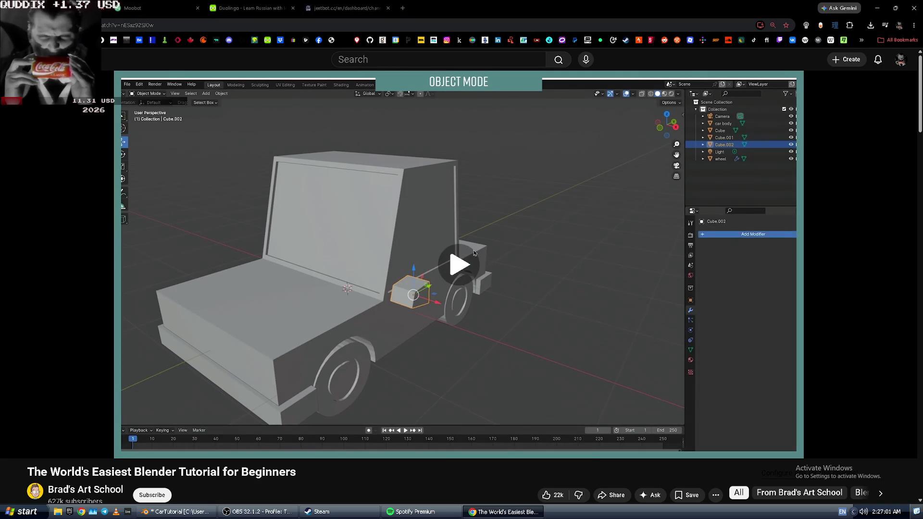
key(alt+Tab)
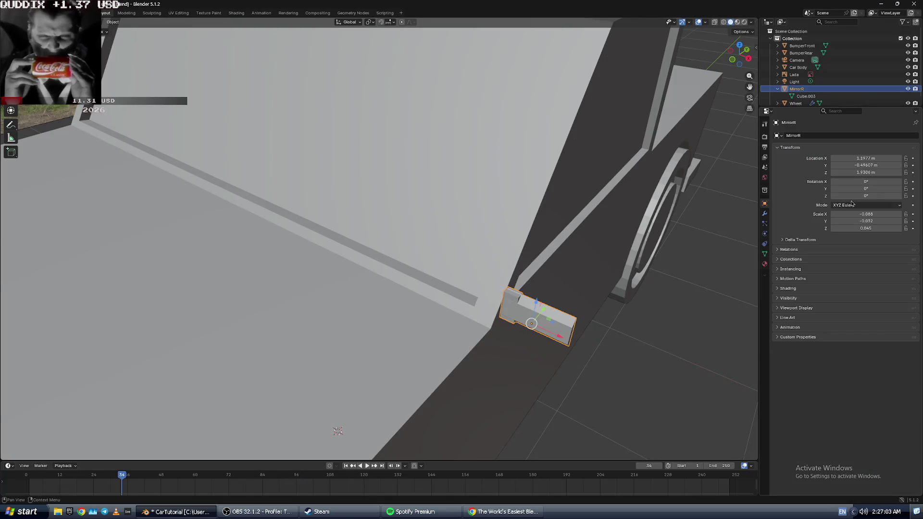
- Select MirrorR in the Outliner and collapse its Transform panel
key(alt+Tab)
key(alt+Tab)
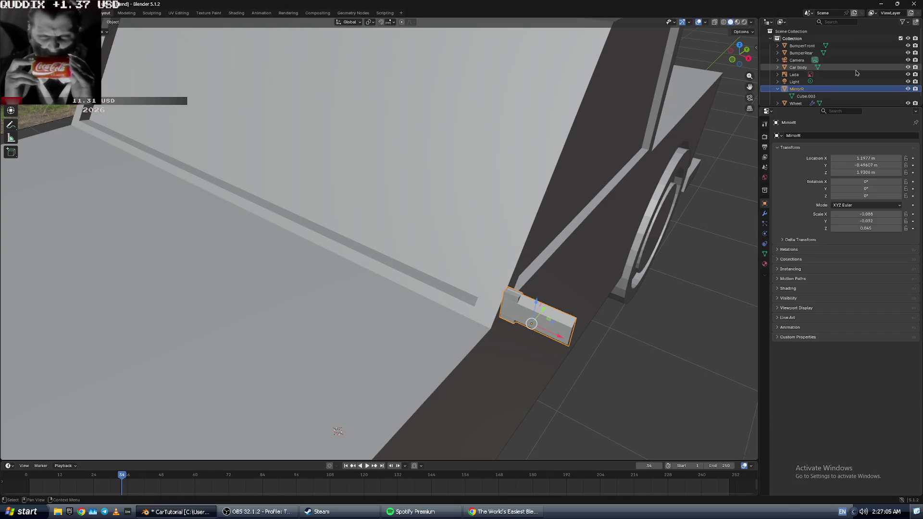
click(824, 98)
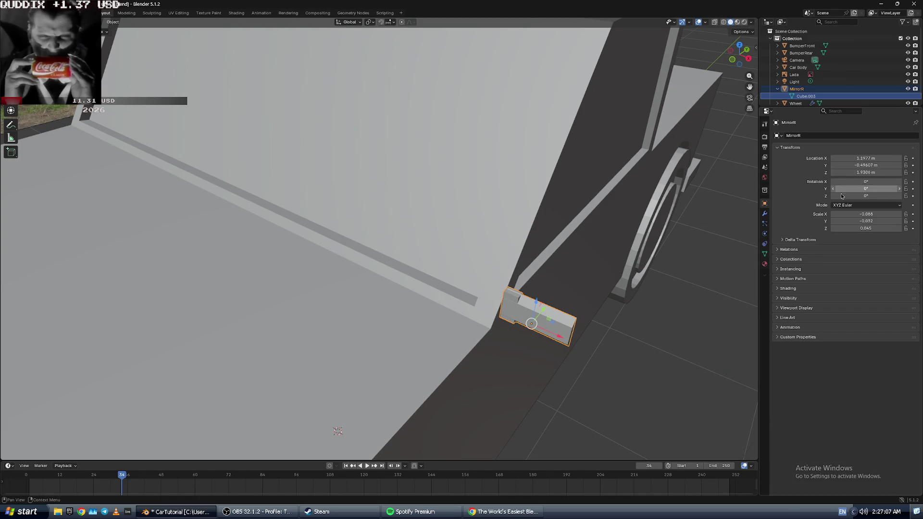
click(791, 148)
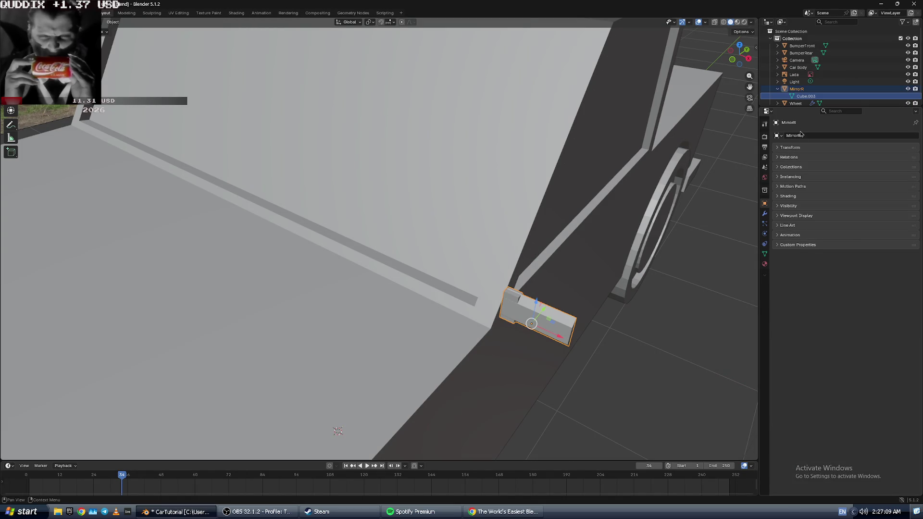
click(827, 90)
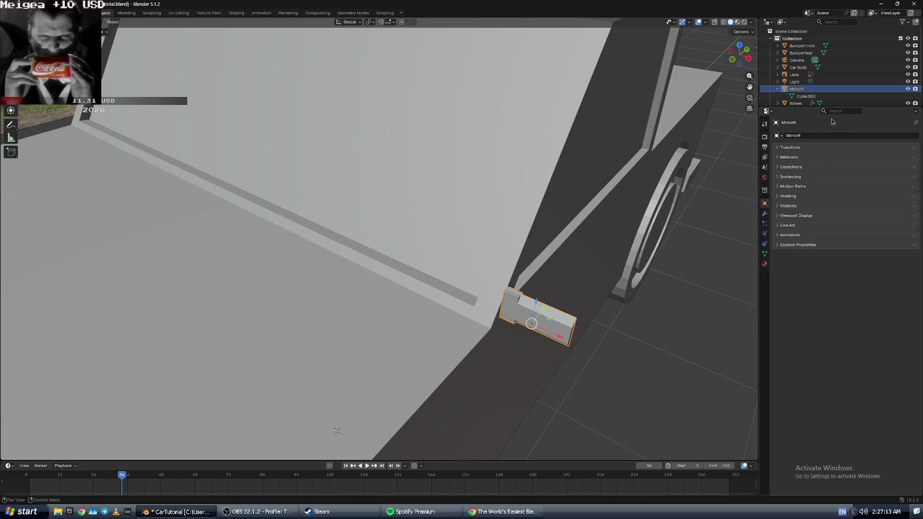
key(alt+Tab)
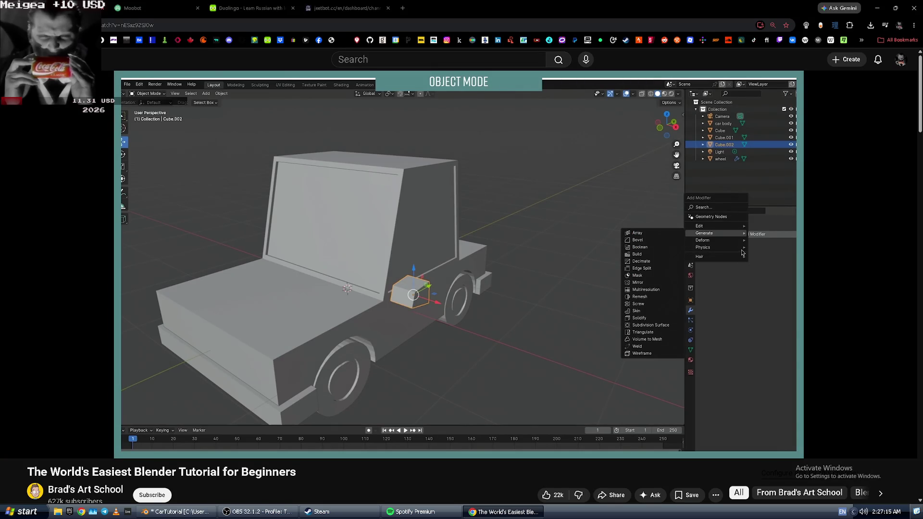
key(alt+Tab)
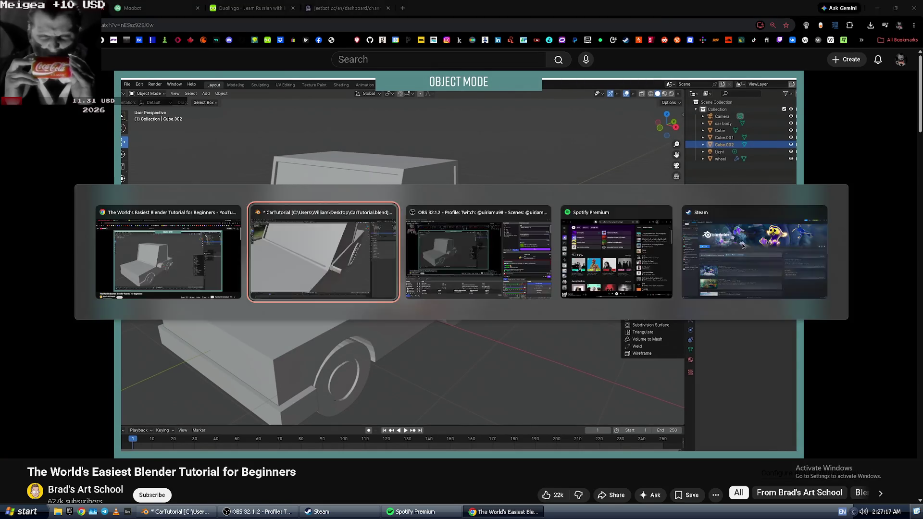
key(ctrl+z)
key(ctrl+shift+z)
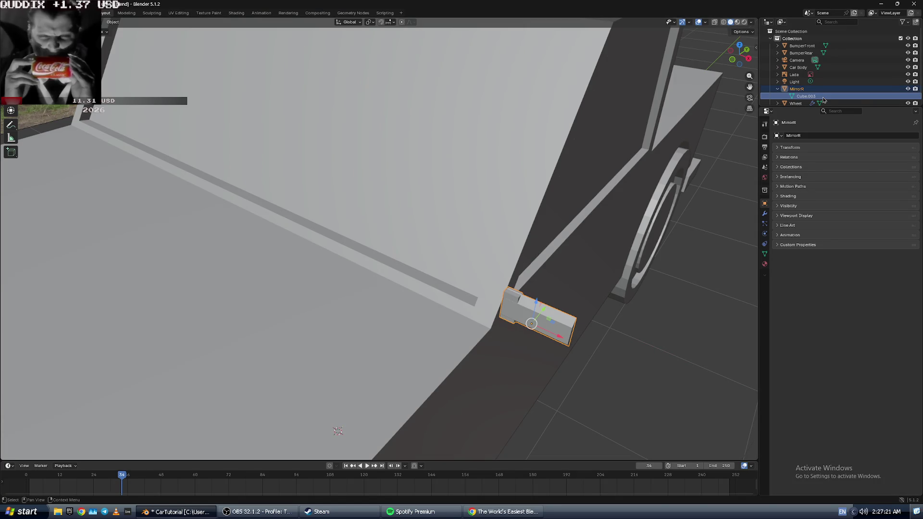
- Rewind the tutorial a few seconds, replay it and pause
key(alt+Tab)
key(Left)
key(Left)
key(space)
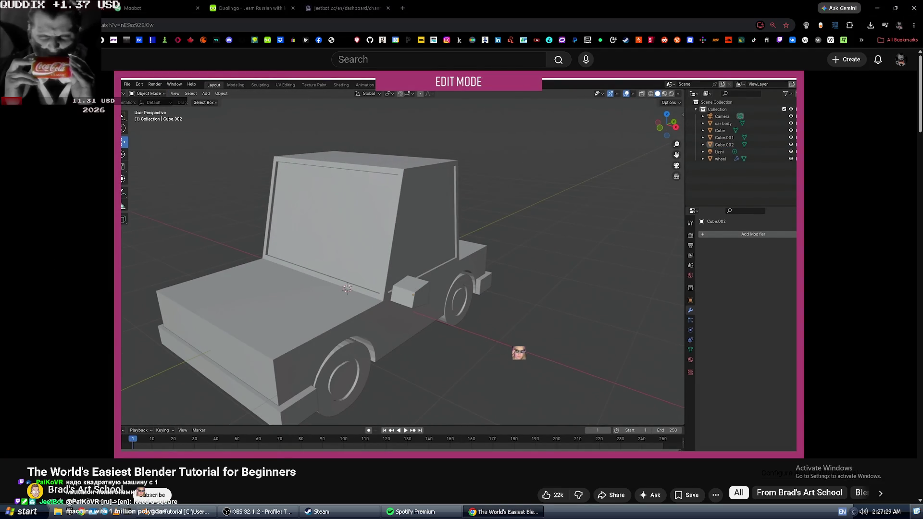
click(570, 230)
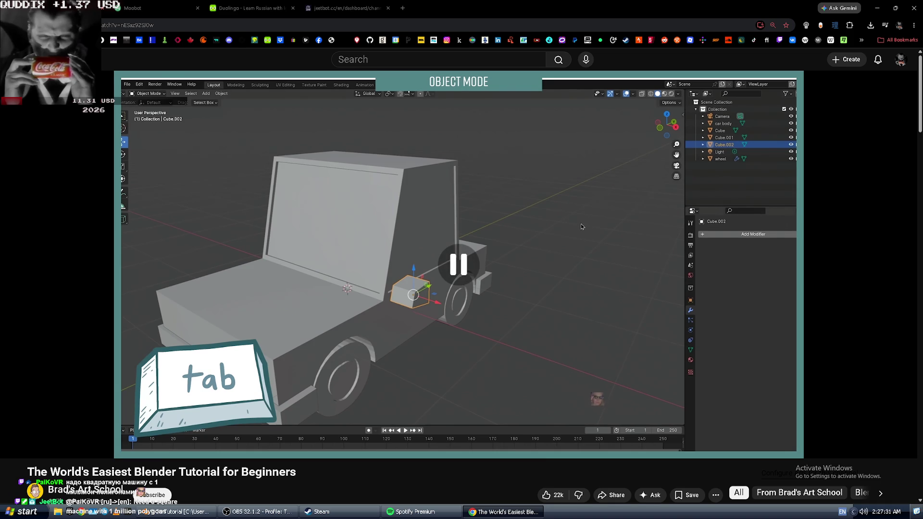
key(alt+Tab)
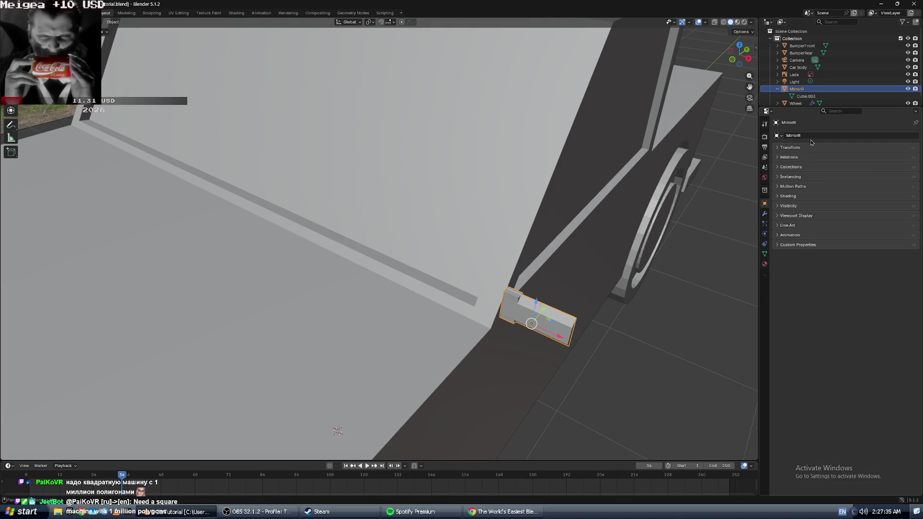
- Show MirrorR's empty Modifier Properties and open the Add Modifier list
click(765, 214)
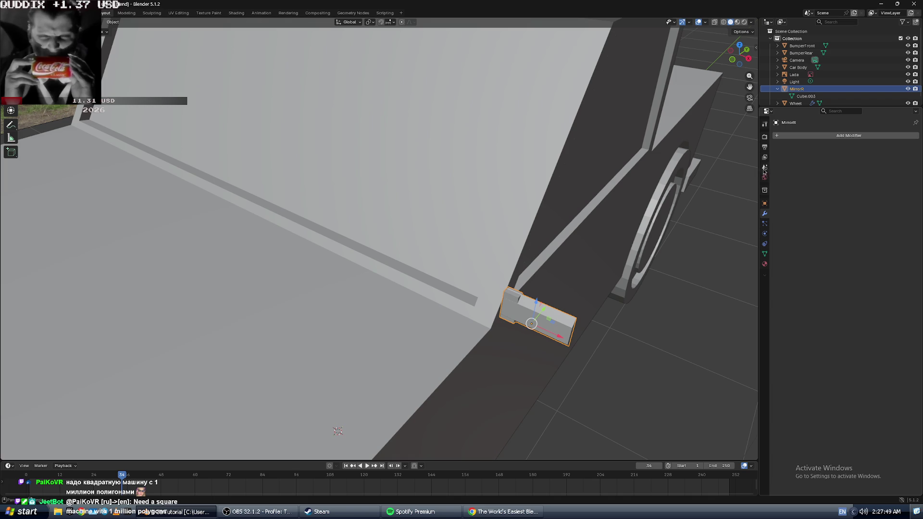
scroll(466, 234, down, 10)
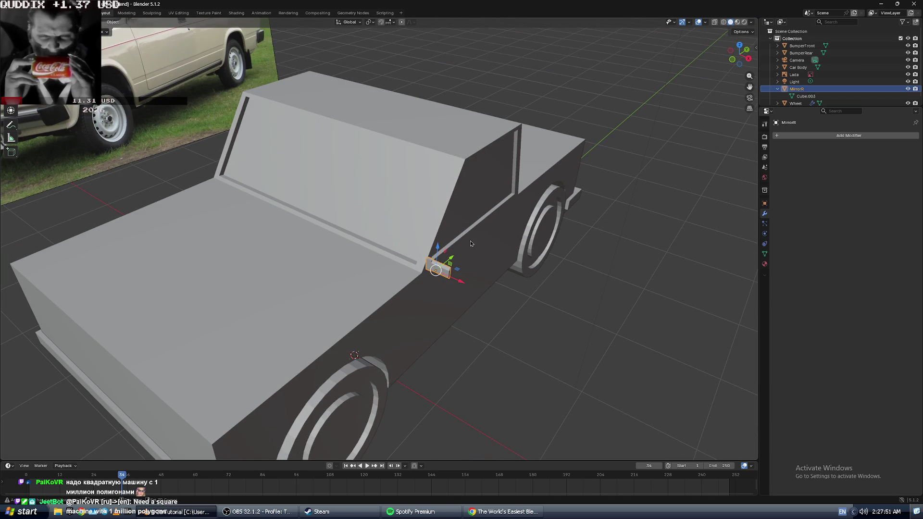
scroll(471, 243, up, 5)
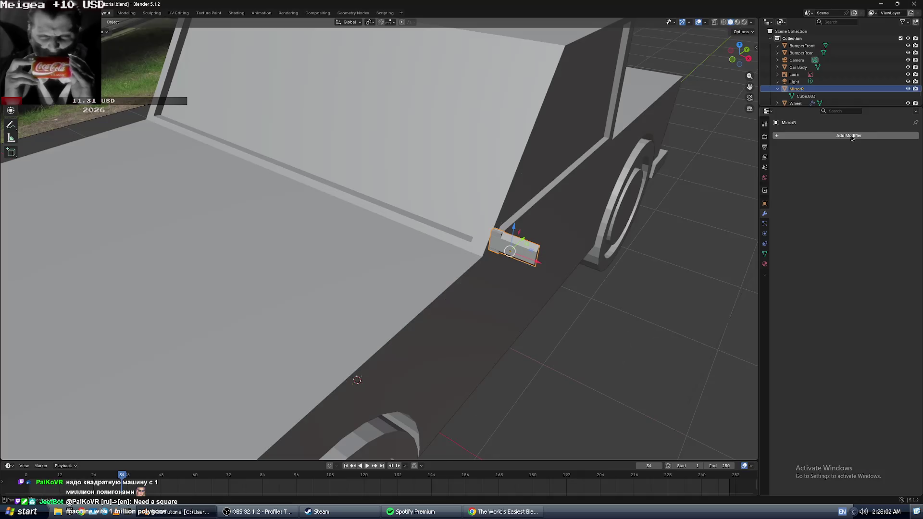
click(850, 135)
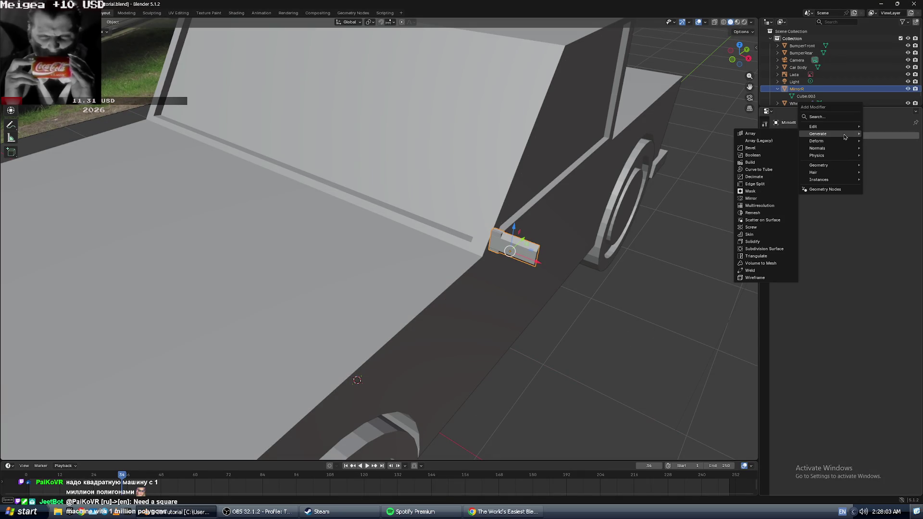
- Give MirrorR a Mirror modifier with Car Body as the mirror object
click(751, 198)
key(alt+Tab)
click(779, 202)
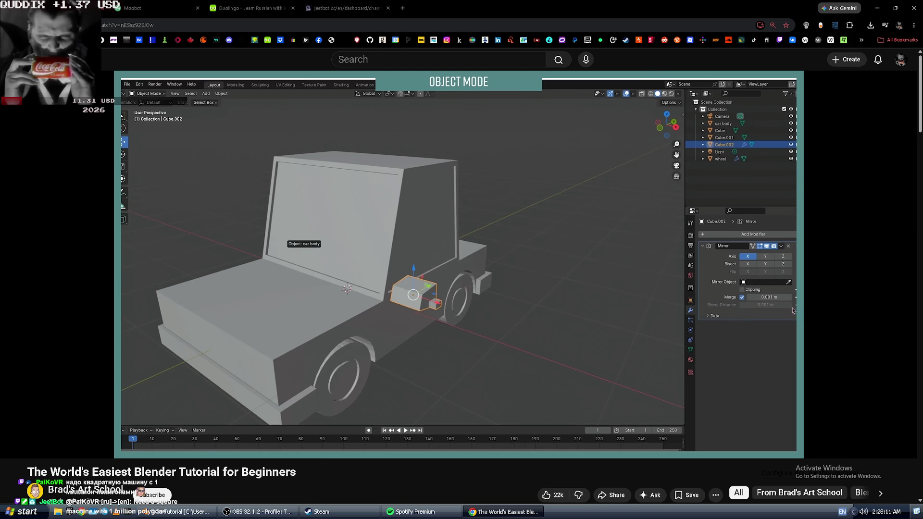
key(space)
key(alt+Tab)
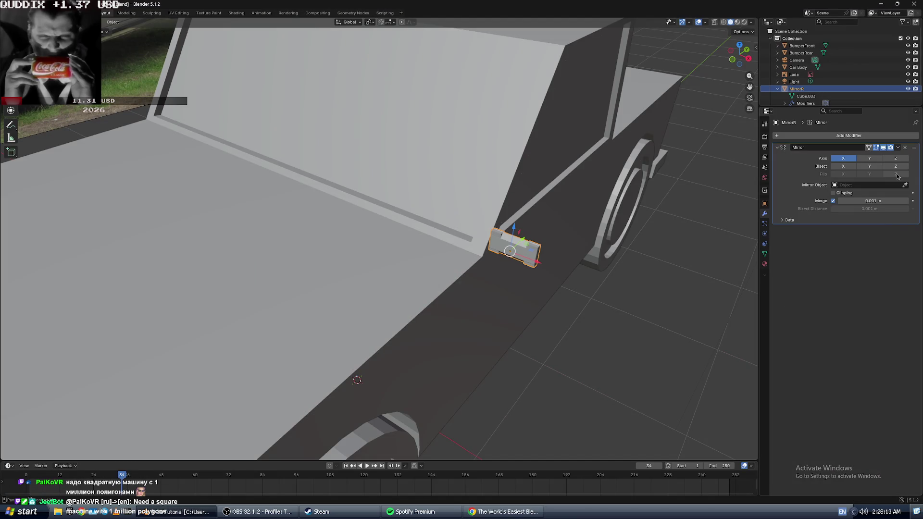
click(377, 270)
key(alt+Tab)
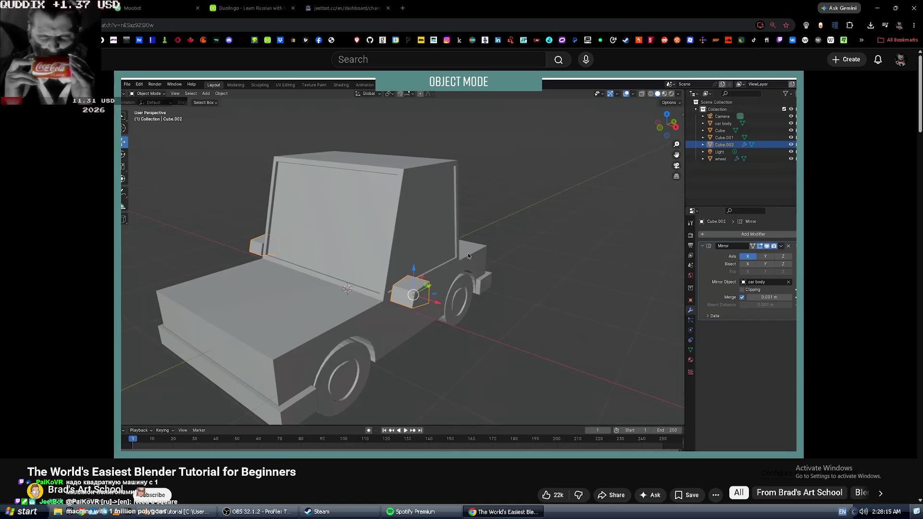
click(480, 260)
click(480, 260)
key(alt+Tab)
- Orbit around the car to check that both side mirrors appear
middle_drag(200, 205, 324, 193)
scroll(326, 192, down, 5)
scroll(327, 193, up, 8)
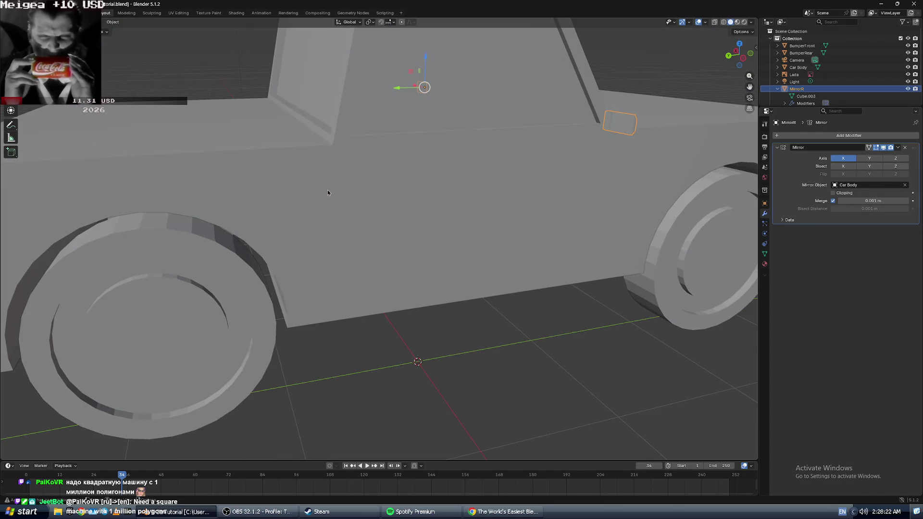
scroll(328, 193, down, 3)
mouse_move(335, 195)
middle_down()
mouse_move(390, 201)
mouse_move(428, 187)
mouse_move(368, 195)
middle_up()
scroll(391, 201, down, 4)
scroll(392, 197, up, 2)
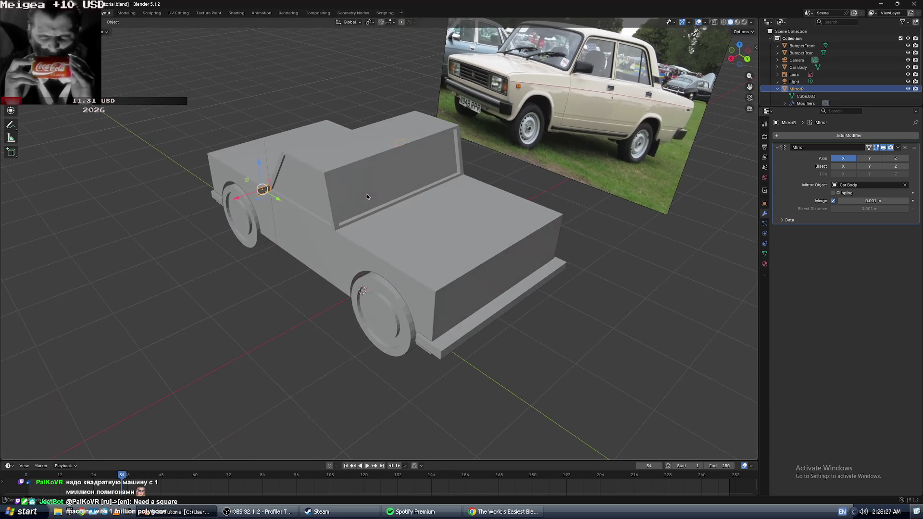
scroll(259, 187, up, 3)
middle_drag(259, 187, 328, 173)
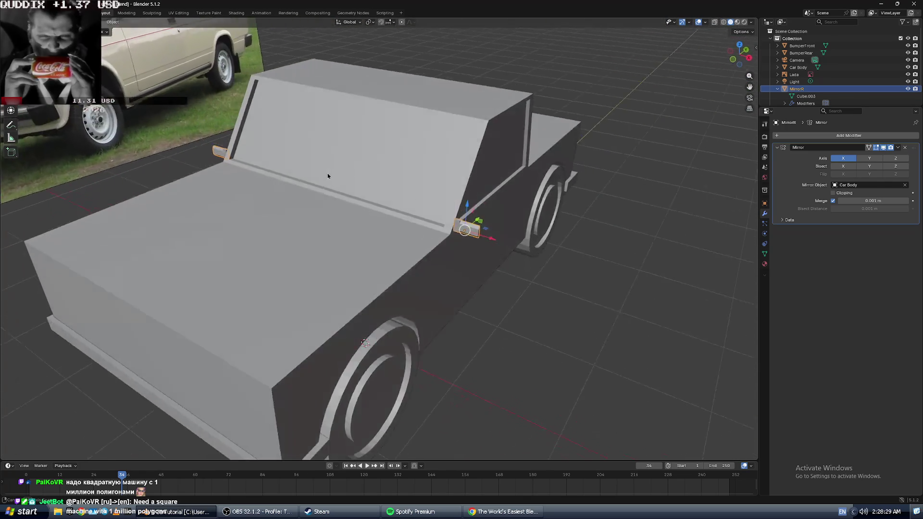
key(alt+Tab)
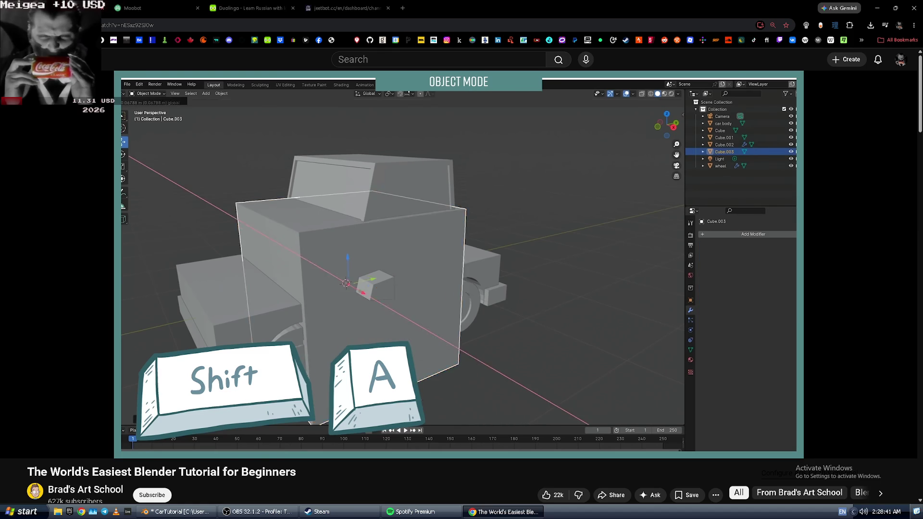
key(alt+Tab)
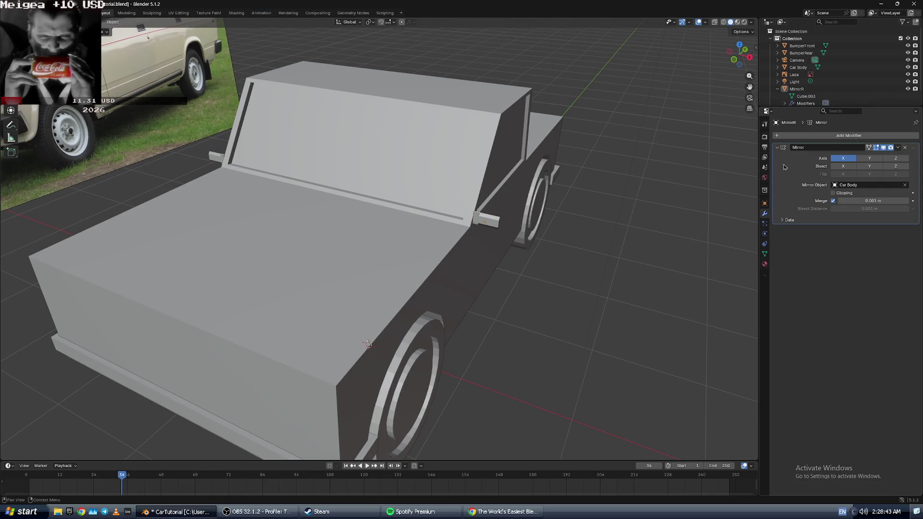
- In the Outliner, rename MirrorR to 'Mirrors' and Wheel to 'Wheels'
click(793, 90)
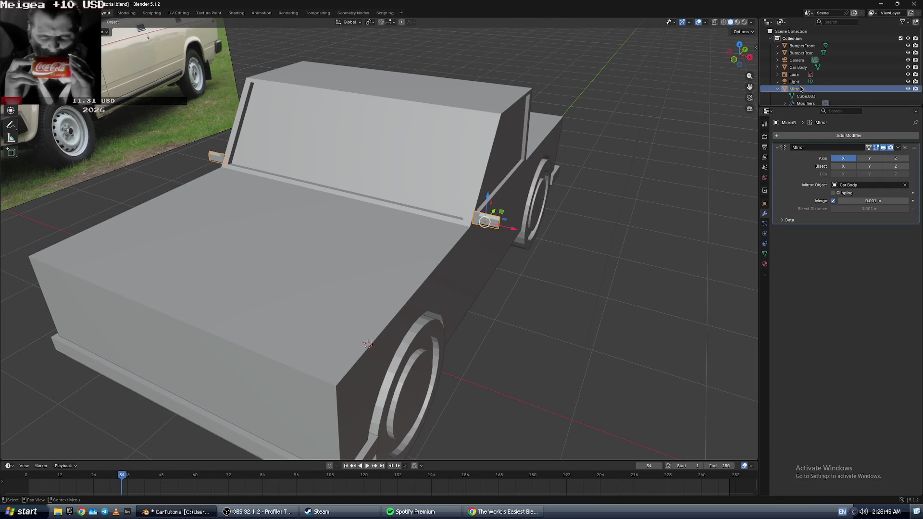
scroll(799, 84, down, 2)
right_click(807, 77)
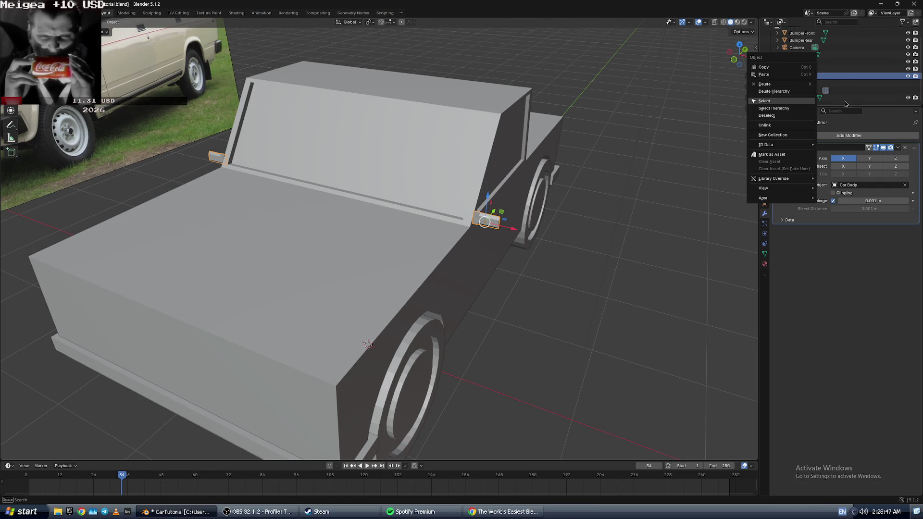
click(854, 120)
double_click(804, 77)
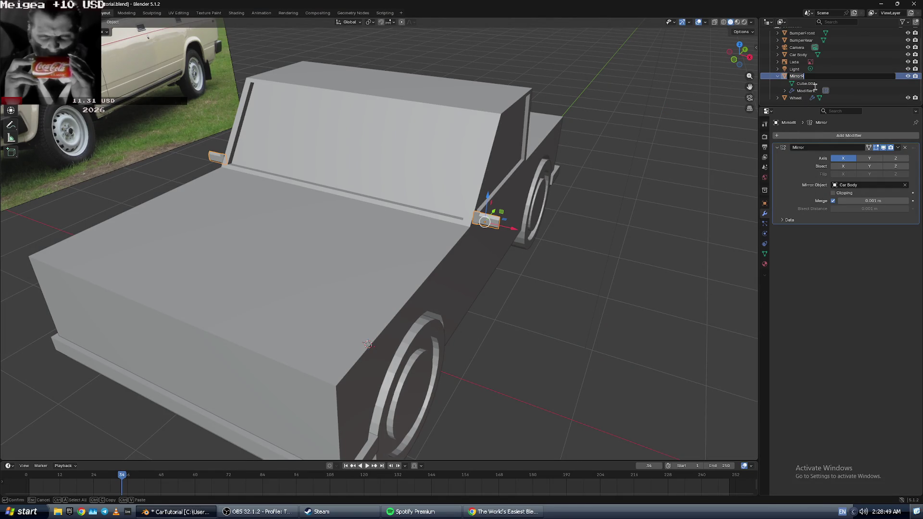
key(BackSpace)
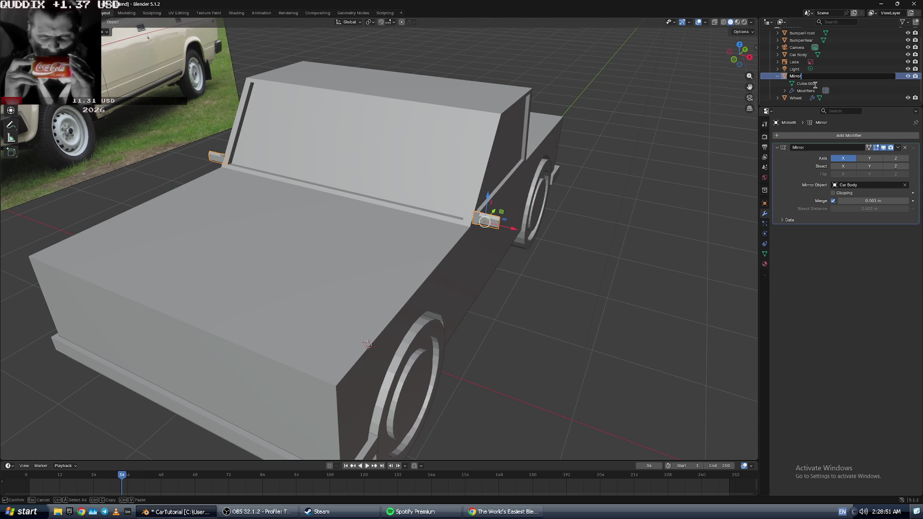
key(Return)
double_click(808, 97)
key(Return)
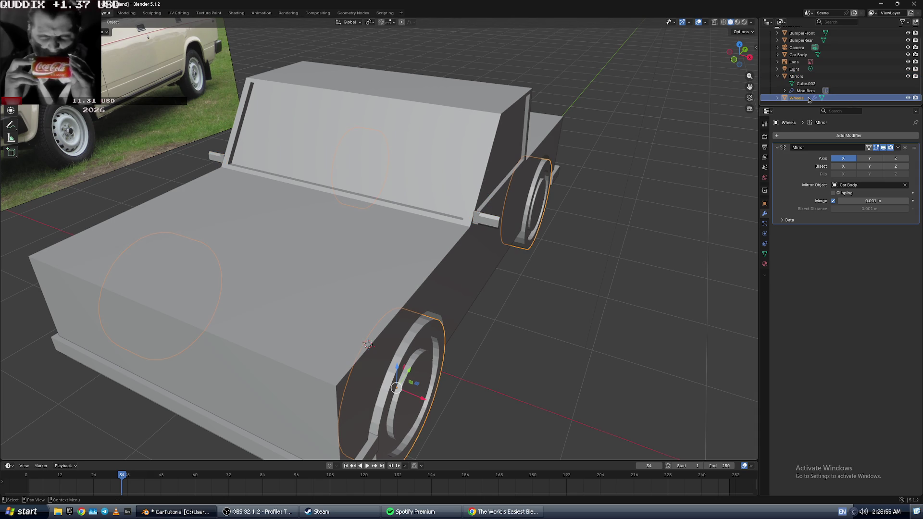
- Collapse the Mirrors entry, clear the selection and orbit around the car
click(778, 77)
click(642, 175)
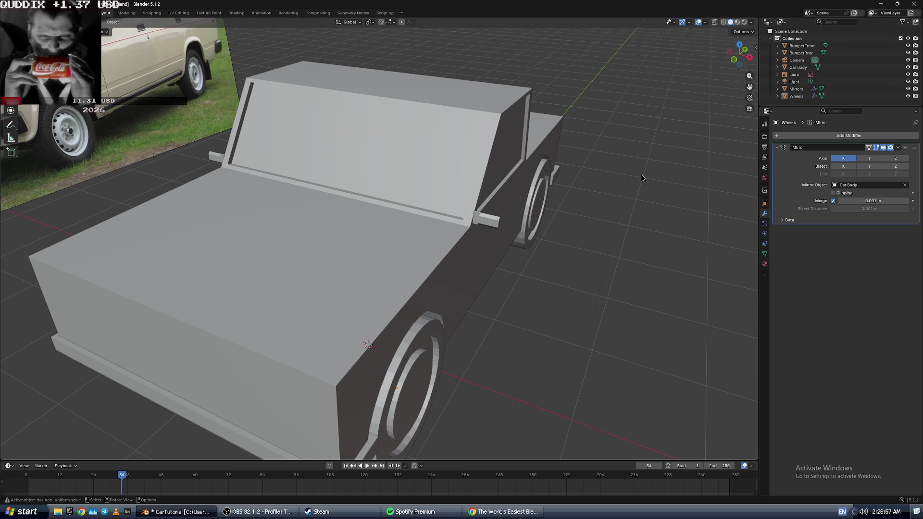
middle_drag(604, 223, 610, 216)
scroll(598, 218, down, 5)
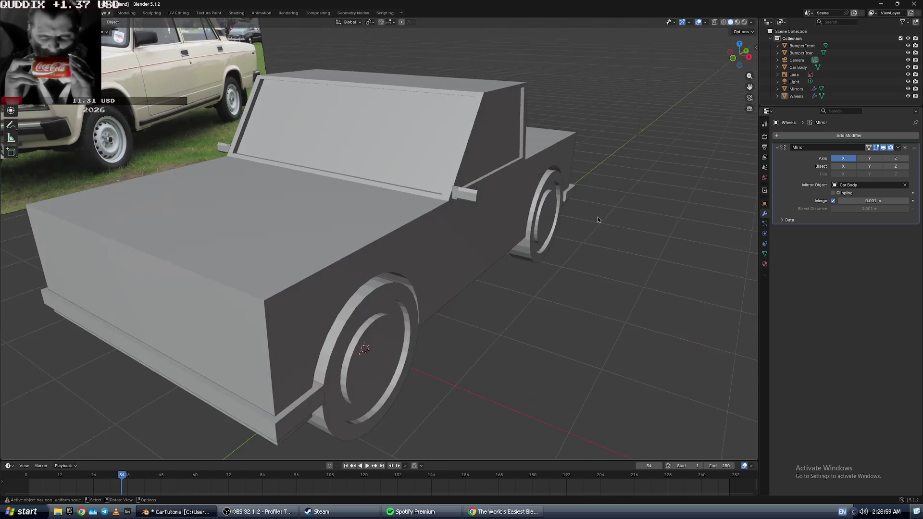
scroll(596, 218, up, 3)
right_click(549, 283)
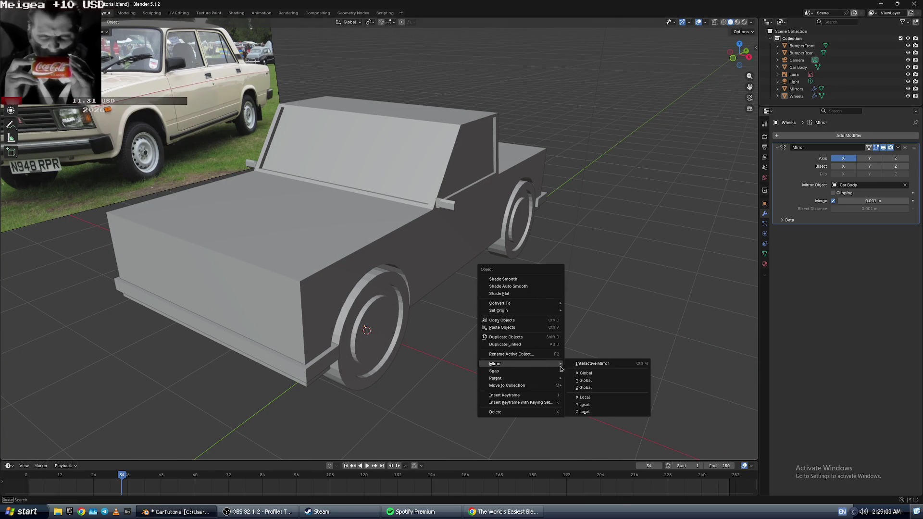
key(Escape)
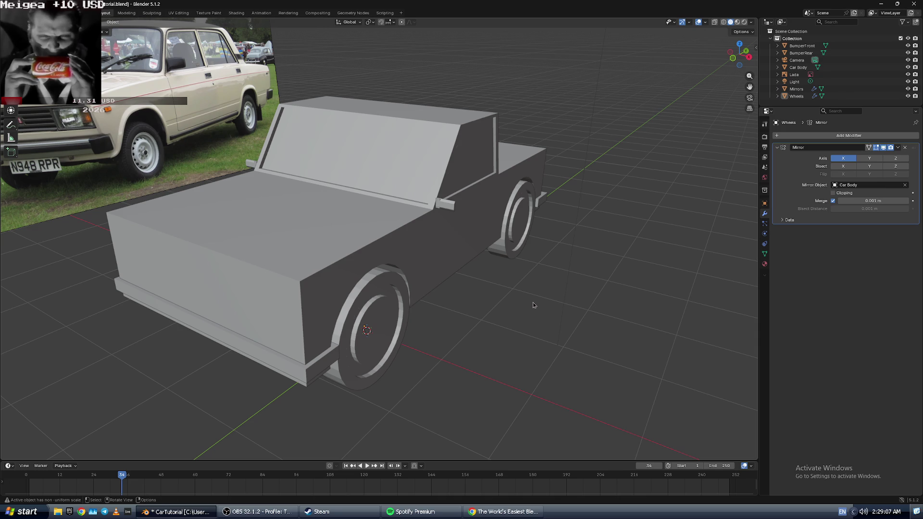
- Skip to a different music track in Spotify, then return to Blender
key(alt+Tab)
key(alt+Tab)
key(alt+Tab)
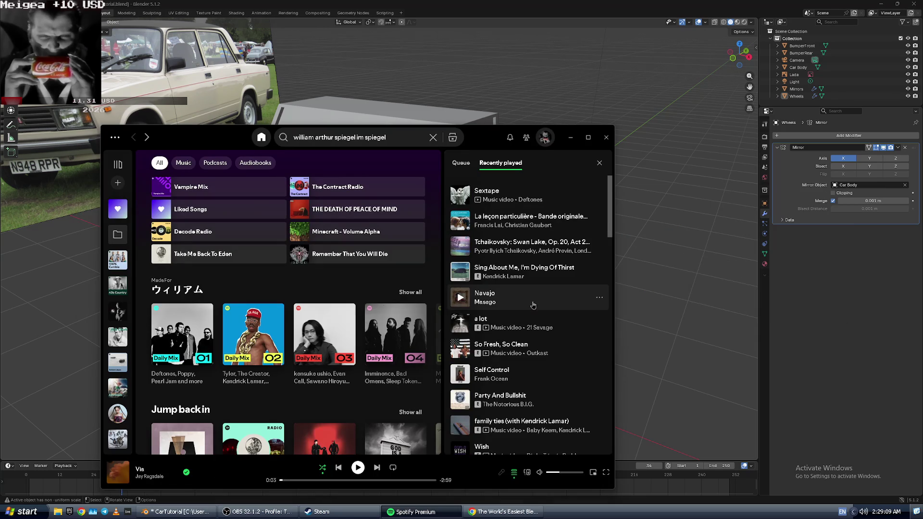
click(377, 467)
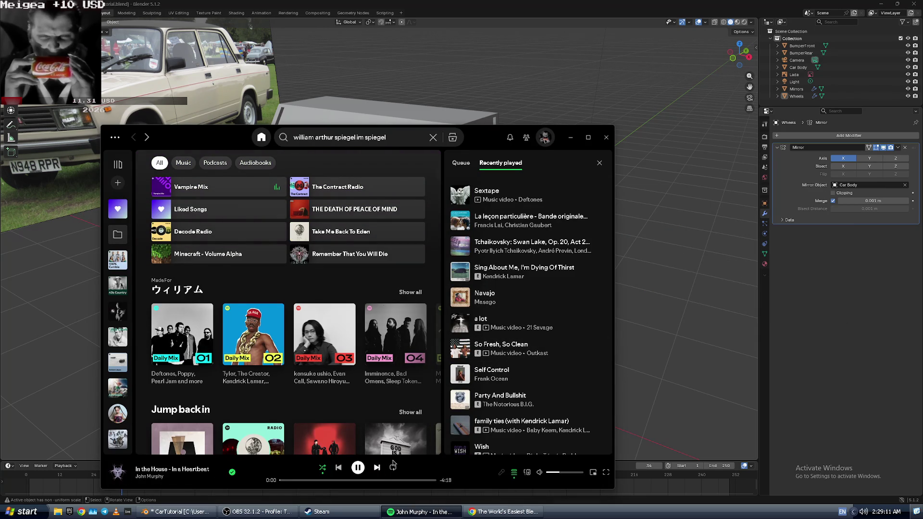
click(377, 468)
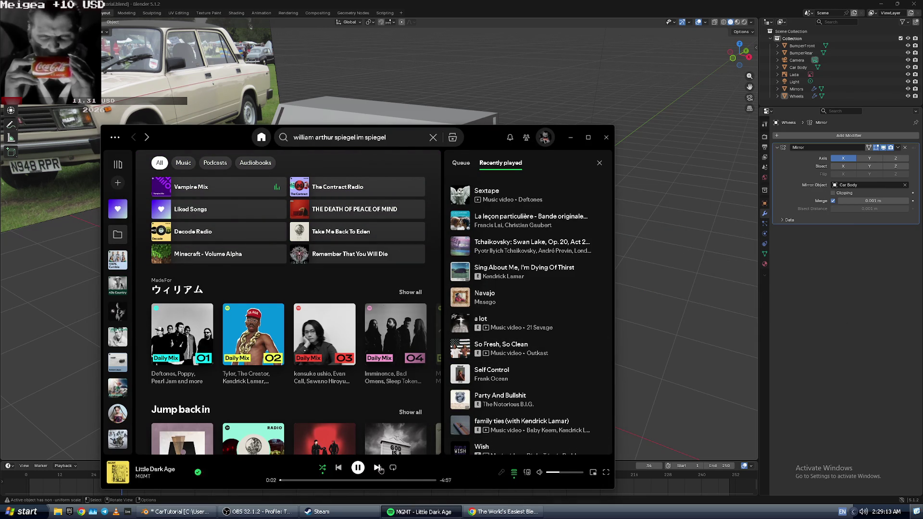
key(alt+Tab)
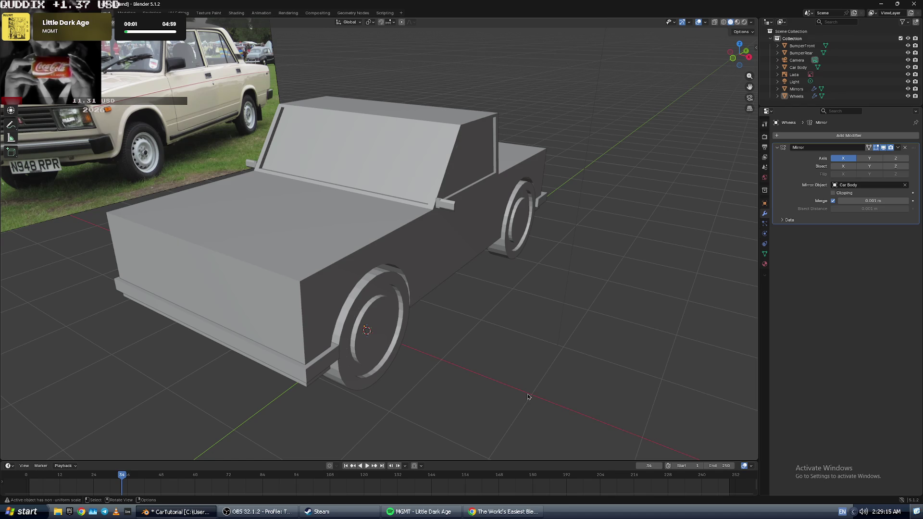
- Add a new cube, raise it along Z and frame it in view
key(shift+a)
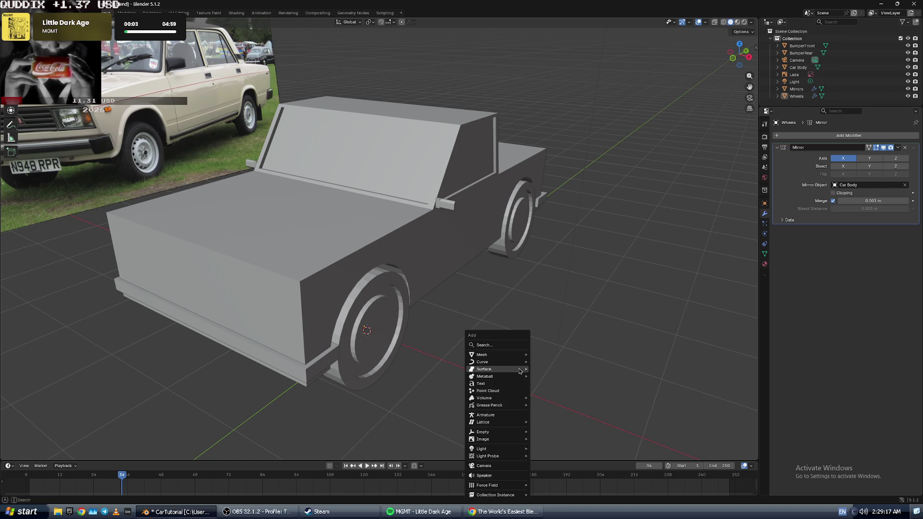
mouse_move(522, 354)
click(547, 362)
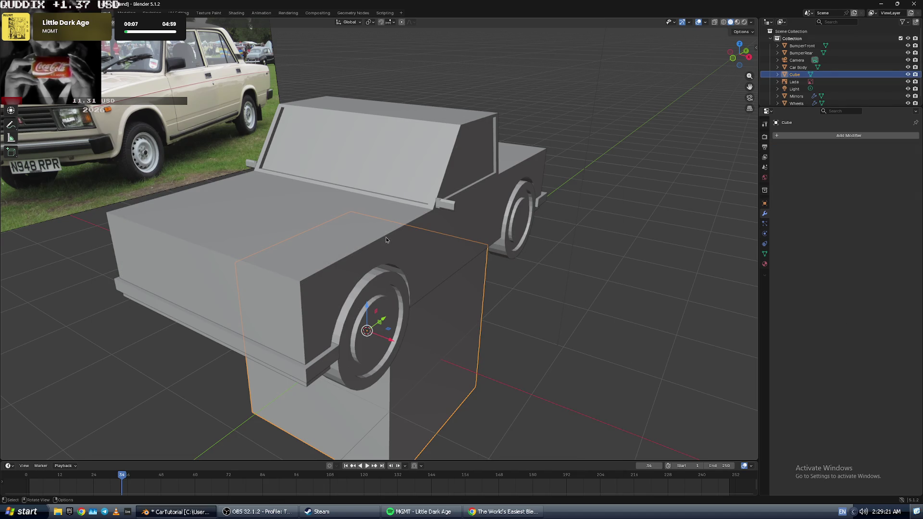
key(g)
key(z)
click(372, 176)
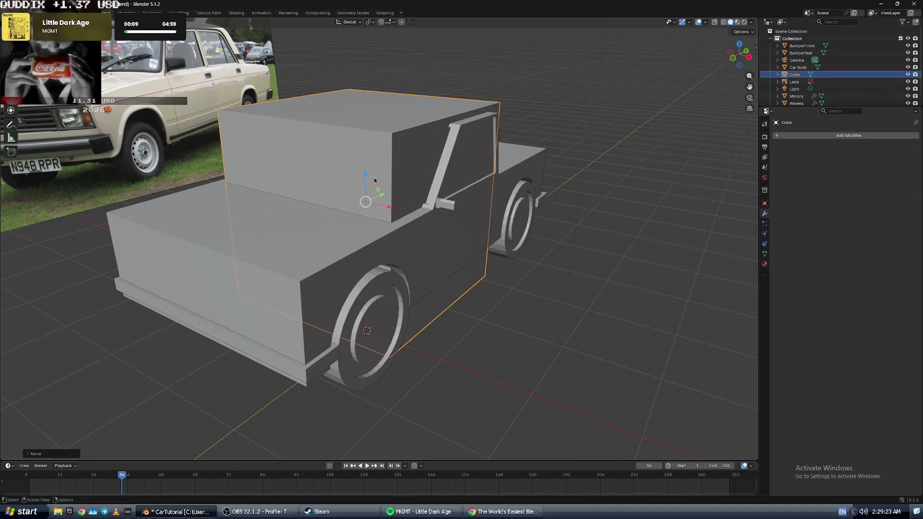
key(KP_Decimal)
key(alt+Tab)
key(alt+Tab)
click(498, 295)
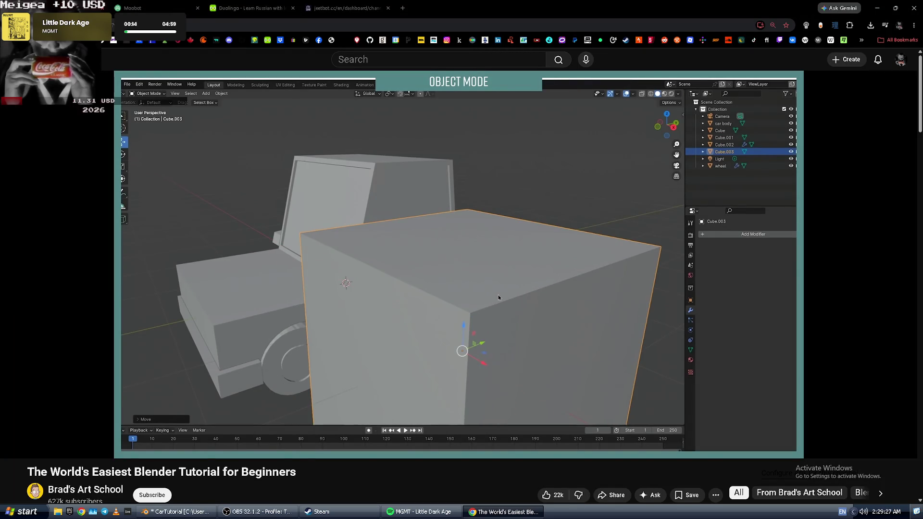
click(498, 292)
key(alt+Tab)
- Scale the new cube down, then flatten it along the Y axis
key(s)
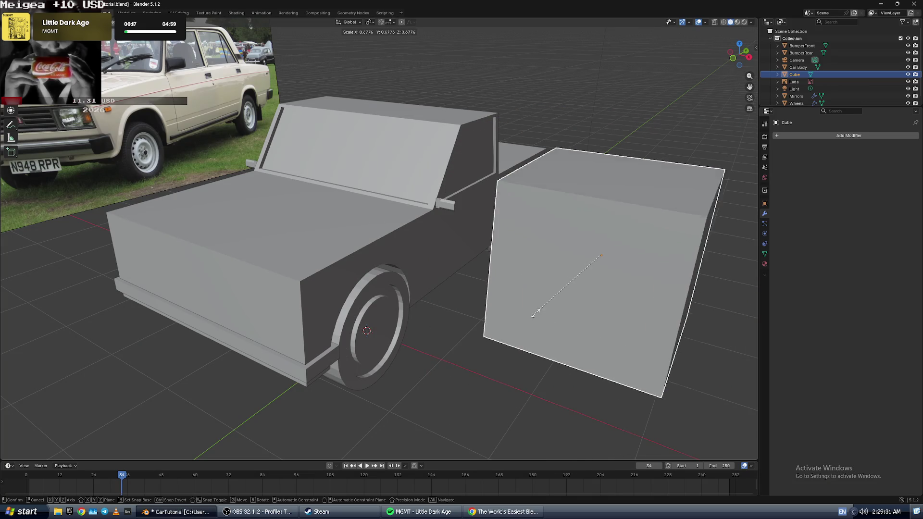
click(596, 264)
key(alt+Tab)
click(596, 263)
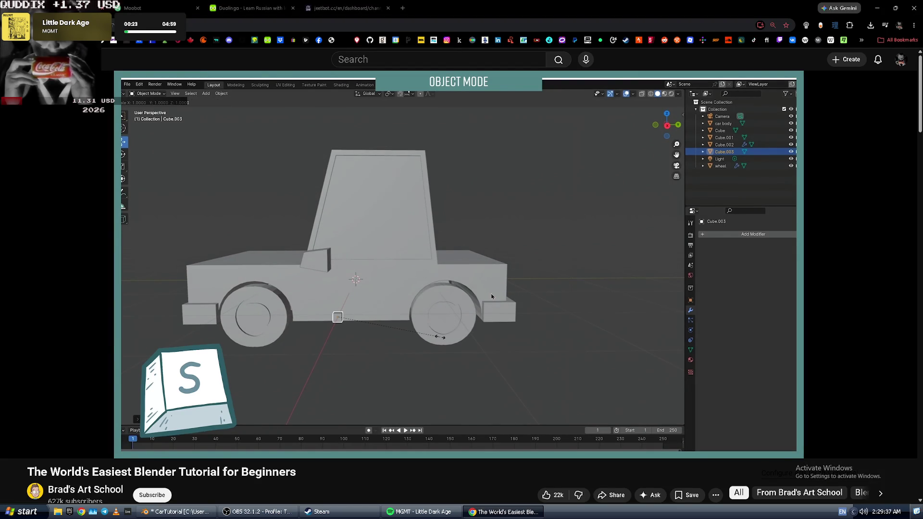
key(alt+Tab)
key(s)
key(y)
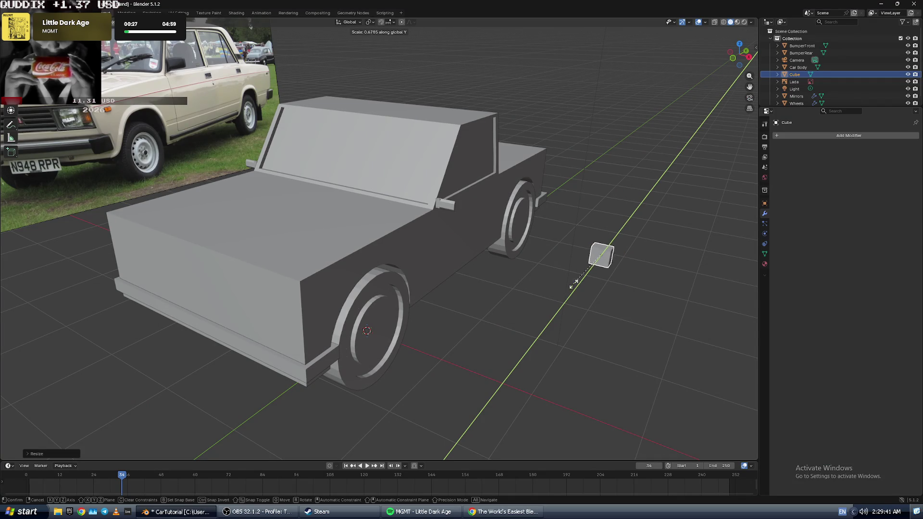
click(602, 260)
key(alt+Tab)
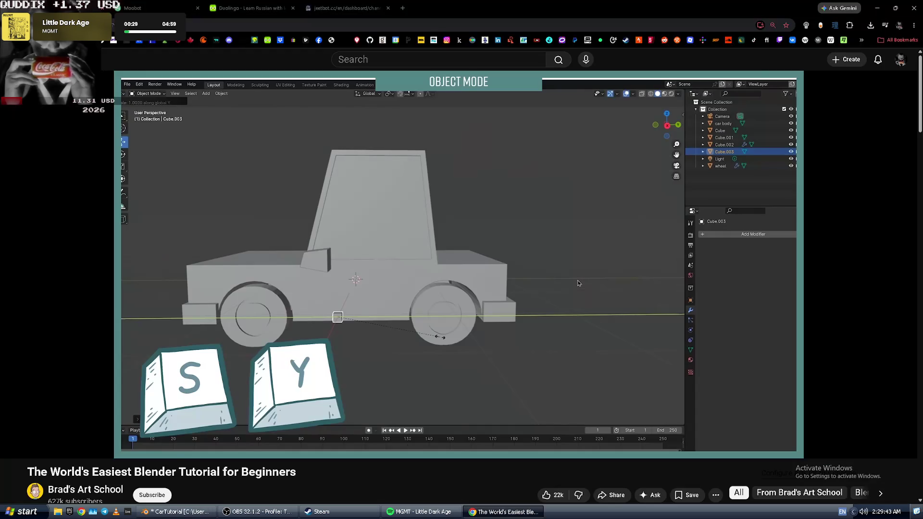
click(578, 284)
click(531, 282)
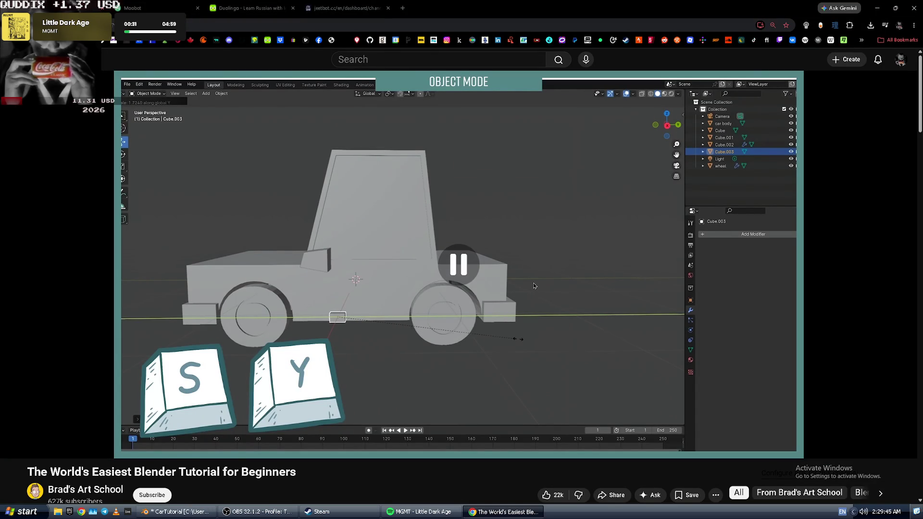
key(alt+Tab)
- Lengthen the cube along the Y axis with two more scaling passes
middle_drag(487, 288, 477, 286)
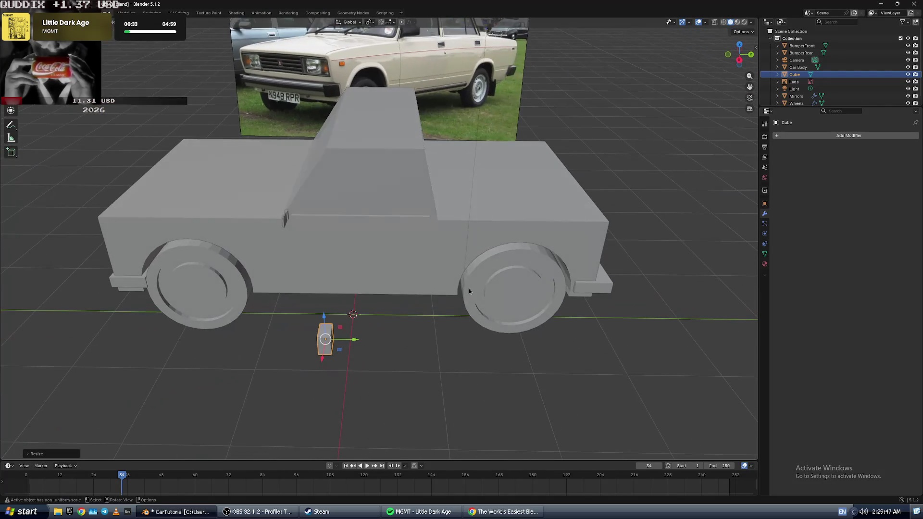
key(s)
key(y)
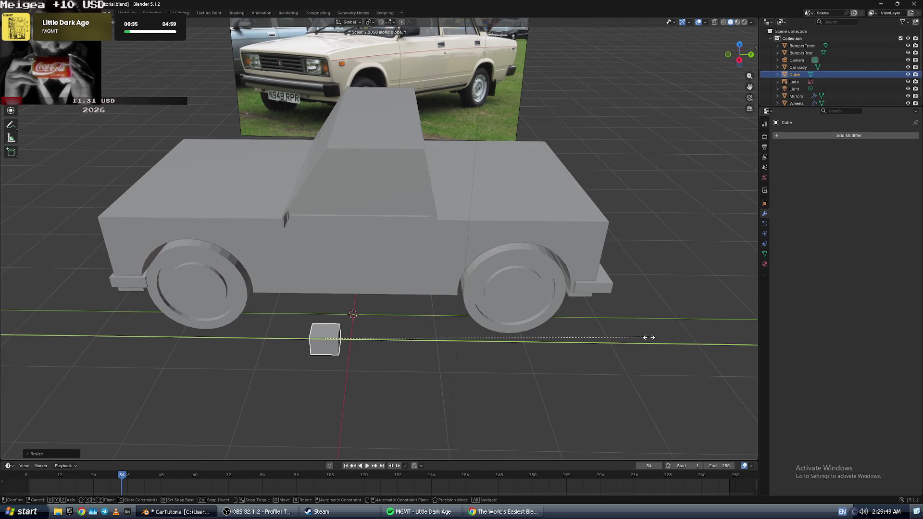
click(24, 351)
key(alt+Tab)
click(386, 340)
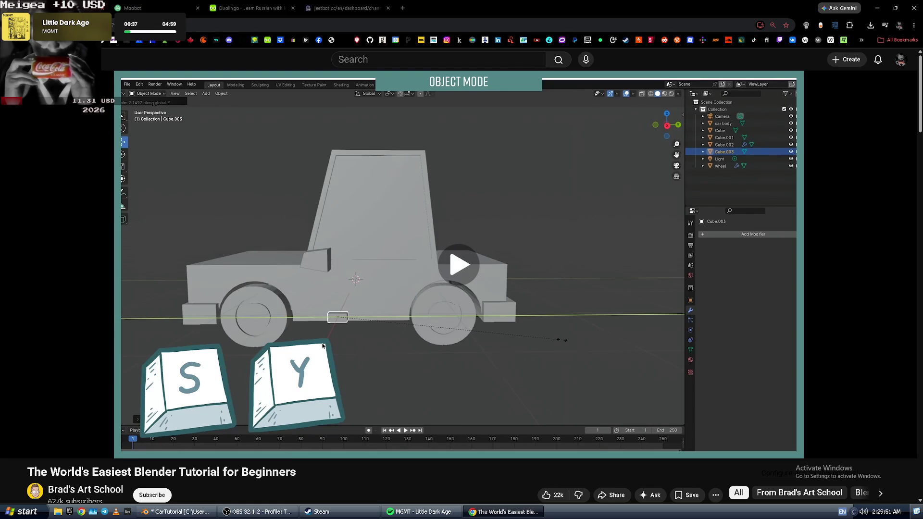
click(383, 339)
key(alt+Tab)
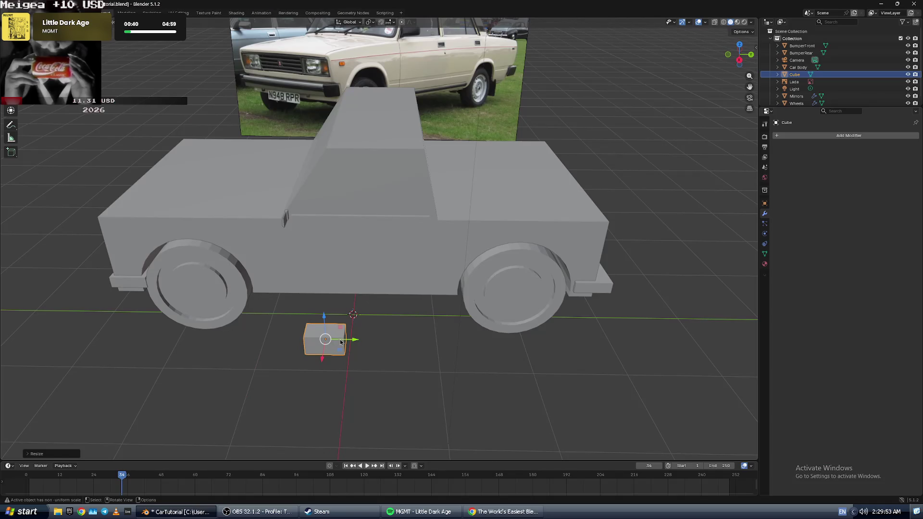
key(s)
key(y)
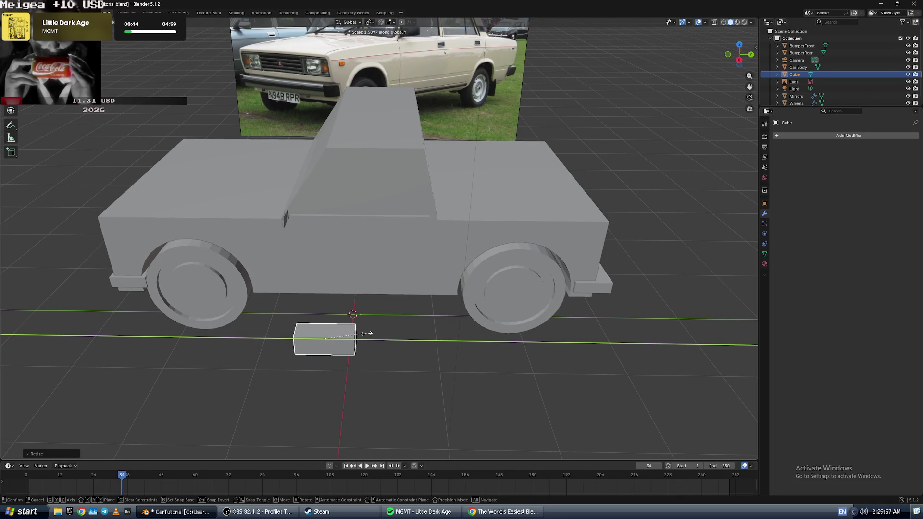
click(367, 333)
key(alt+Tab)
click(367, 336)
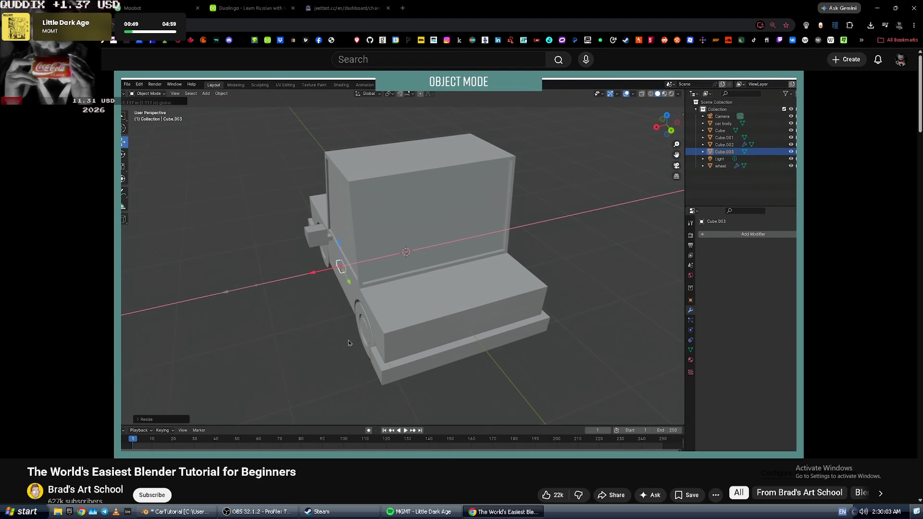
key(alt+Tab)
- Move the cube along the X axis toward the car body
drag(321, 362, 333, 271)
scroll(304, 264, up, 6)
scroll(304, 263, up, 2)
scroll(314, 255, down, 8)
key(alt+Tab)
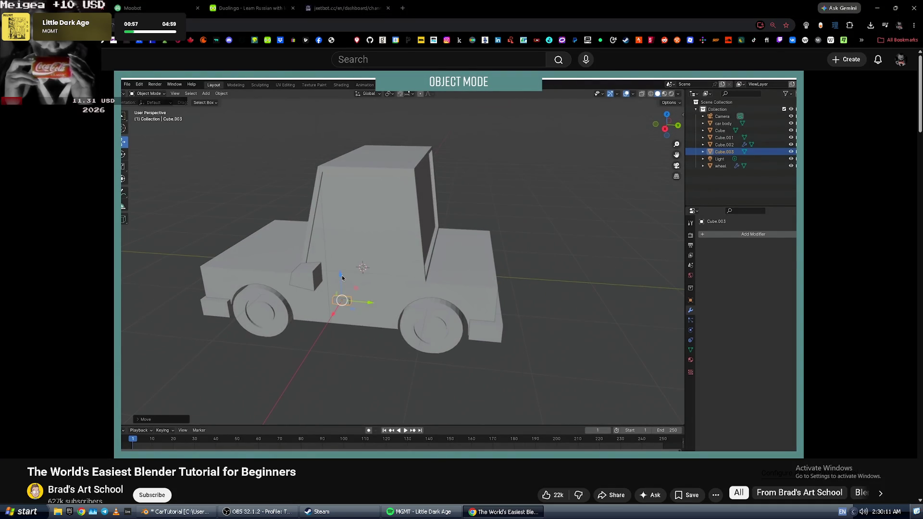
click(342, 275)
key(alt+Tab)
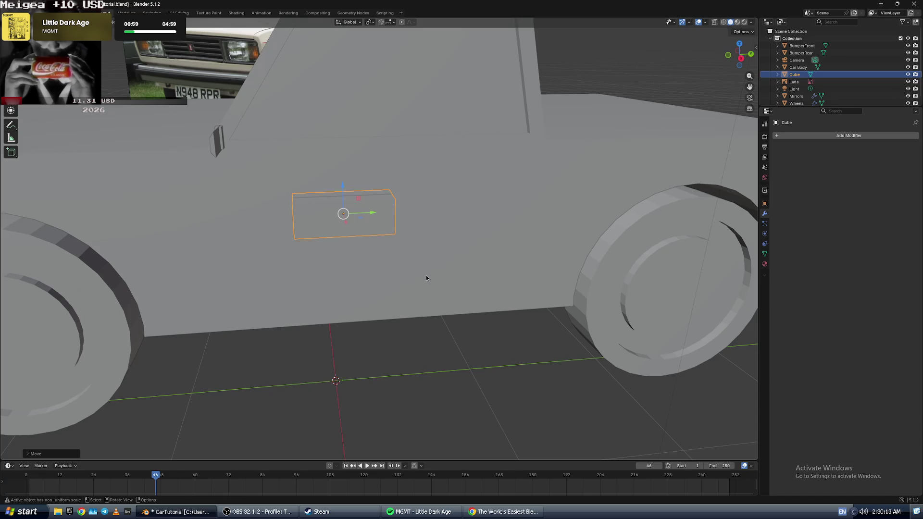
- Raise and slide the cube into place on the car's side as a door handle
scroll(391, 211, down, 5)
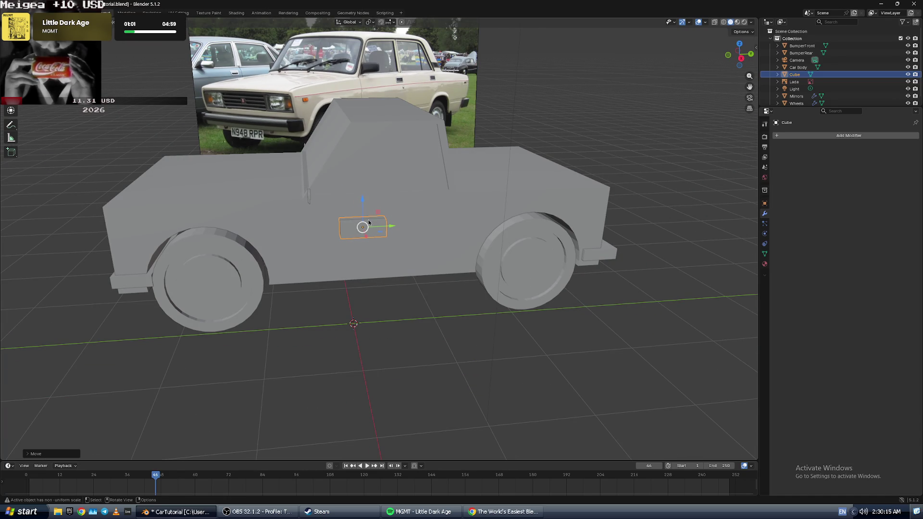
drag(362, 199, 364, 187)
drag(400, 217, 400, 211)
drag(459, 209, 463, 210)
scroll(463, 210, up, 3)
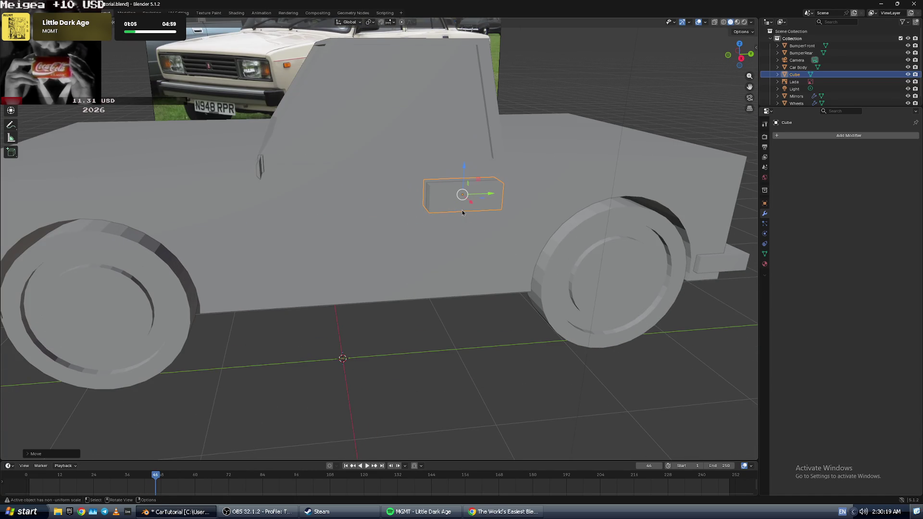
key(Left)
scroll(467, 217, up, 3)
scroll(468, 225, down, 2)
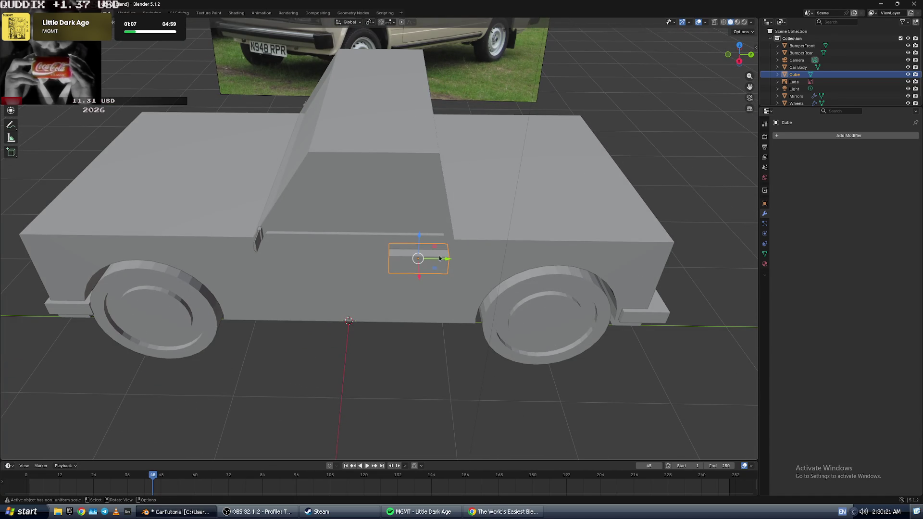
drag(448, 260, 446, 260)
scroll(446, 260, down, 1)
scroll(432, 261, up, 1)
- Scale the door-handle cube to 0.4757 and check it from a side view
key(s)
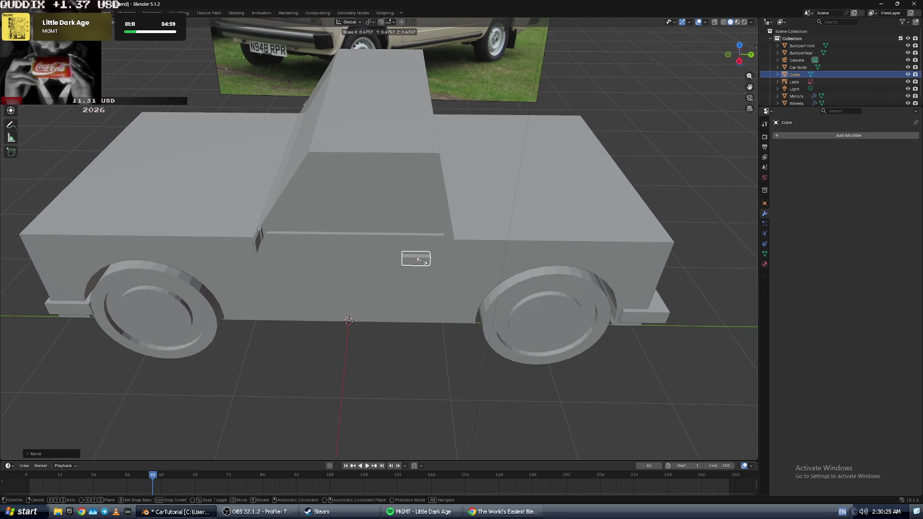
click(418, 260)
scroll(433, 269, up, 2)
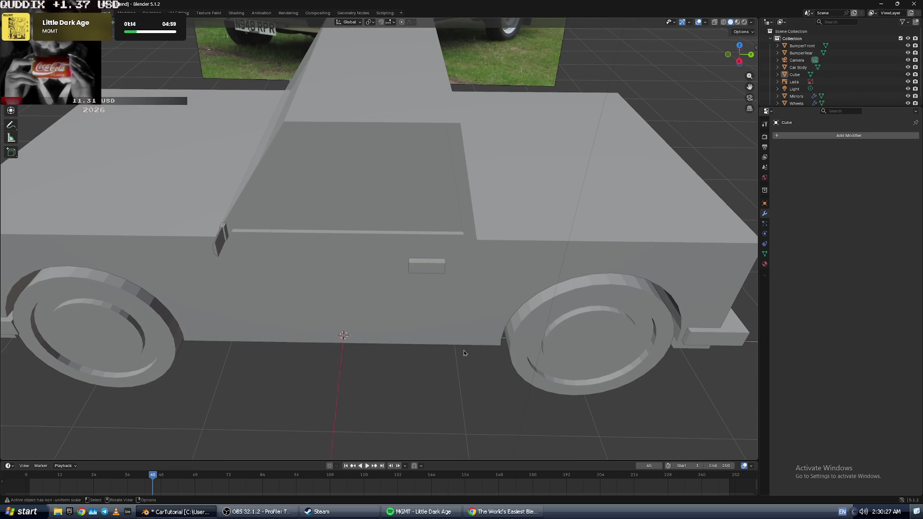
mouse_move(463, 350)
middle_down()
mouse_move(449, 239)
mouse_move(462, 235)
middle_up()
key(alt+Tab)
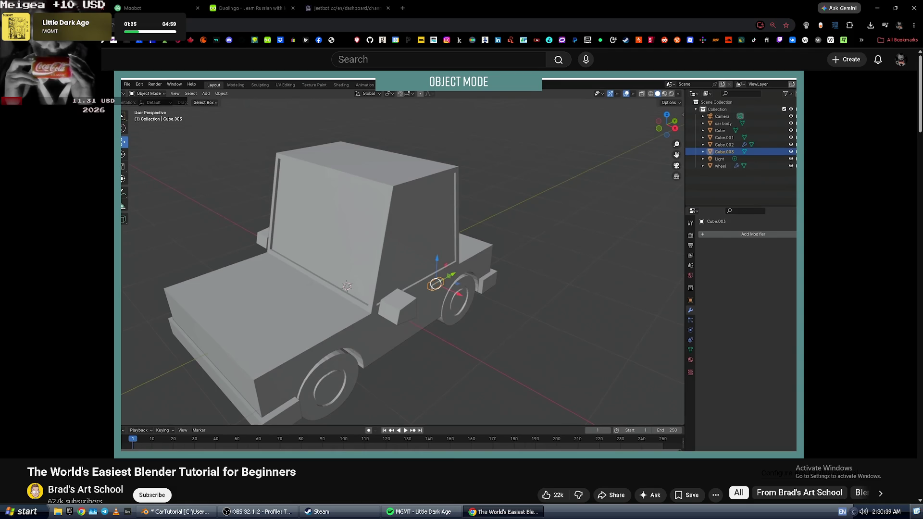
- Give the door-handle cube a Mirror modifier
key(alt+Tab)
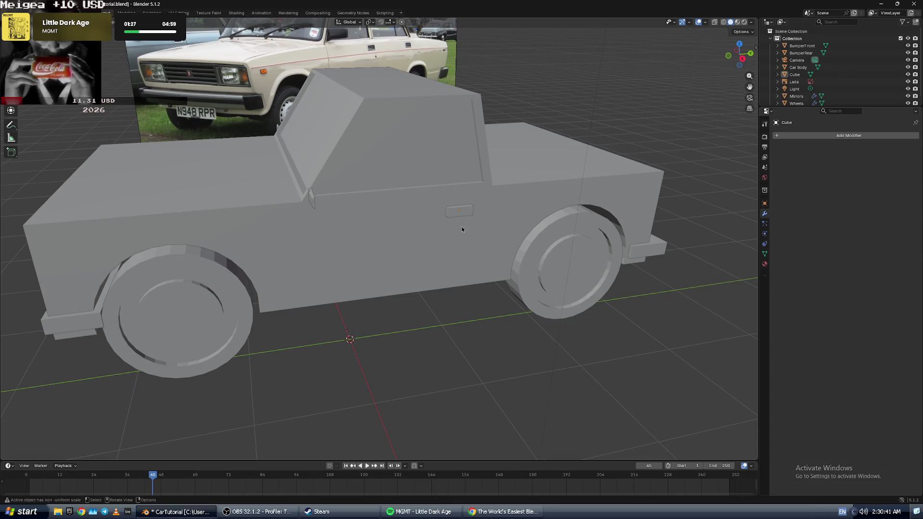
click(459, 211)
click(800, 135)
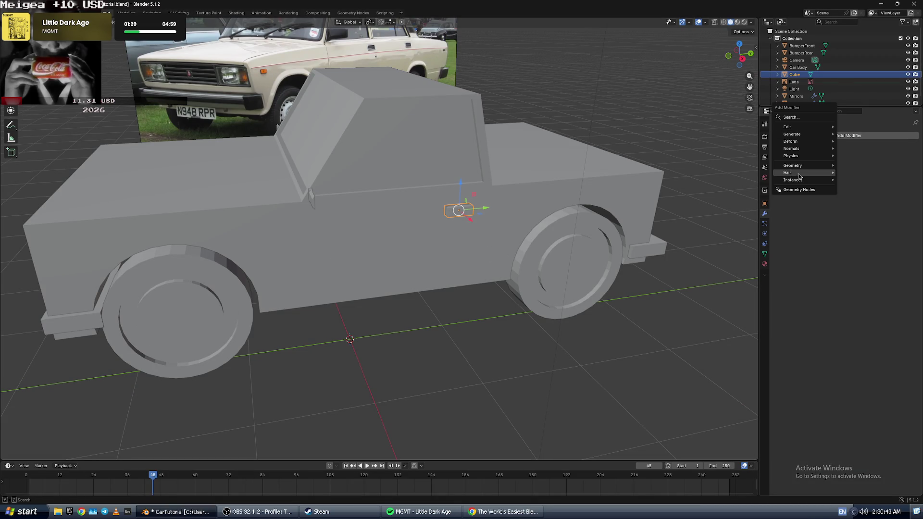
mouse_move(813, 135)
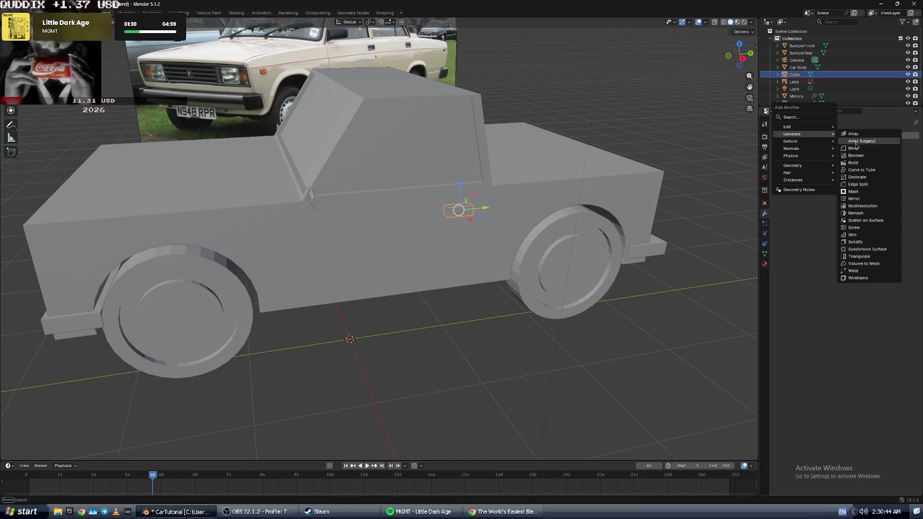
click(860, 198)
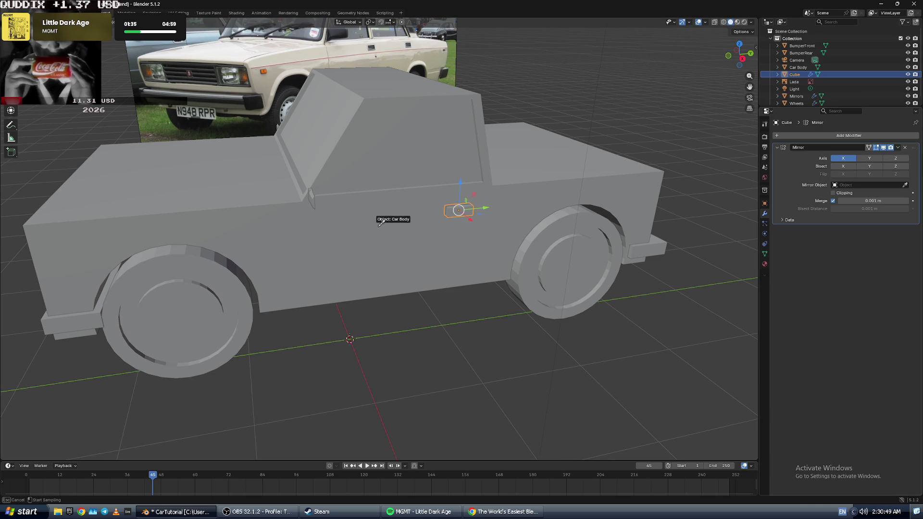
- Compare with the tutorial and orbit around the car to check the mirrored handle
key(alt+Tab)
click(440, 239)
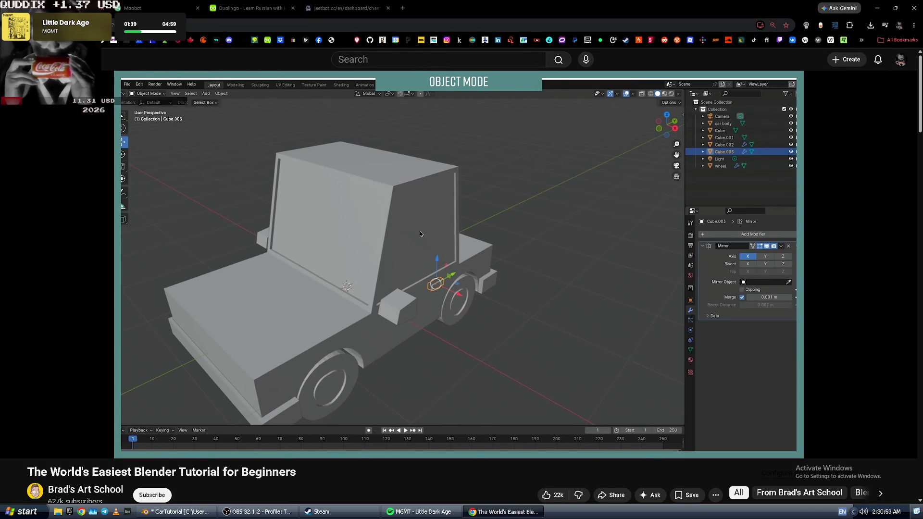
key(alt+Tab)
mouse_move(393, 211)
middle_down()
mouse_move(531, 215)
mouse_move(379, 217)
mouse_move(498, 209)
mouse_move(393, 210)
middle_up()
key(alt+Tab)
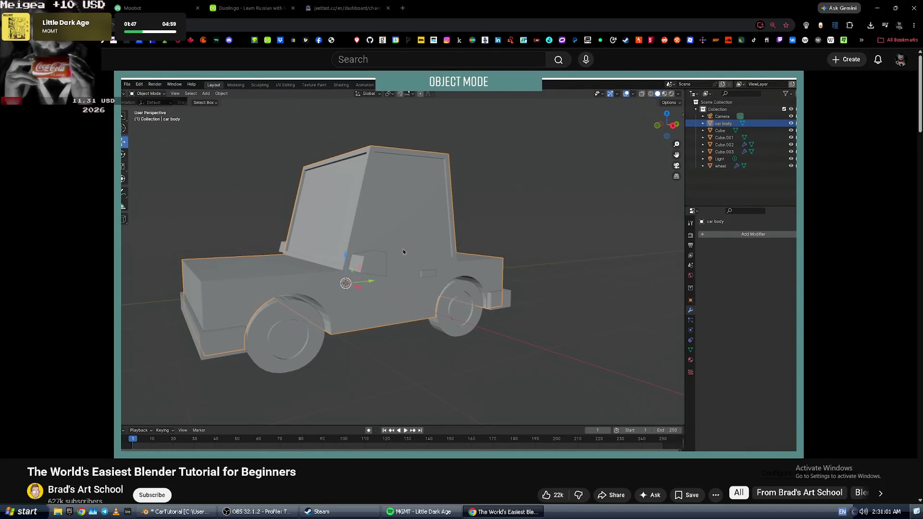
click(573, 391)
click(602, 389)
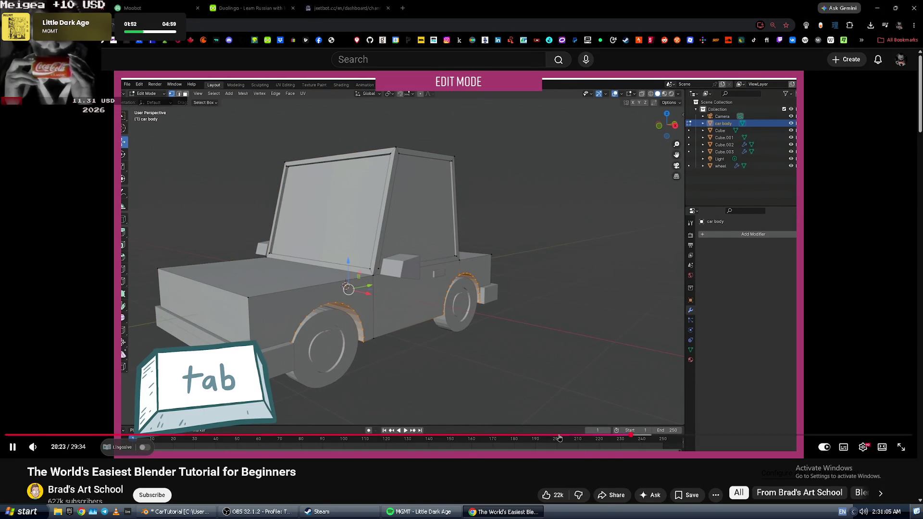
- Leave Edit Mode and clear the door-handle cube selection
key(alt+Tab)
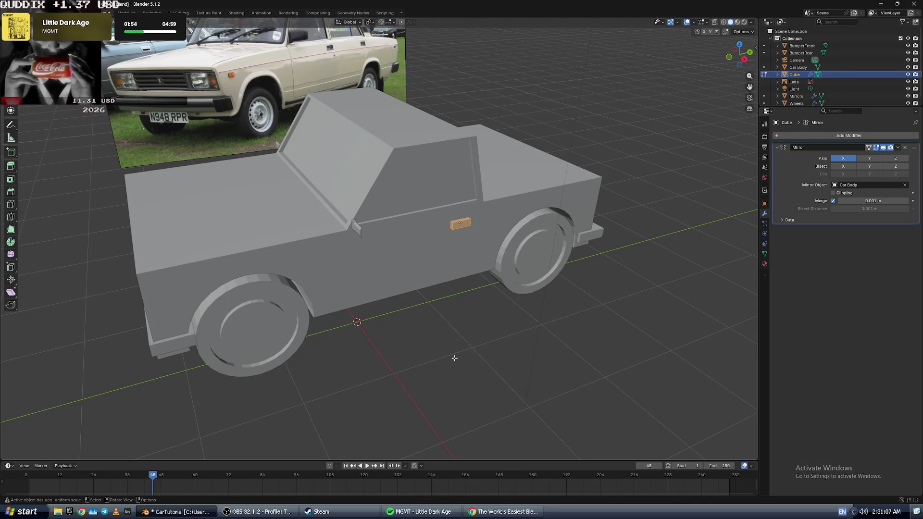
key(Tab)
click(455, 360)
key(a)
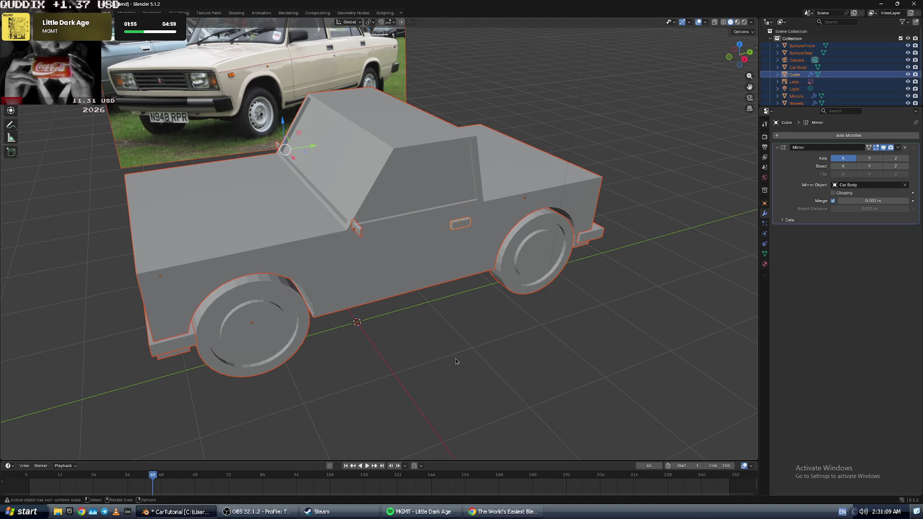
key(alt+Tab)
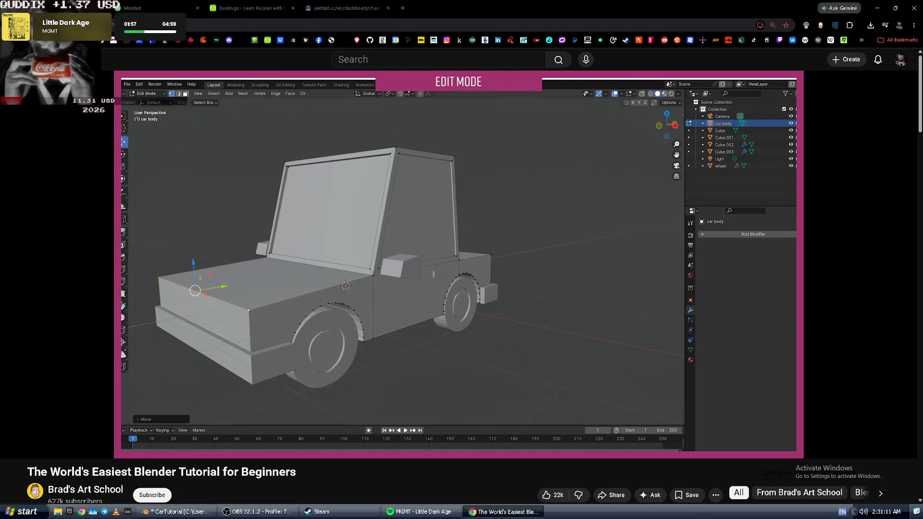
key(alt+Tab)
scroll(248, 244, down, 3)
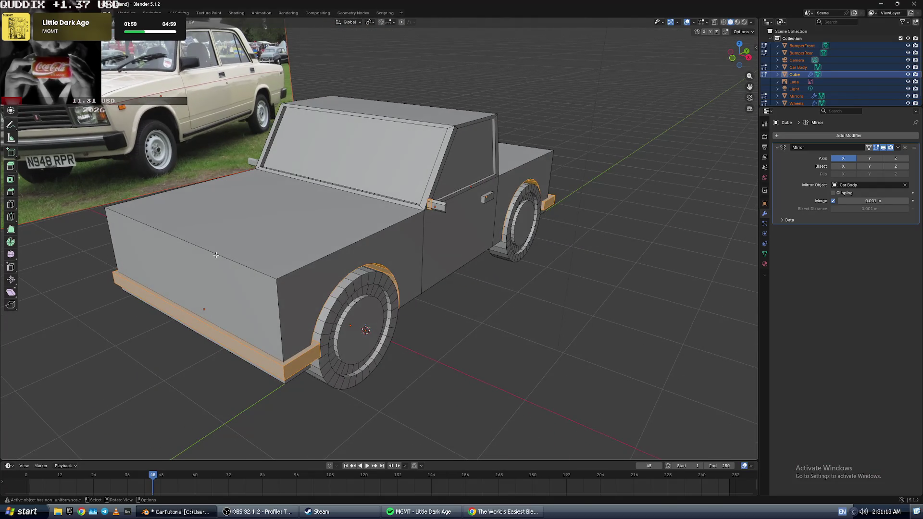
key(alt+Tab)
key(alt+Tab)
- Select the Car Body and lower its front hood edge along Z
click(156, 229)
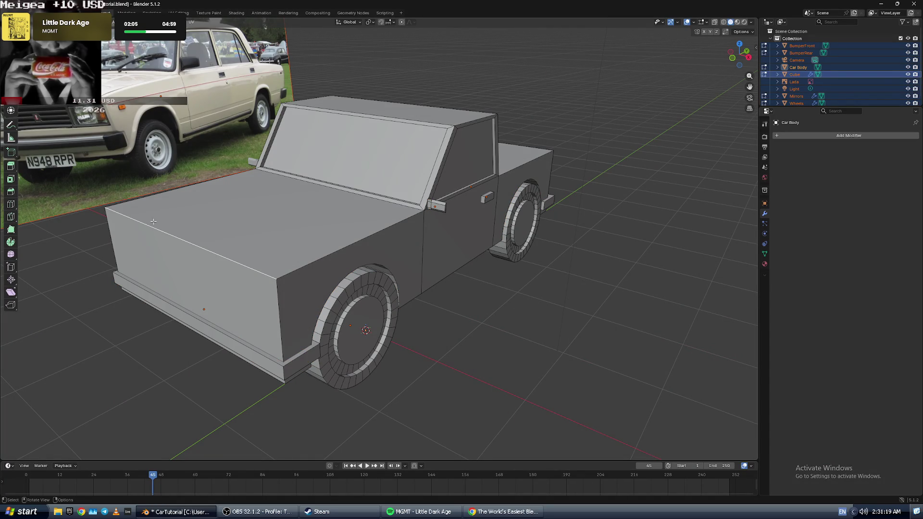
drag(174, 210, 174, 228)
mouse_move(174, 227)
middle_down()
mouse_move(357, 203)
mouse_move(424, 210)
mouse_move(195, 207)
middle_up()
scroll(423, 210, up, 6)
scroll(424, 210, down, 8)
- Raise the car body's top rear edge
click(428, 200)
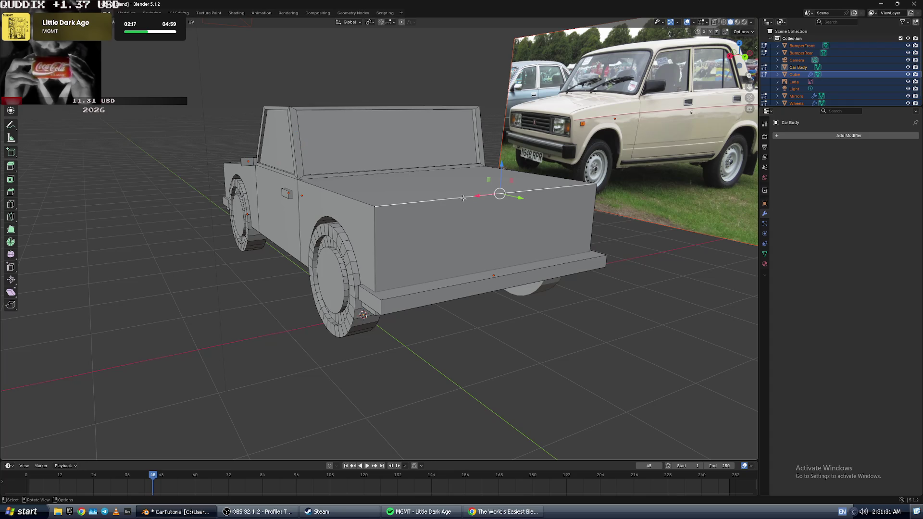
drag(501, 168, 501, 171)
mouse_move(501, 171)
middle_down()
mouse_move(350, 175)
mouse_move(299, 298)
mouse_move(330, 301)
middle_up()
key(alt+Tab)
click(345, 302)
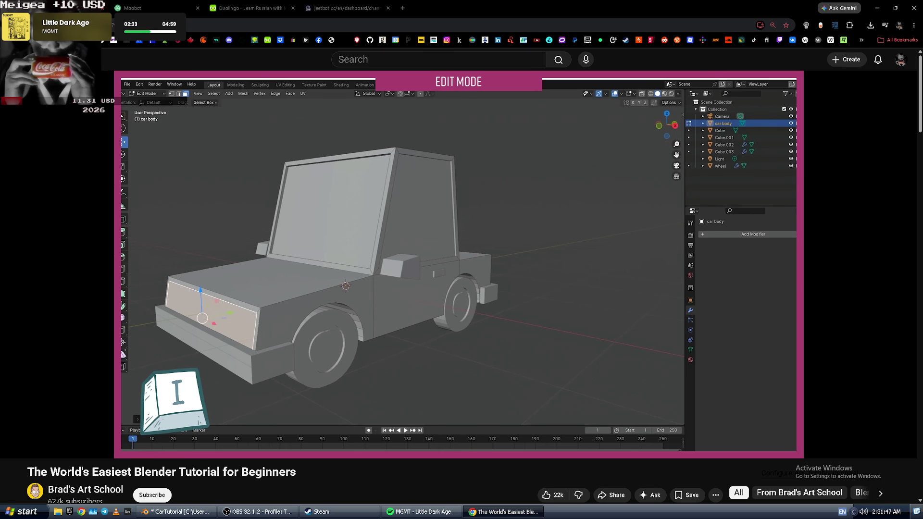
- Inset the car's front face and extrude it inward to form a recessed grille
click(323, 276)
key(alt+Tab)
middle_drag(323, 276, 282, 243)
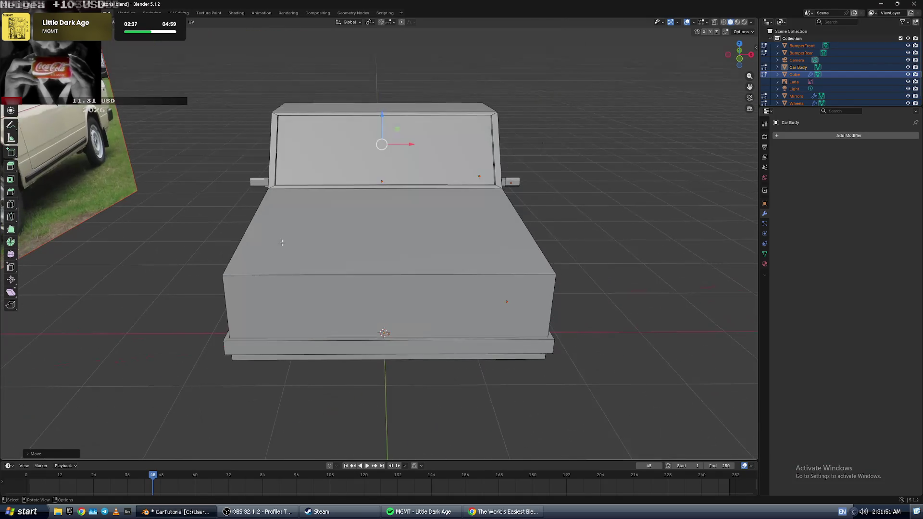
key(alt+a)
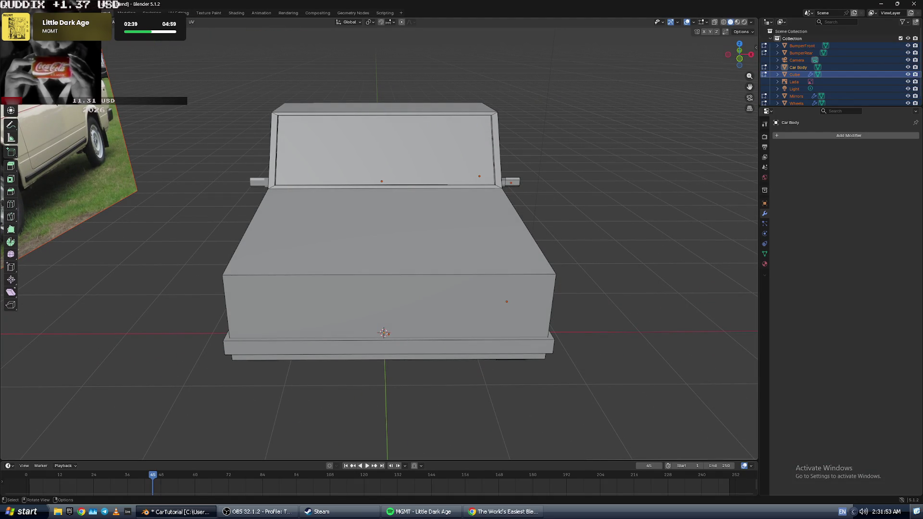
click(284, 309)
key(i)
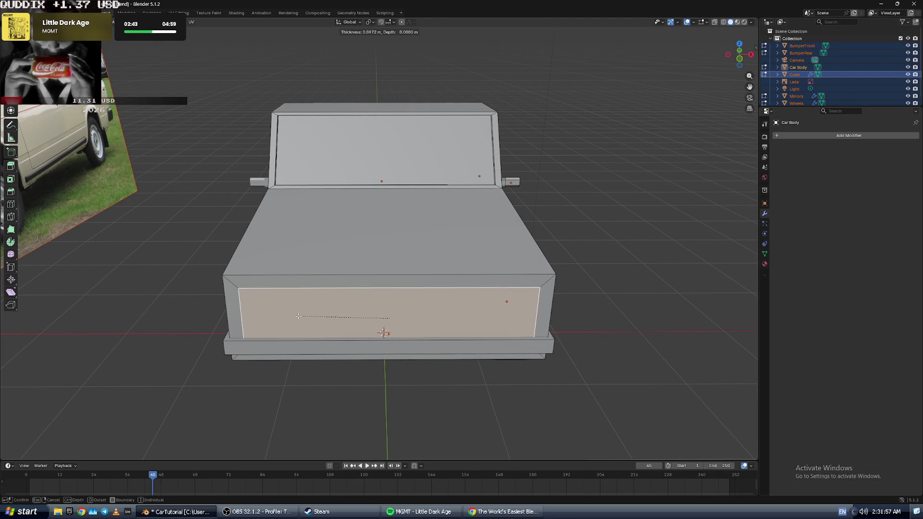
click(293, 316)
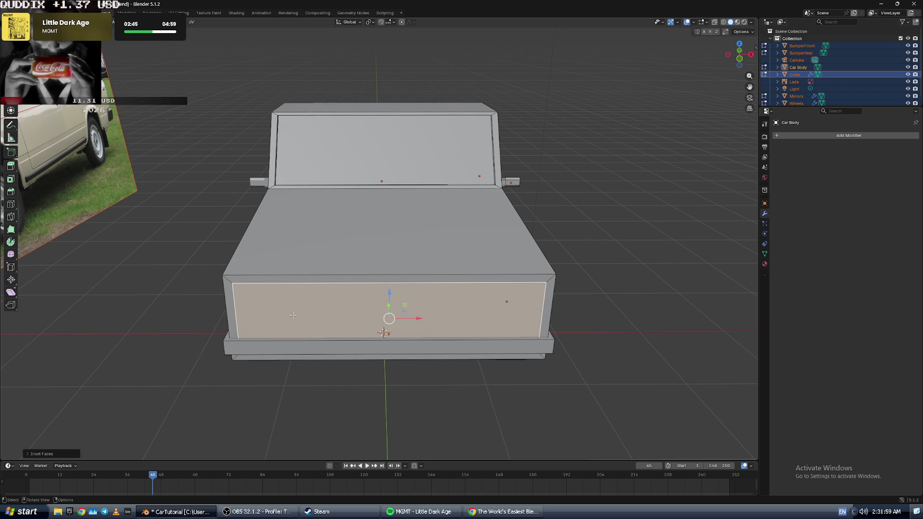
key(e)
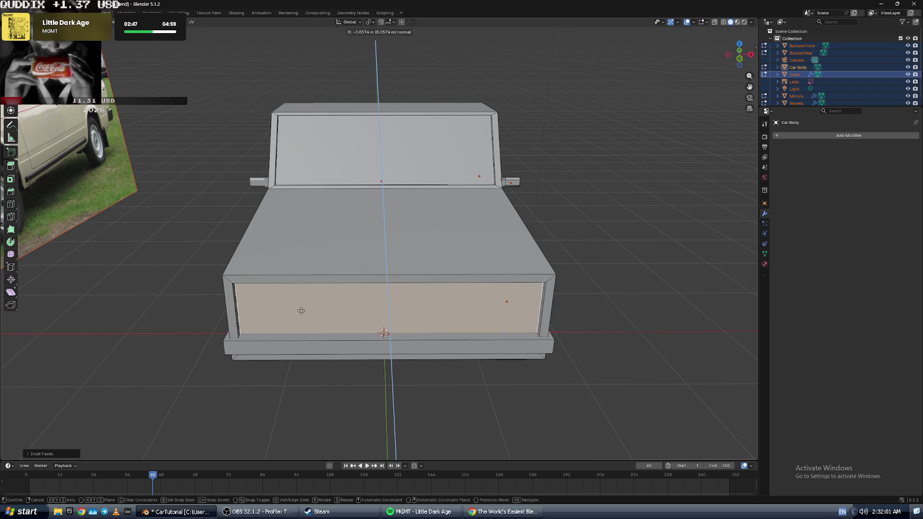
click(301, 311)
mouse_move(301, 311)
middle_down()
mouse_move(299, 288)
mouse_move(286, 291)
middle_up()
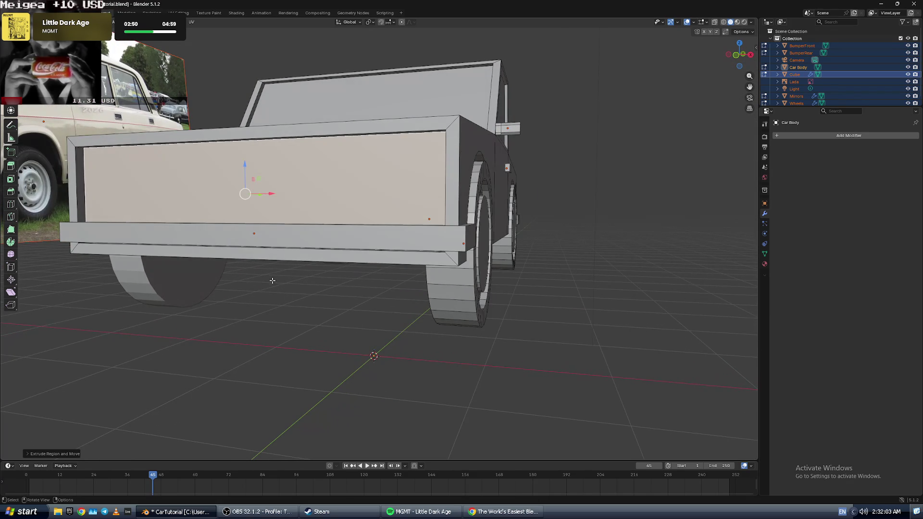
- Raise the front panel's bottom edges slightly along Z
click(243, 247)
drag(243, 218, 245, 217)
mouse_move(282, 317)
middle_down()
mouse_move(324, 313)
mouse_move(260, 321)
middle_up()
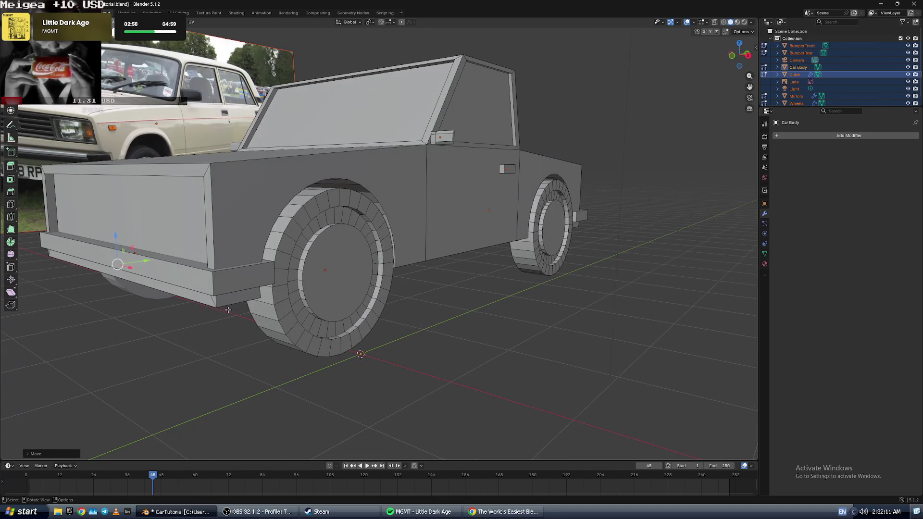
click(157, 255)
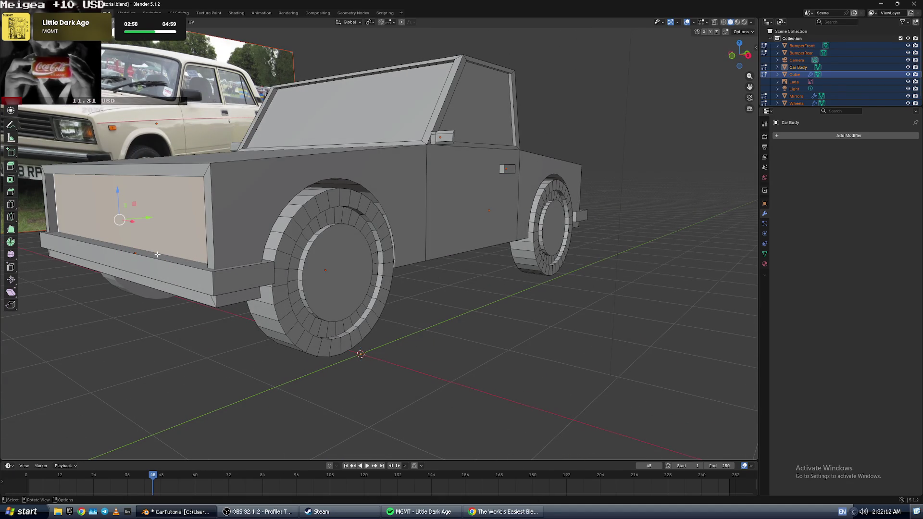
click(170, 285)
middle_drag(171, 285, 345, 190)
mouse_move(307, 193)
mouse_down()
mouse_move(315, 163)
mouse_move(311, 192)
mouse_up()
click(351, 268)
middle_drag(351, 268, 220, 259)
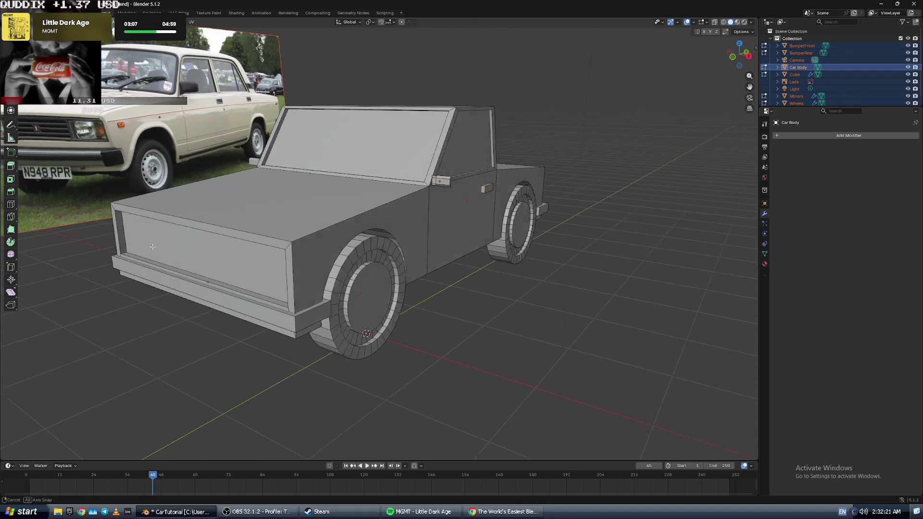
key(alt+Tab)
click(222, 287)
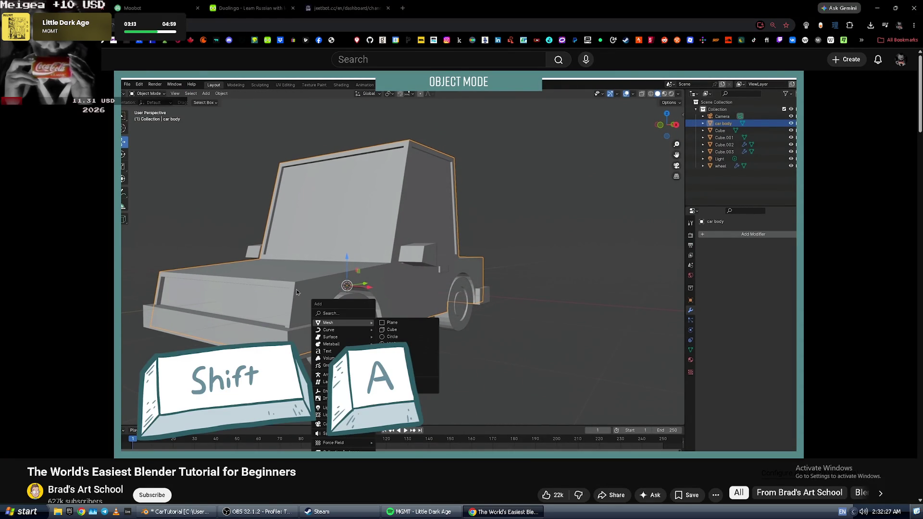
key(alt+Tab)
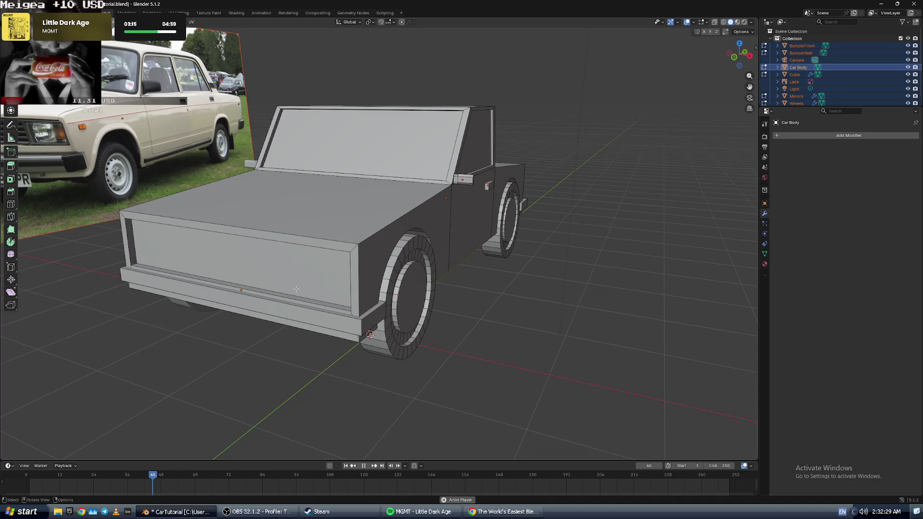
key(space)
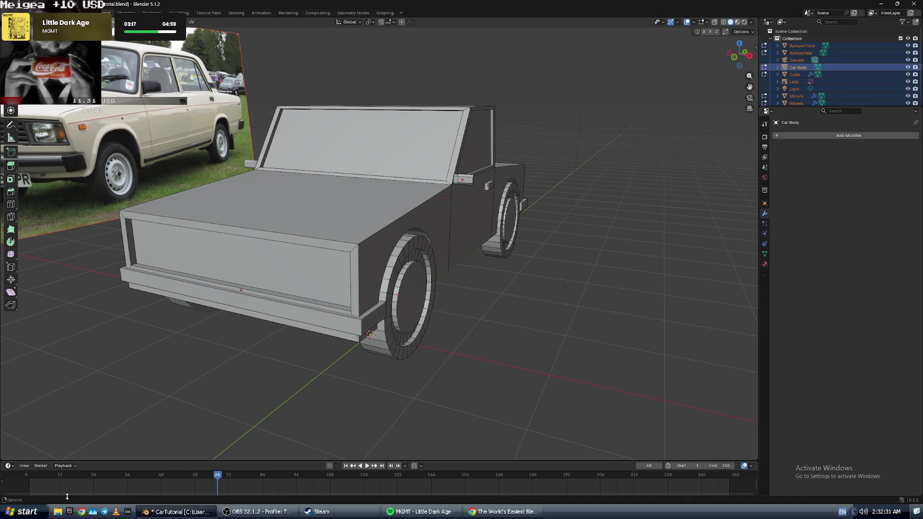
key(alt+Tab)
key(space)
key(Left)
key(Left)
key(space)
key(alt+Tab)
key(space)
key(space)
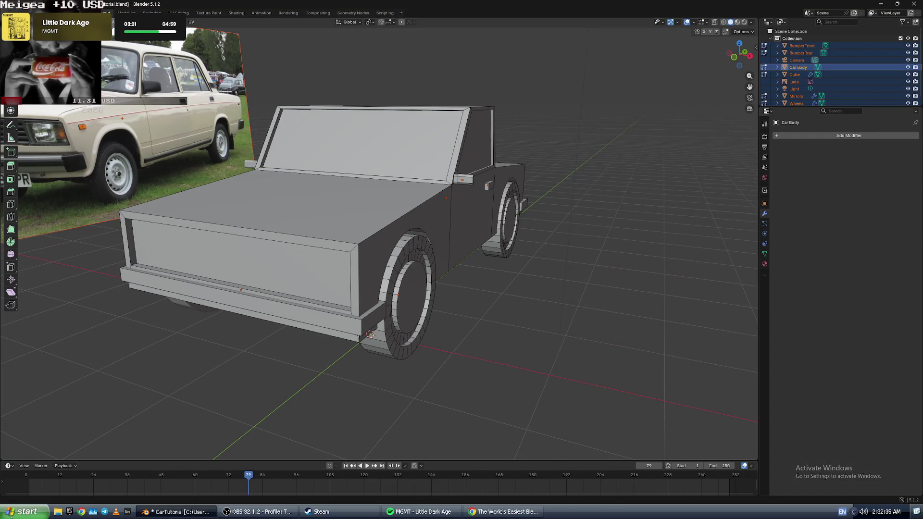
drag(132, 490, 31, 492)
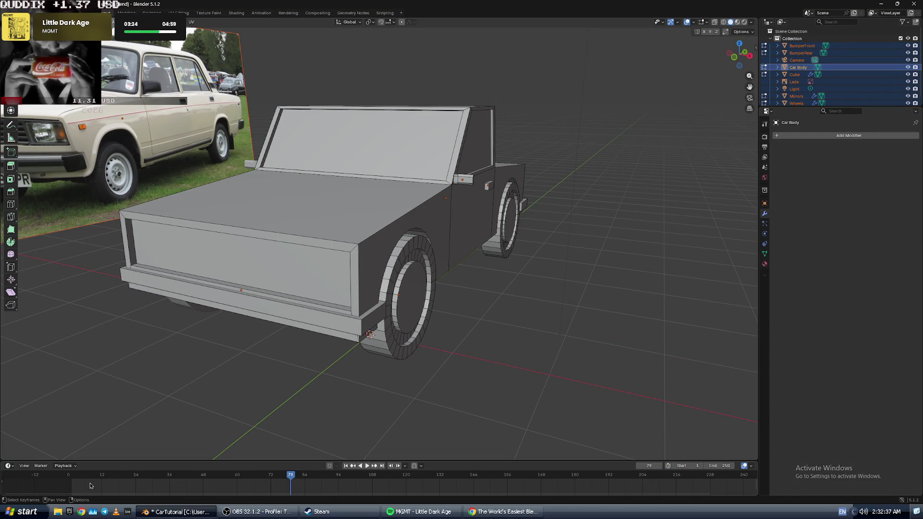
drag(308, 478, 253, 475)
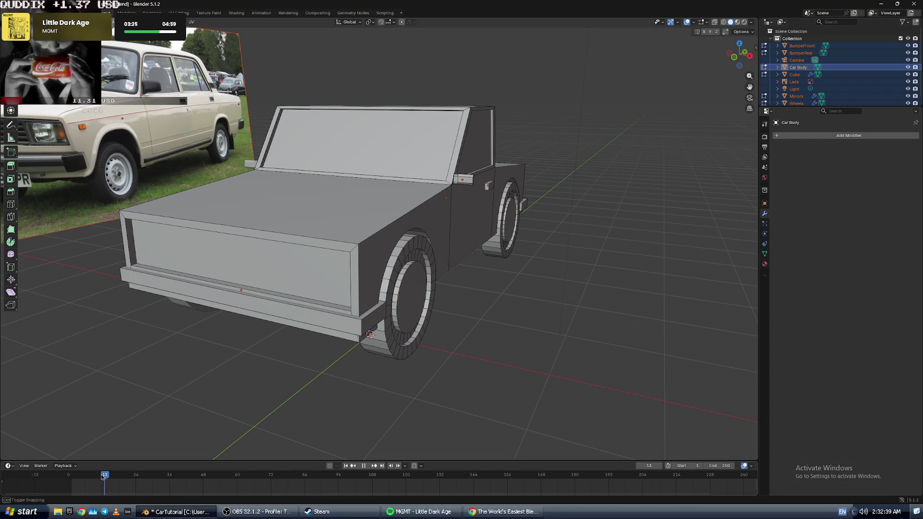
key(alt+Tab)
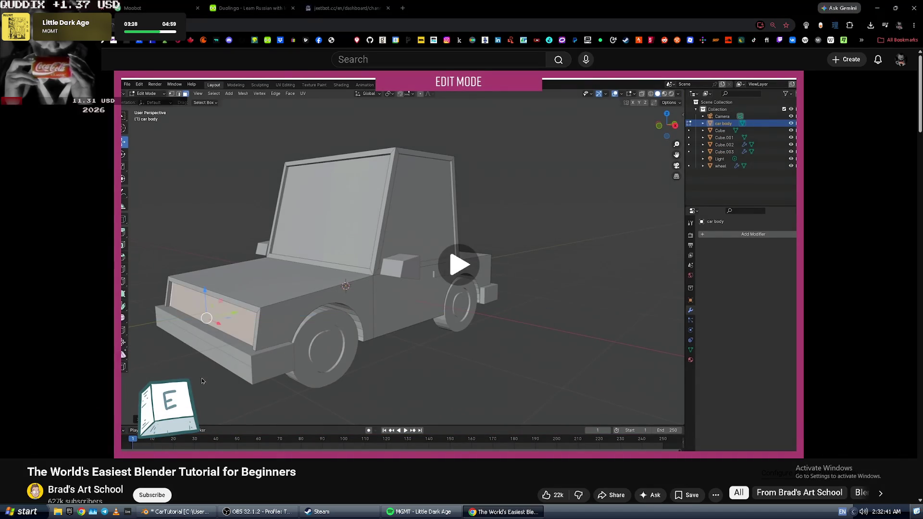
click(201, 378)
click(206, 368)
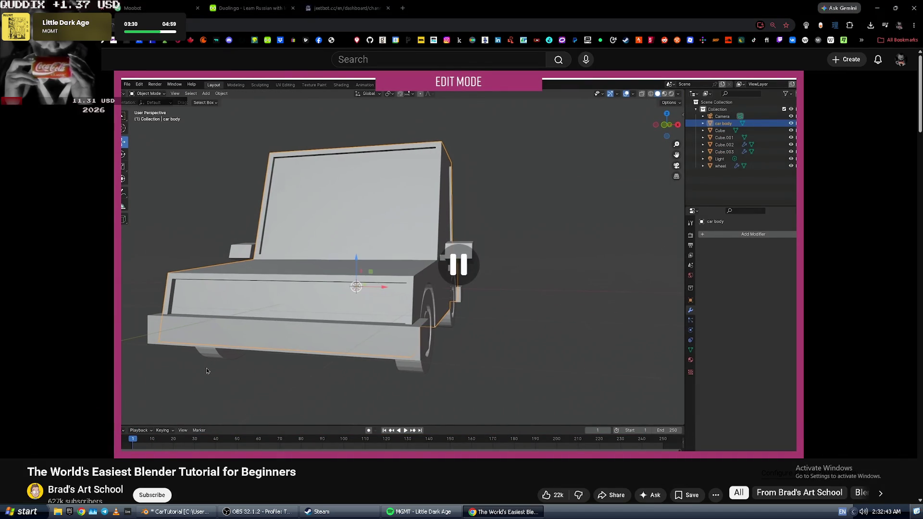
click(207, 368)
key(alt+Tab)
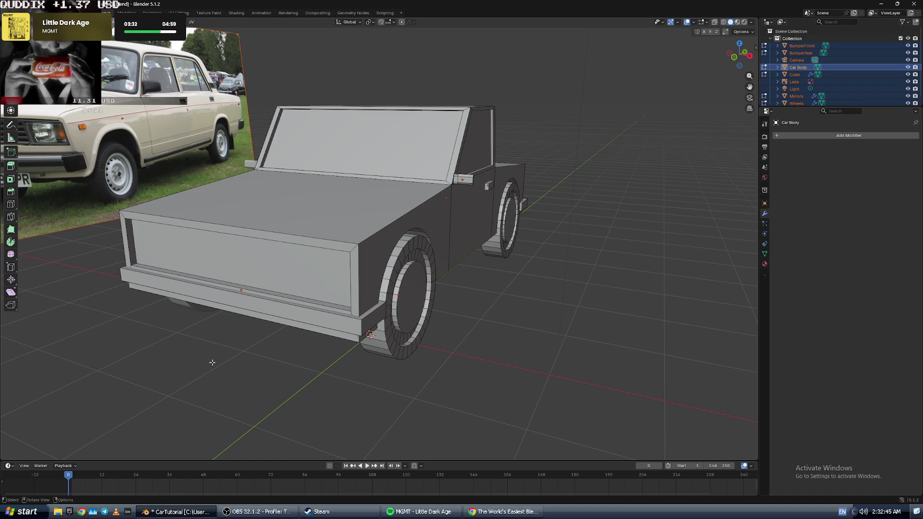
key(shift+a)
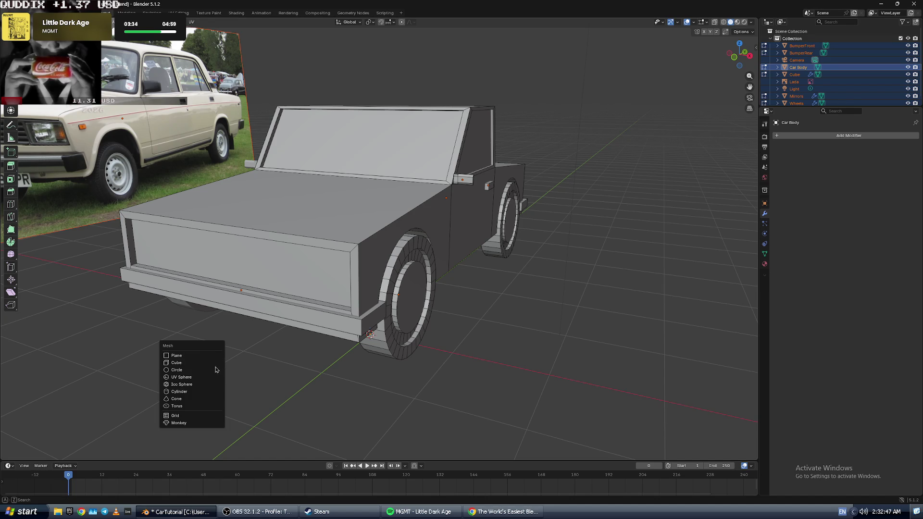
- Add a cube, scale it down and move it up and across onto the hood
click(216, 364)
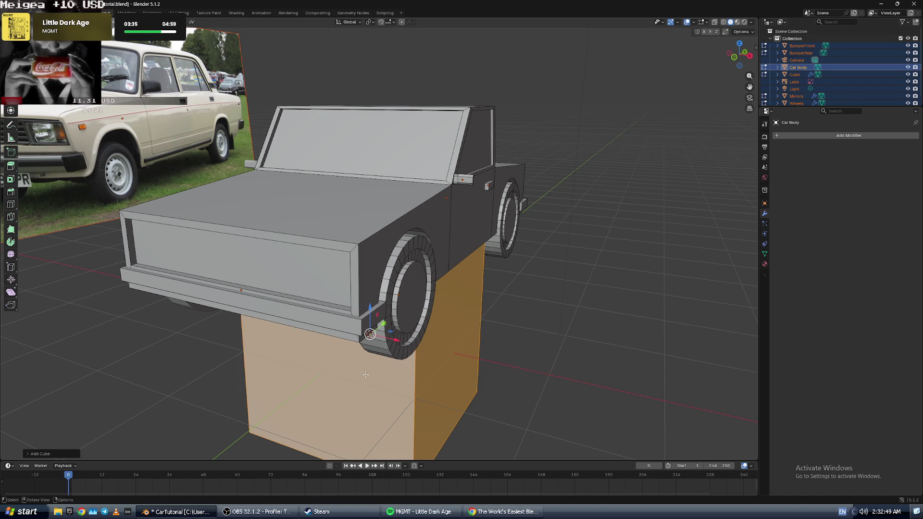
key(alt+Tab)
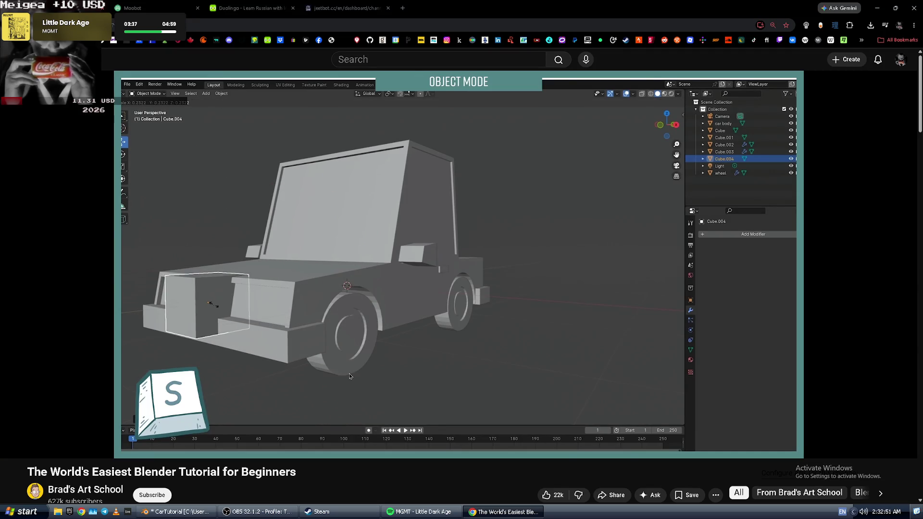
key(alt+Tab)
key(s)
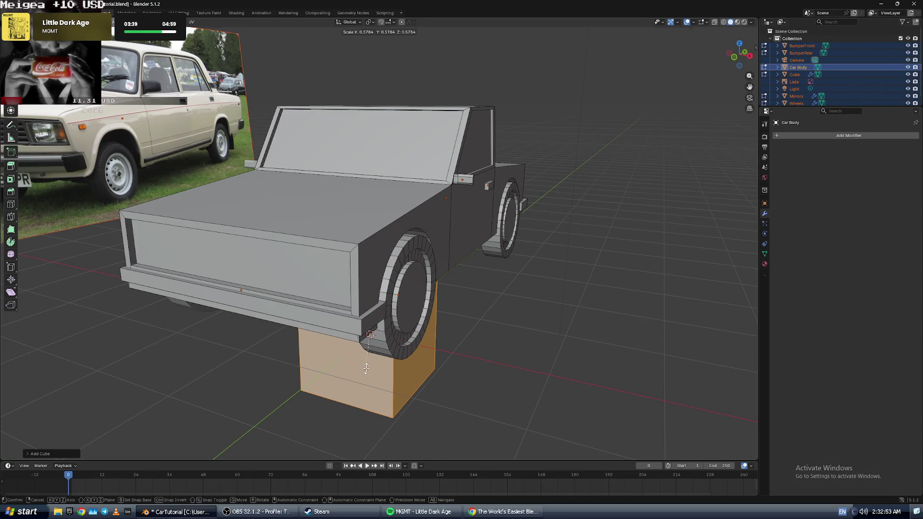
click(393, 321)
key(g)
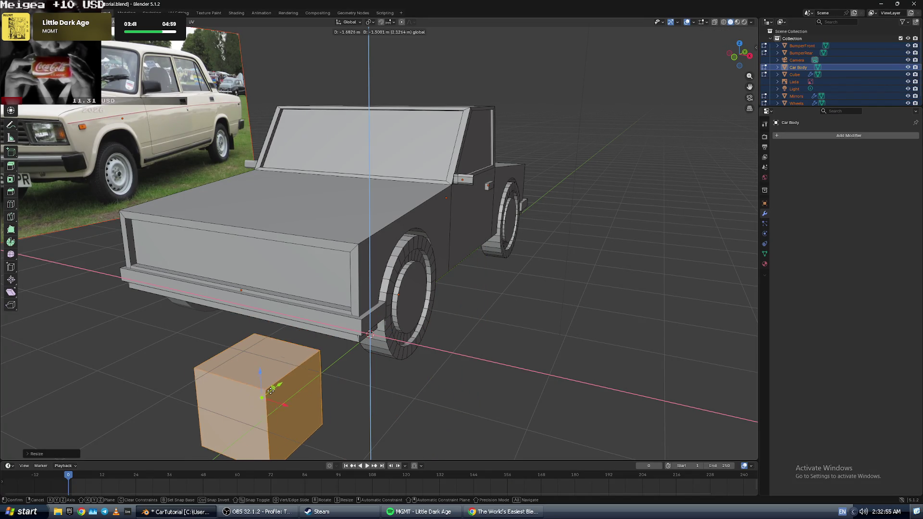
click(248, 399)
drag(234, 382, 216, 140)
drag(245, 175, 405, 183)
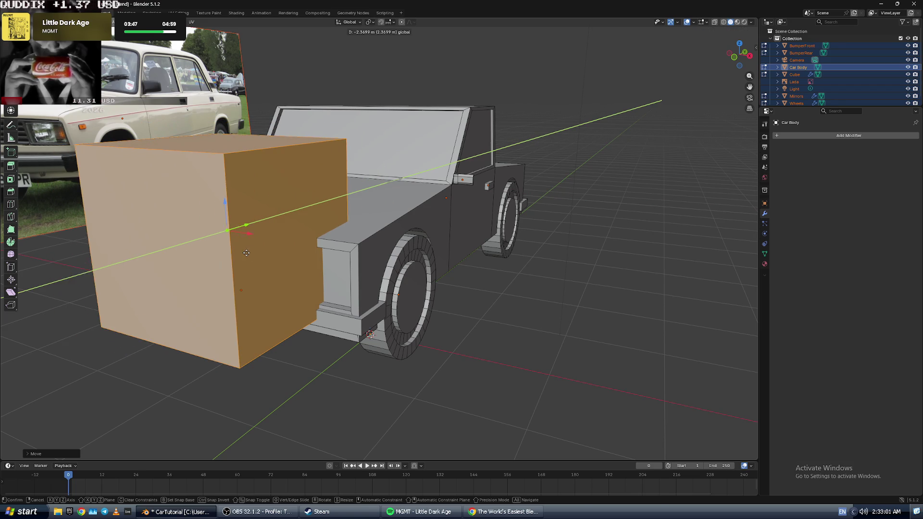
- Shrink the cube further into a small block on the hood
key(alt+Tab)
key(space)
key(alt+Tab)
key(s)
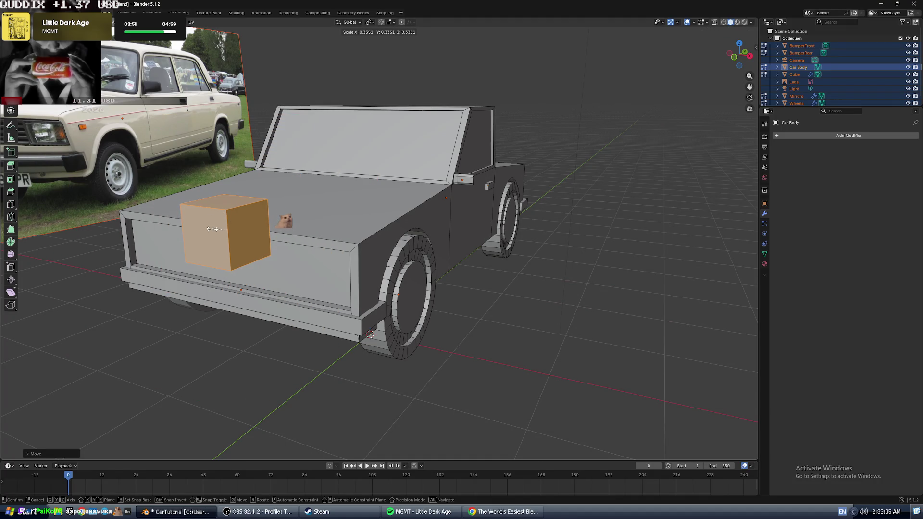
click(225, 235)
key(alt+Tab)
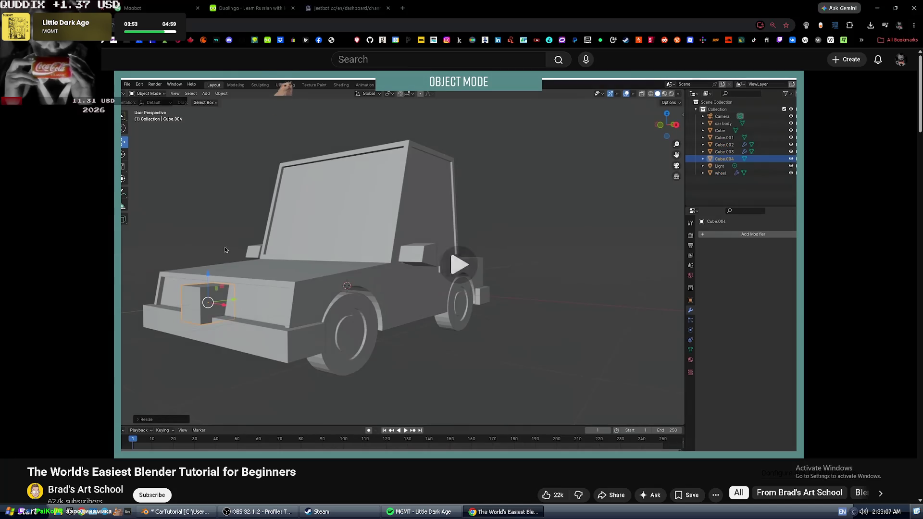
- Switch to a zoomed-in straight front view of the car
click(223, 243)
key(alt+Tab)
key(alt+Tab)
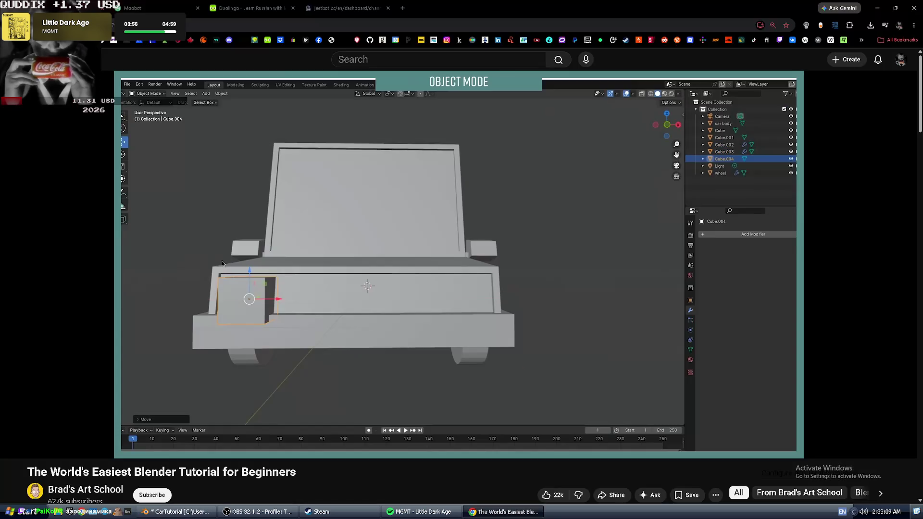
key(alt+Tab)
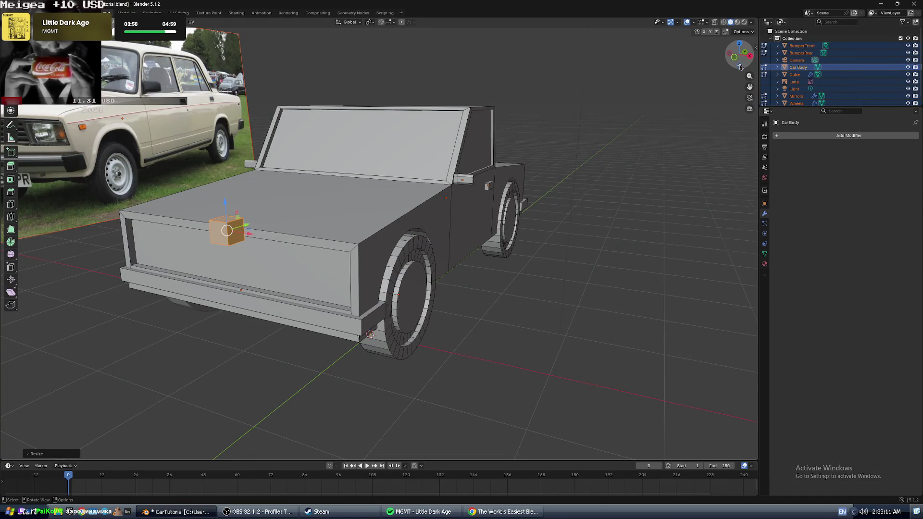
click(740, 44)
click(740, 44)
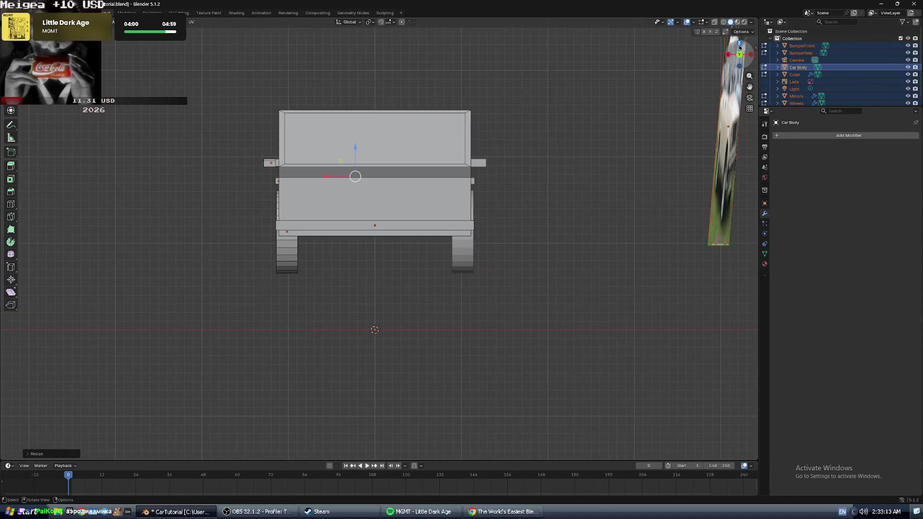
click(752, 54)
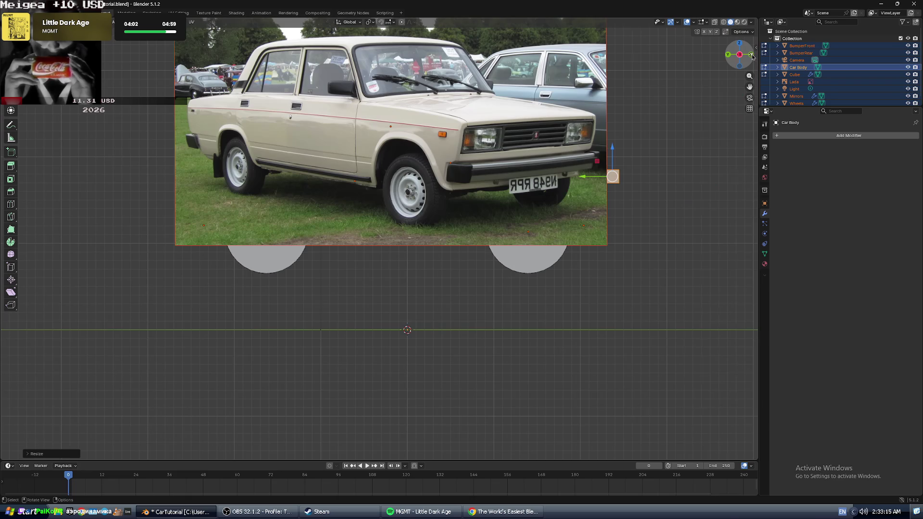
click(729, 54)
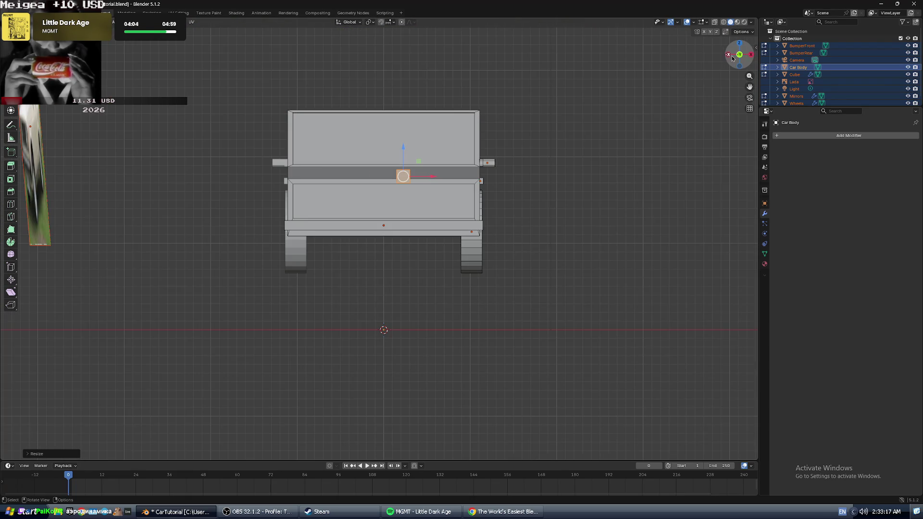
scroll(413, 192, up, 3)
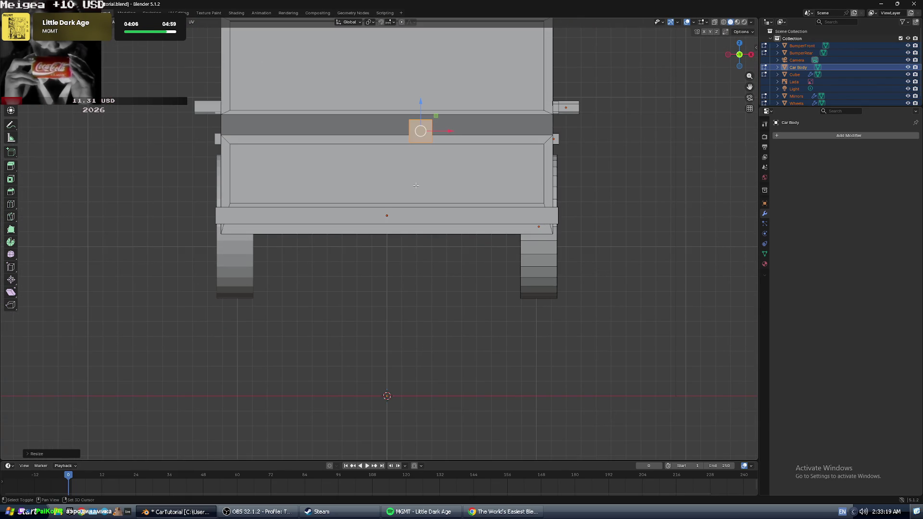
shift+scroll(416, 185, up, 3)
- Lower the cube onto the recessed grille panel and resize it as the headlight block
drag(405, 167, 413, 219)
key(s)
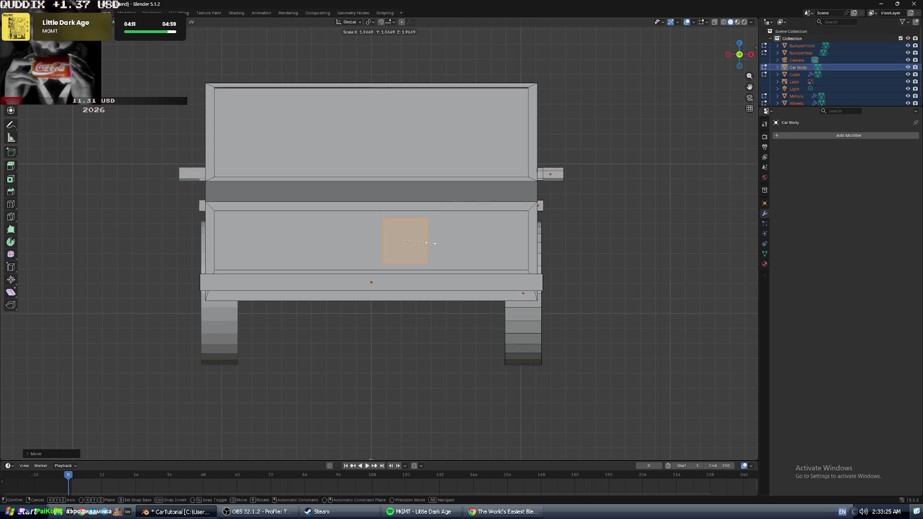
click(430, 243)
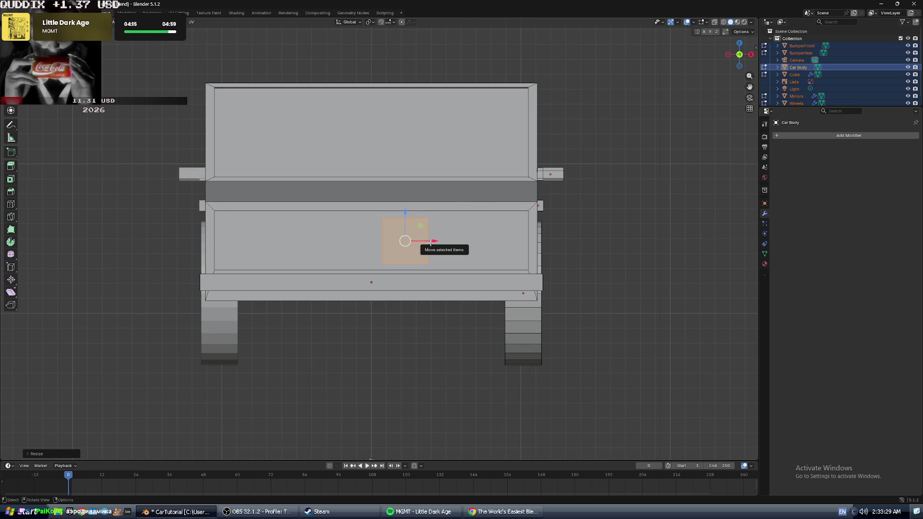
key(alt+Tab)
click(438, 238)
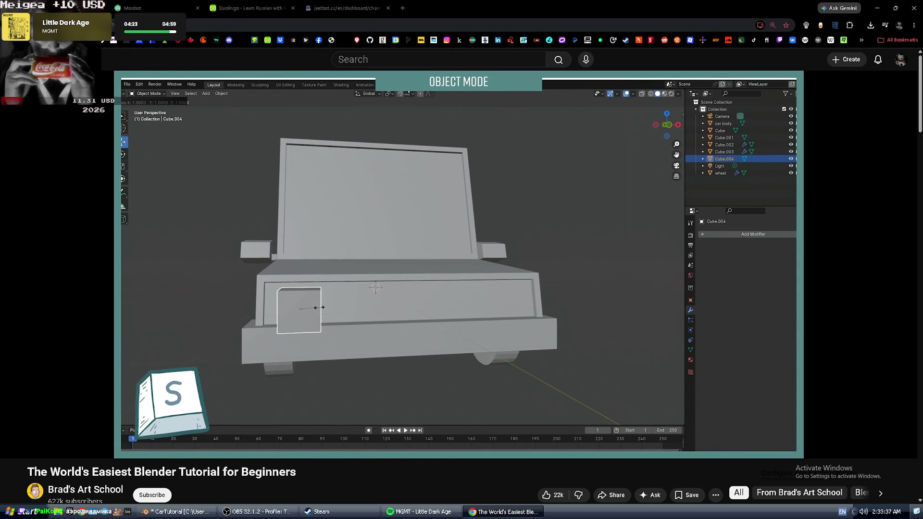
key(alt+Tab)
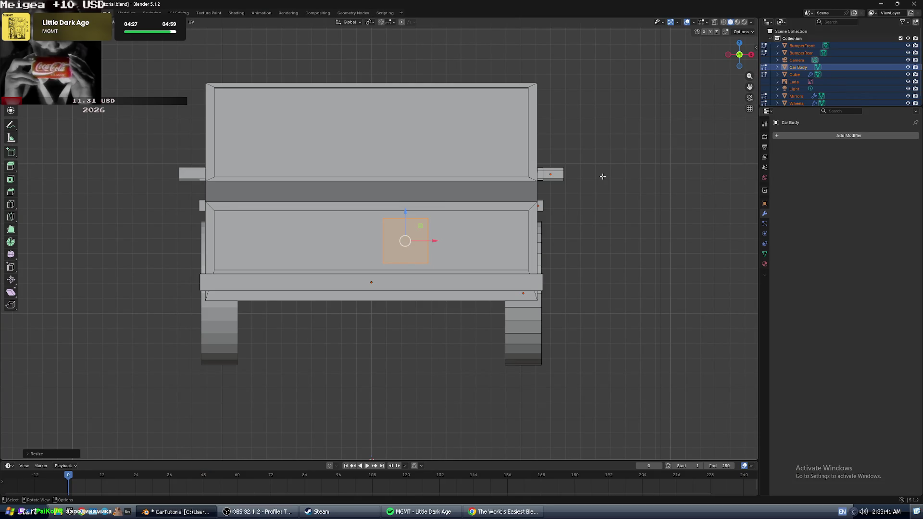
scroll(603, 176, up, 5)
scroll(603, 177, down, 3)
middle_drag(603, 176, 376, 191)
scroll(376, 191, down, 6)
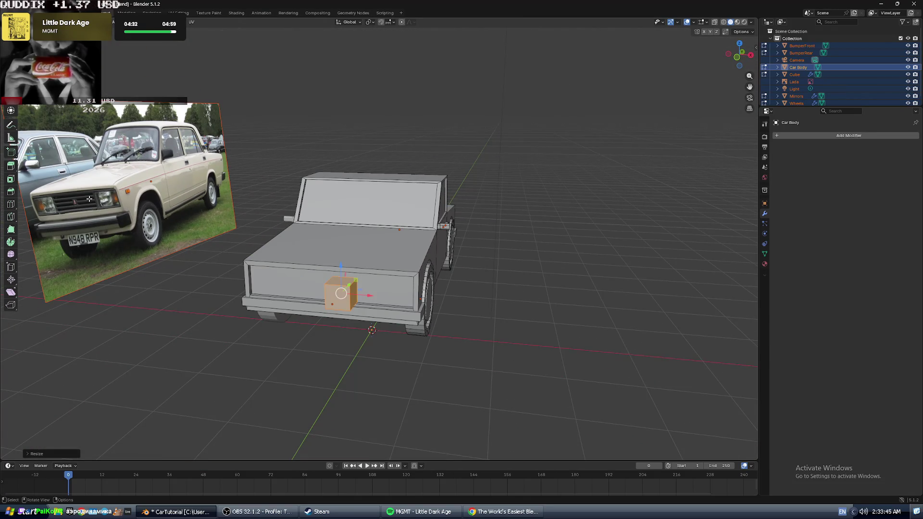
- Select the Lada reference image in the Outliner and slide it along X beside the car
click(89, 198)
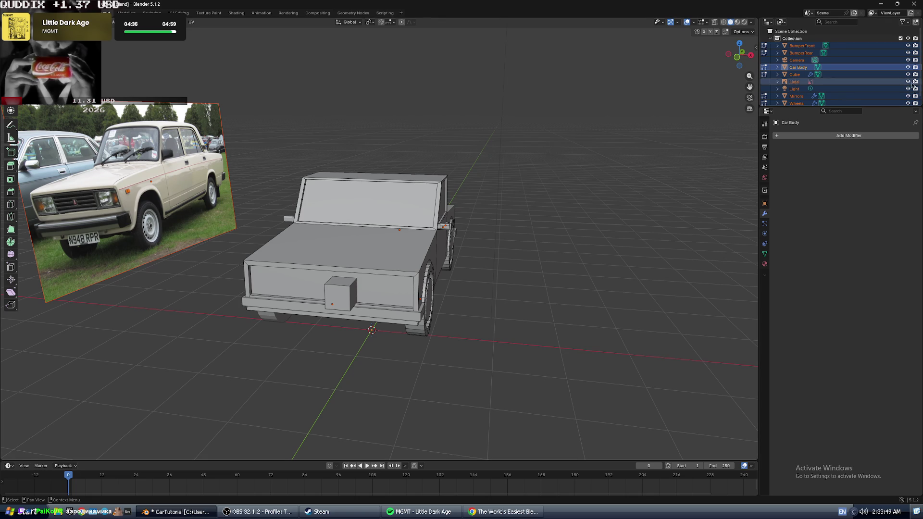
click(796, 60)
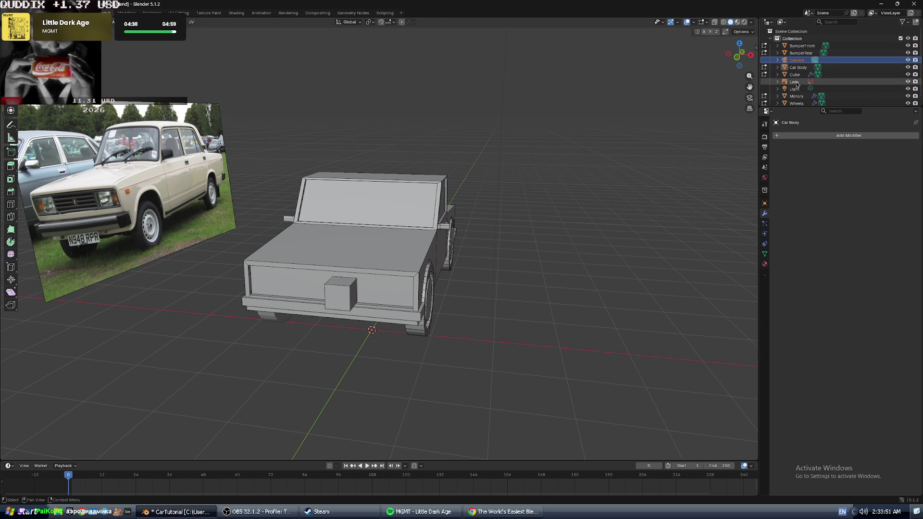
click(794, 82)
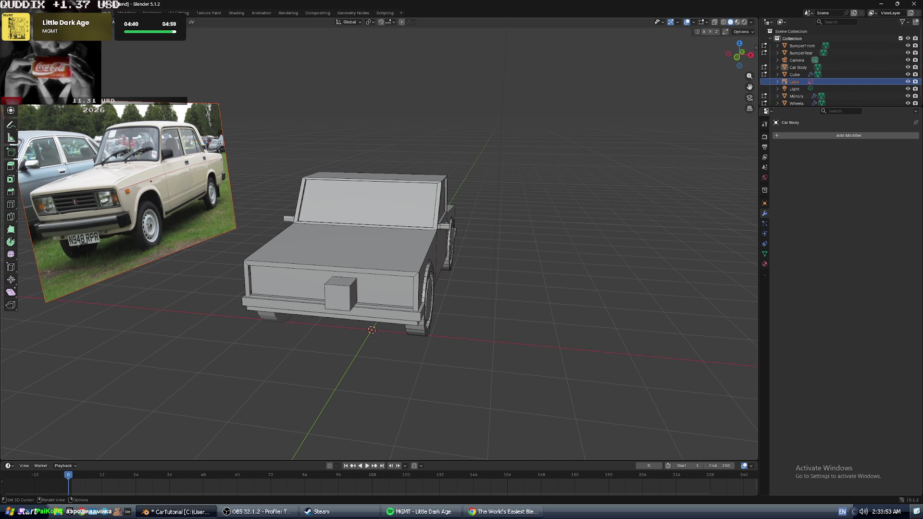
middle_drag(337, 169, 144, 149)
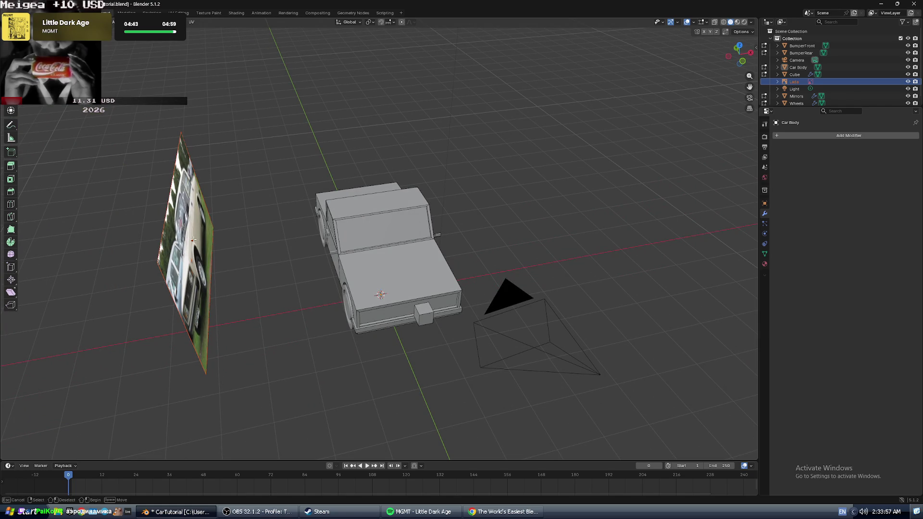
key(Tab)
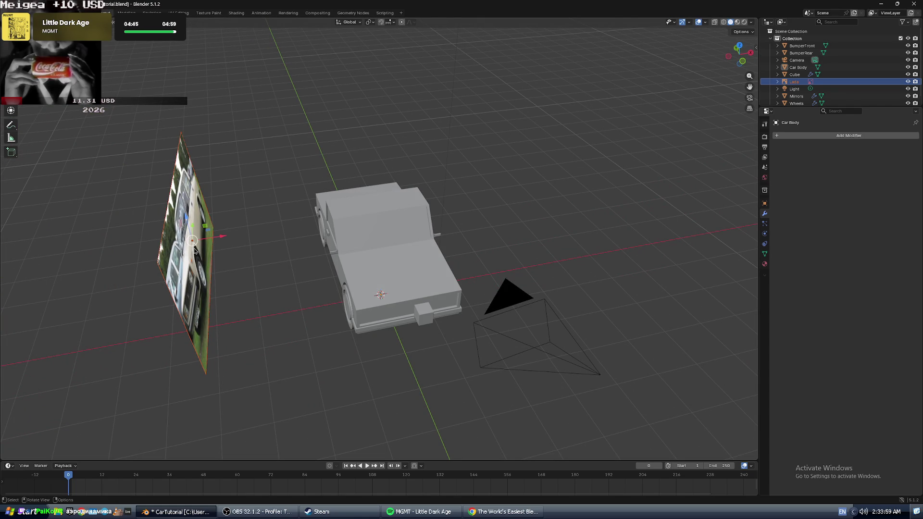
drag(217, 236, 317, 222)
middle_drag(296, 202, 322, 231)
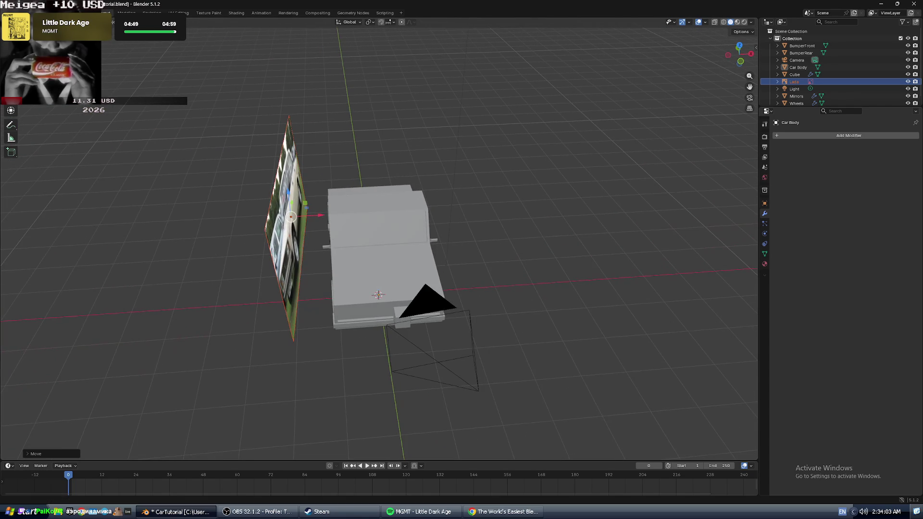
key(shift+space)
key(space)
middle_drag(250, 231, 262, 224)
click(262, 223)
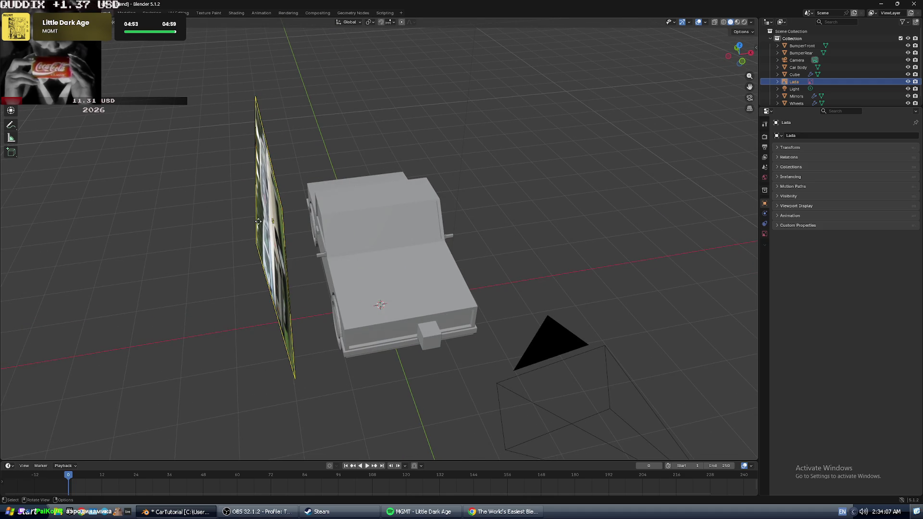
- Rotate the Lada image plane about Z (roughly 9° then -17°) and X to stand upright
key(shift+space)
key(r)
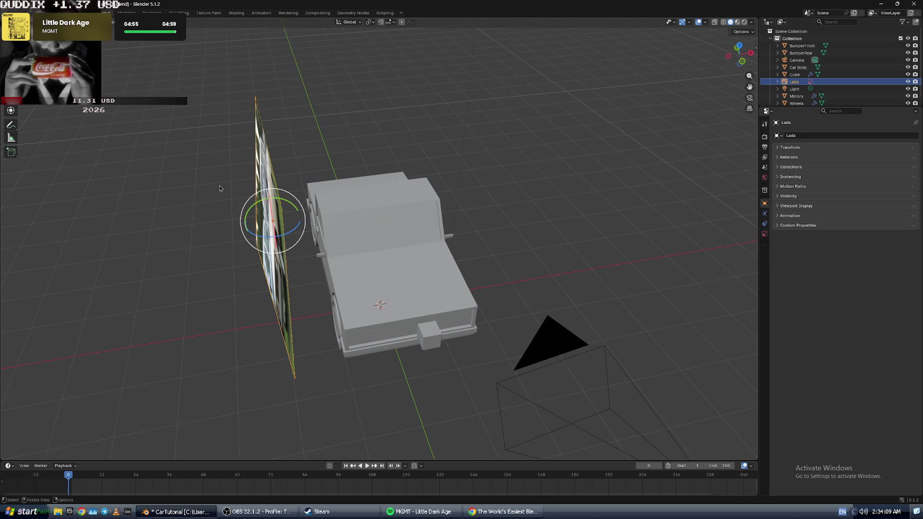
drag(246, 215, 250, 205)
middle_drag(315, 193, 227, 161)
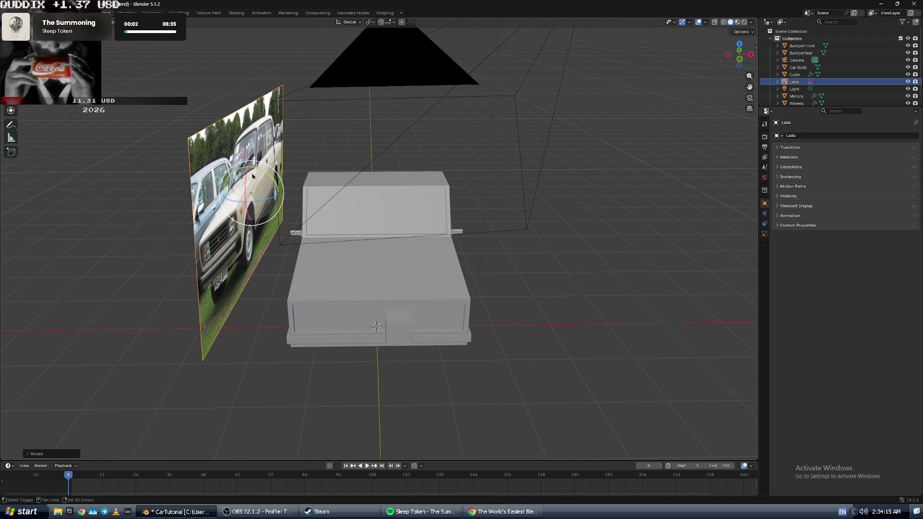
drag(252, 169, 256, 169)
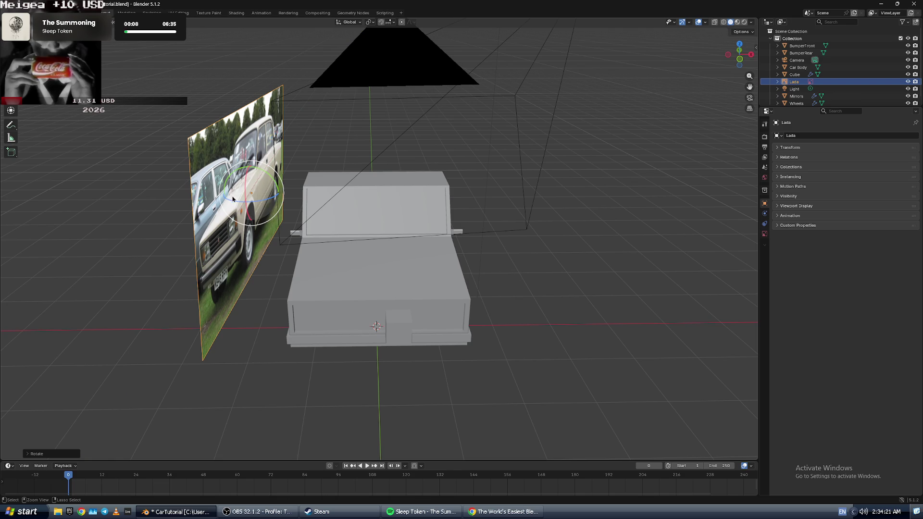
mouse_move(233, 203)
mouse_down()
mouse_move(238, 194)
mouse_move(248, 208)
mouse_up()
mouse_move(247, 208)
middle_down()
mouse_move(212, 212)
mouse_move(707, 119)
middle_up()
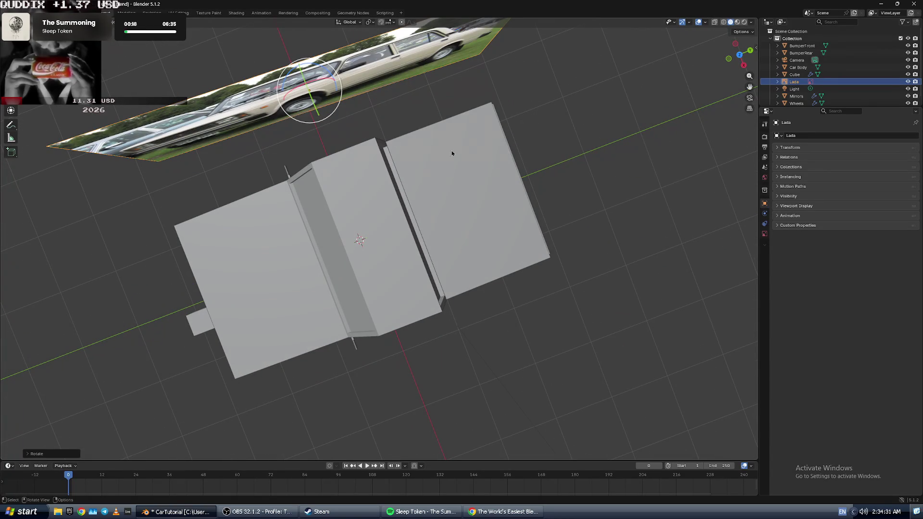
mouse_move(290, 157)
middle_down()
mouse_move(327, 138)
mouse_move(301, 188)
mouse_move(319, 218)
mouse_move(357, 188)
mouse_move(311, 212)
mouse_move(391, 190)
mouse_move(296, 187)
mouse_move(240, 169)
mouse_move(259, 261)
middle_up()
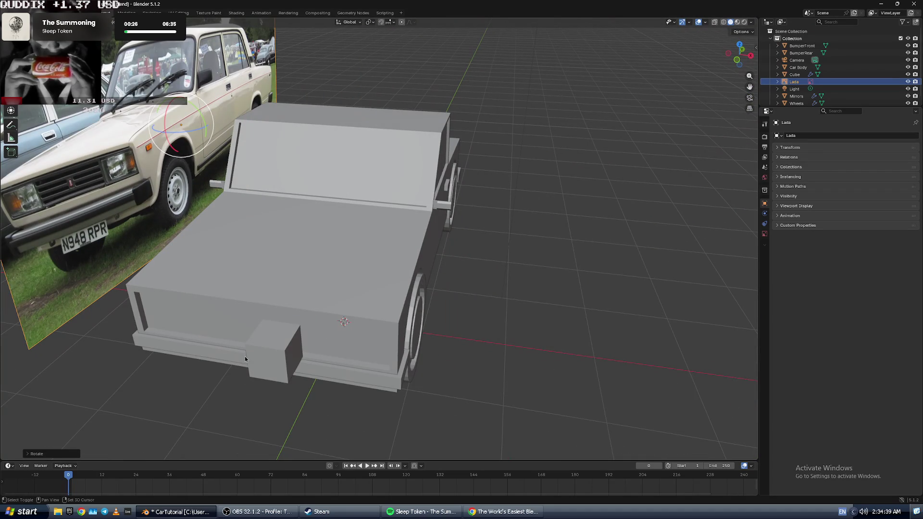
click(749, 58)
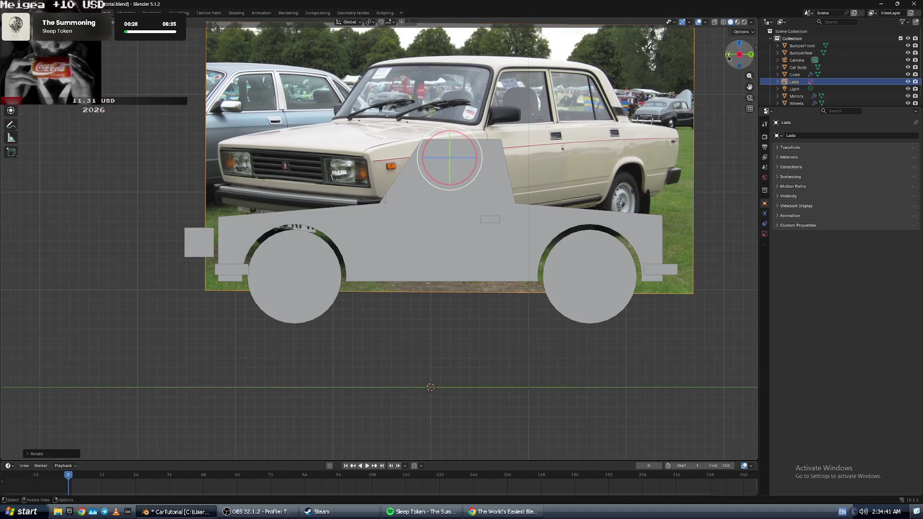
click(728, 56)
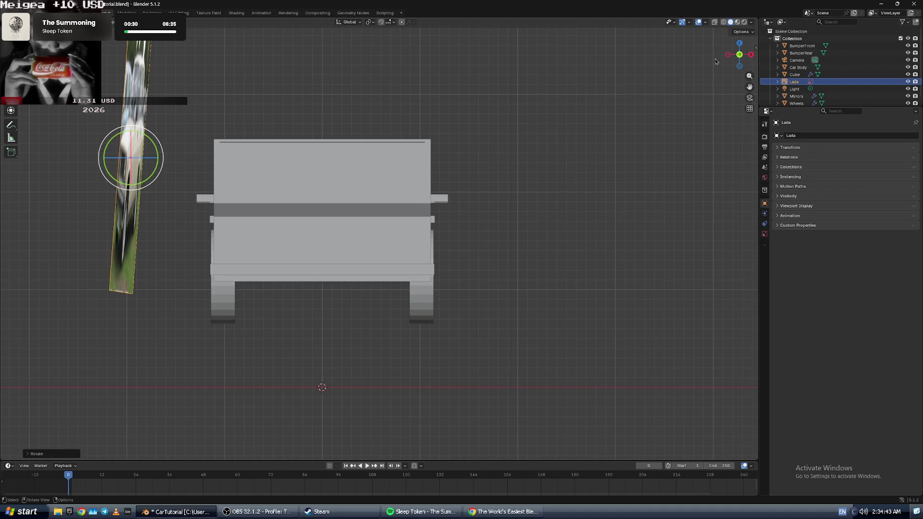
click(729, 55)
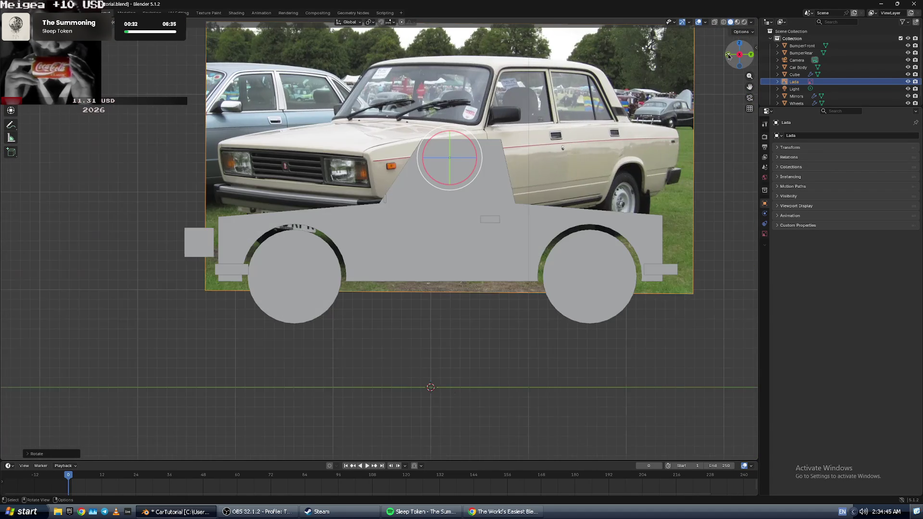
click(729, 55)
click(729, 56)
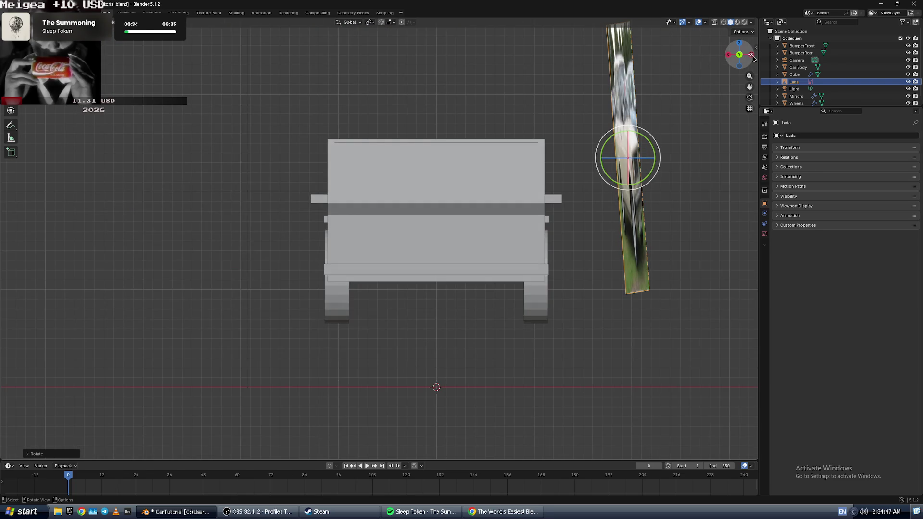
click(752, 55)
click(748, 56)
click(745, 57)
click(742, 56)
drag(742, 57, 742, 66)
click(741, 66)
click(740, 60)
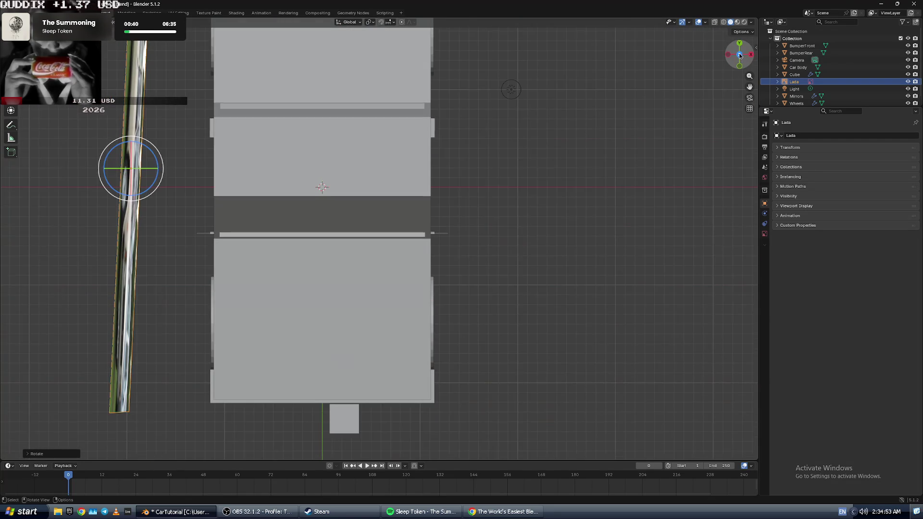
click(739, 57)
click(736, 53)
click(733, 50)
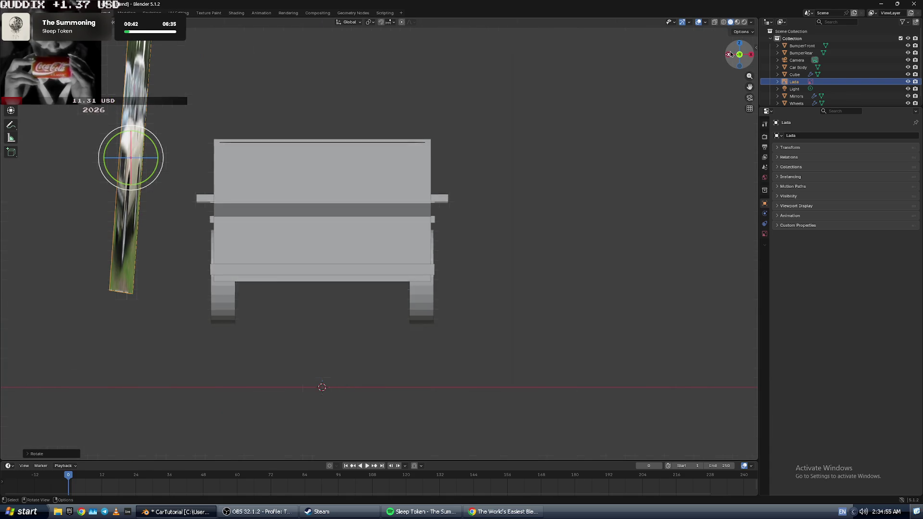
click(731, 54)
click(731, 54)
click(731, 54)
click(731, 54)
click(731, 54)
click(752, 57)
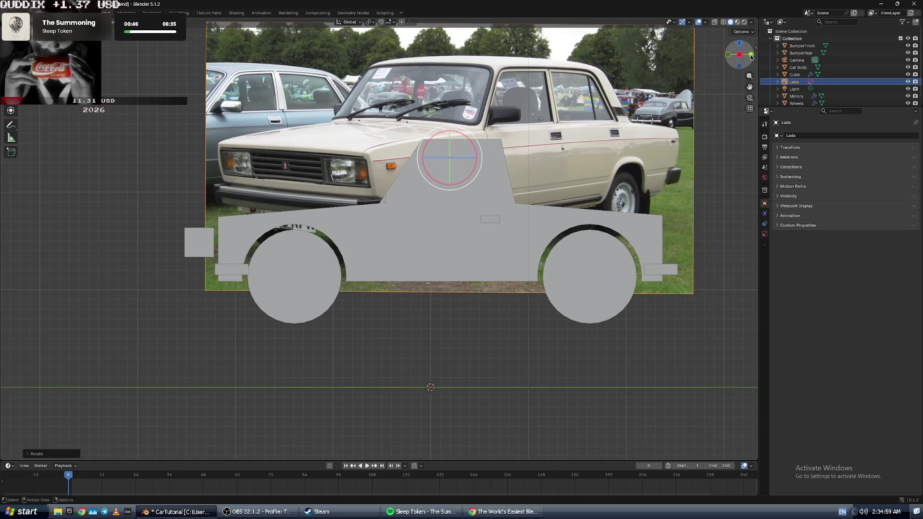
shift+middle_drag(339, 203, 371, 200)
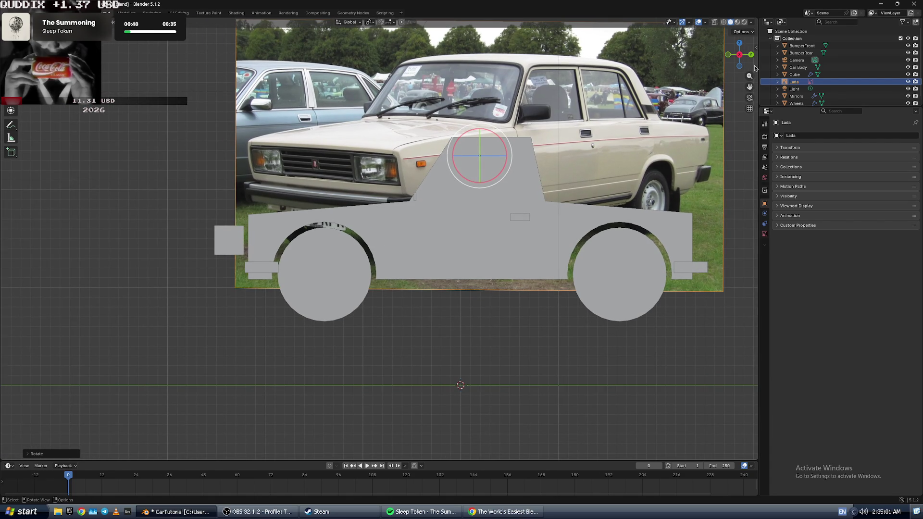
click(740, 57)
click(740, 57)
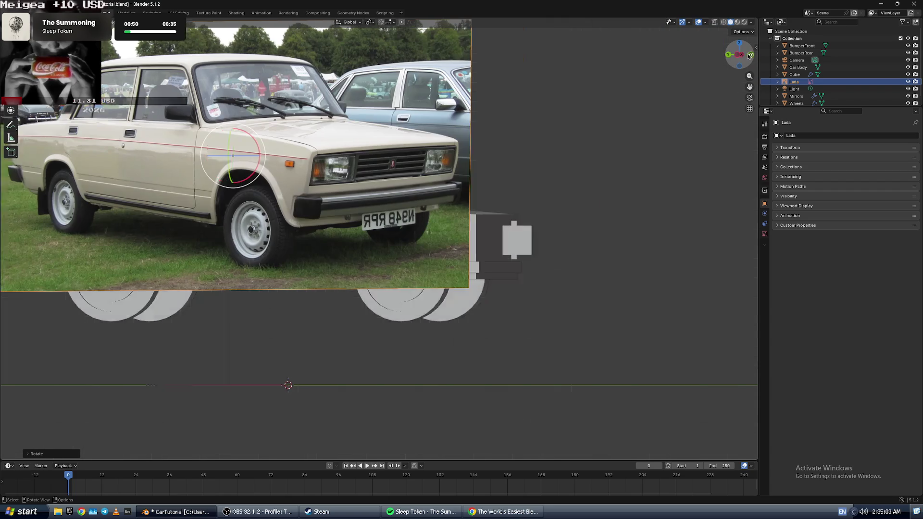
click(752, 55)
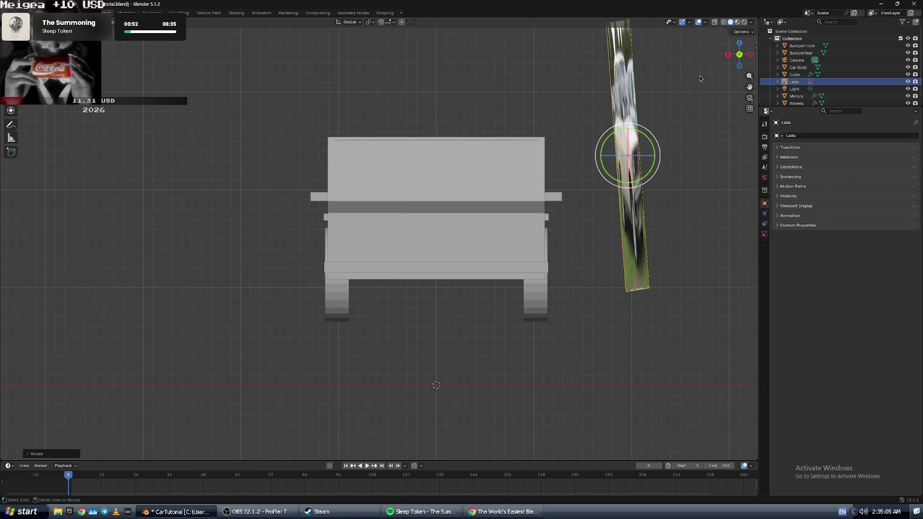
key(alt+Tab)
key(alt+Tab)
key(alt+Tab)
key(Tab)
key(alt+Tab)
mouse_move(746, 57)
mouse_down()
mouse_move(659, 60)
mouse_move(655, 85)
mouse_up()
mouse_move(743, 56)
mouse_down()
mouse_move(673, 58)
mouse_move(741, 56)
mouse_up()
key(Escape)
mouse_move(352, 162)
middle_down()
mouse_move(446, 160)
mouse_move(349, 160)
mouse_move(355, 155)
middle_up()
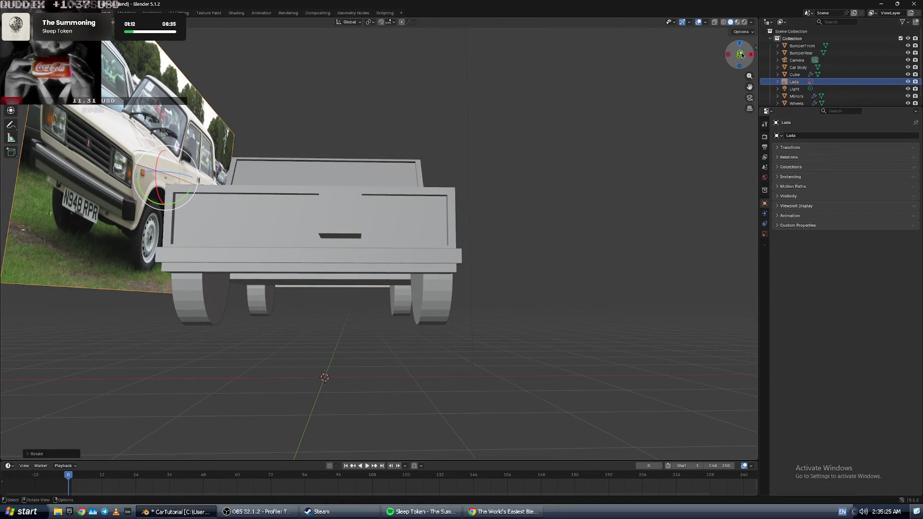
click(741, 54)
click(741, 56)
click(741, 57)
click(740, 56)
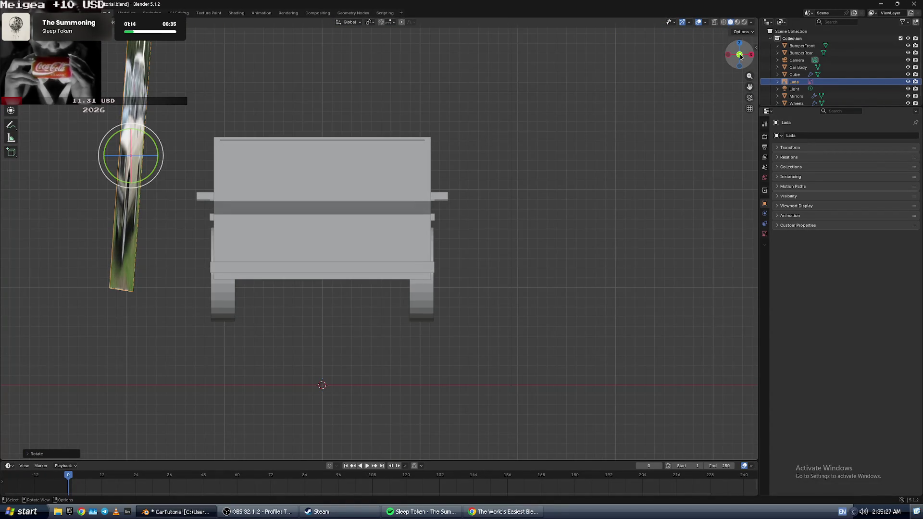
click(741, 55)
click(740, 45)
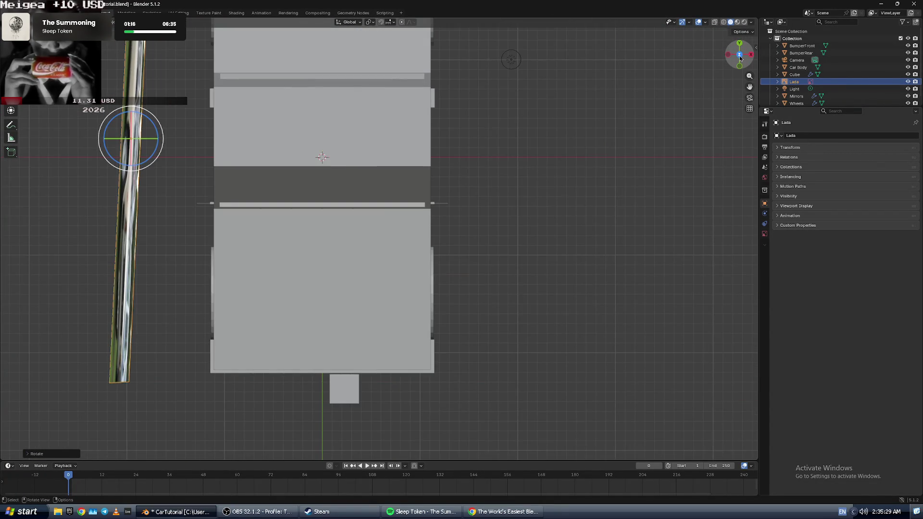
click(740, 60)
click(740, 67)
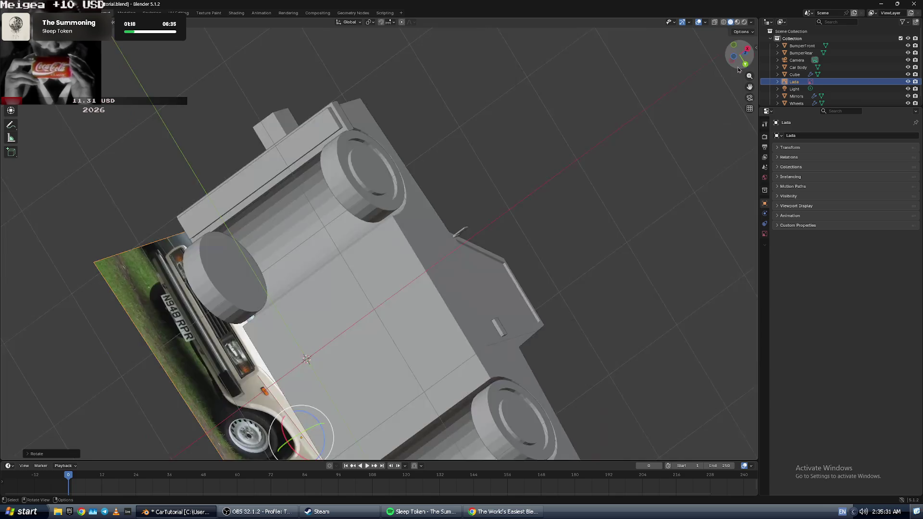
click(739, 55)
click(739, 56)
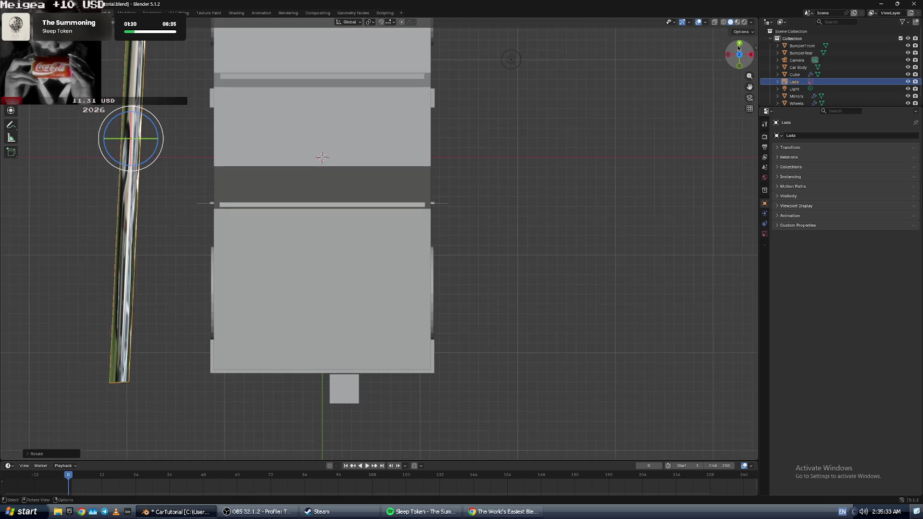
click(739, 55)
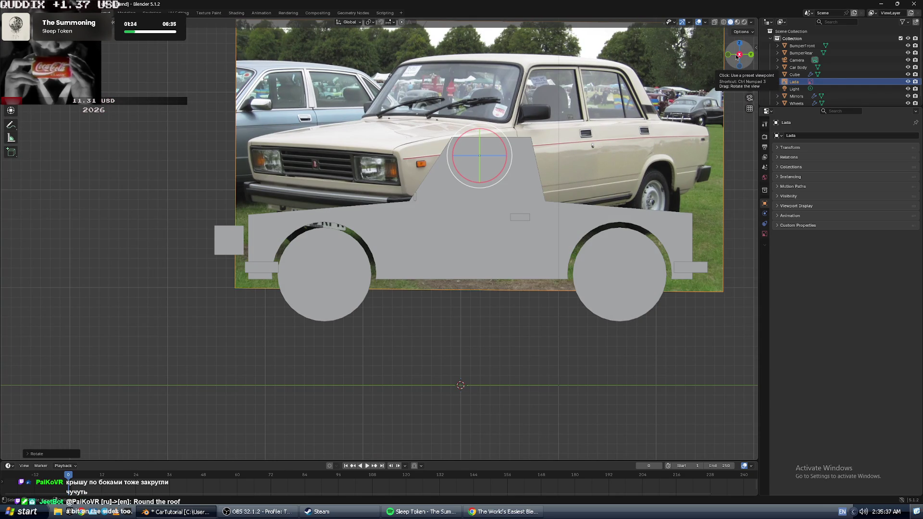
click(738, 56)
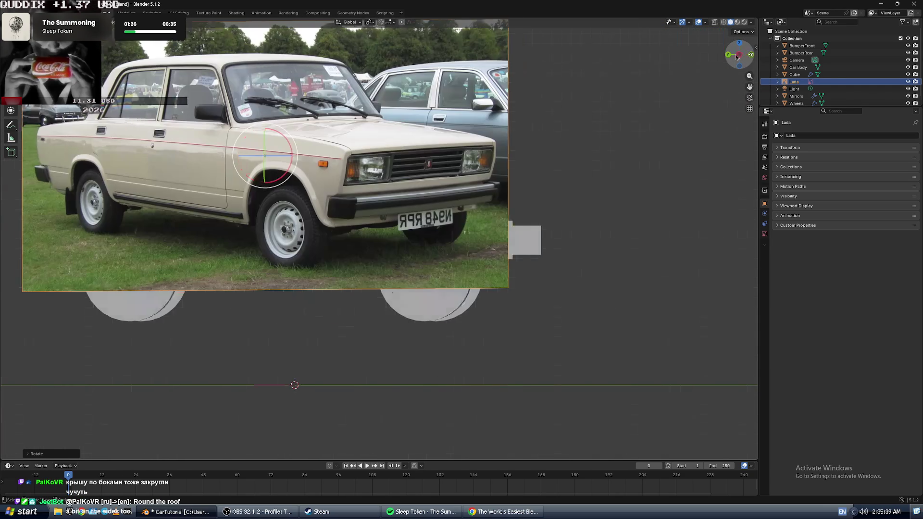
click(740, 50)
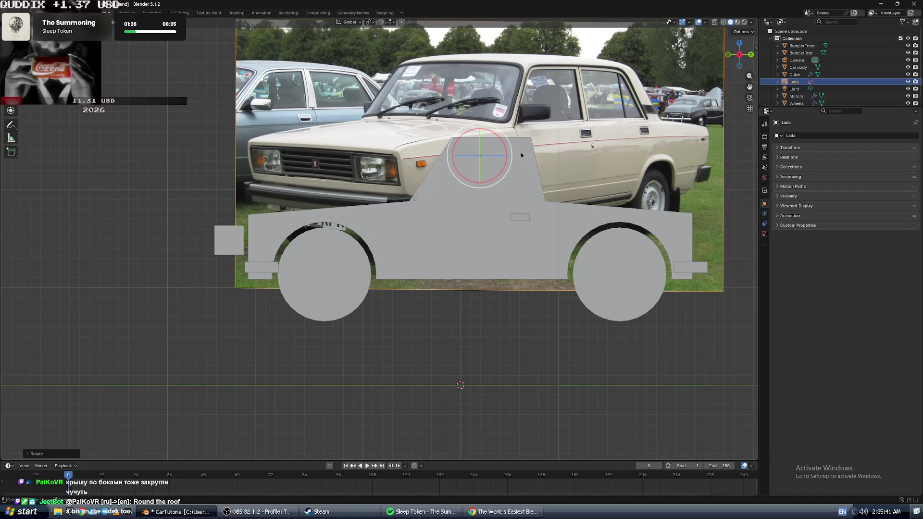
click(740, 55)
click(740, 55)
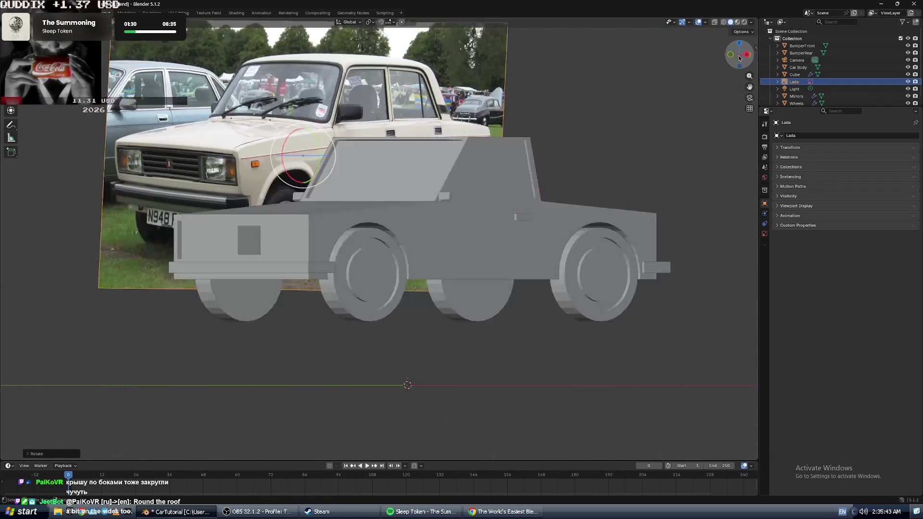
click(749, 56)
click(748, 56)
click(749, 55)
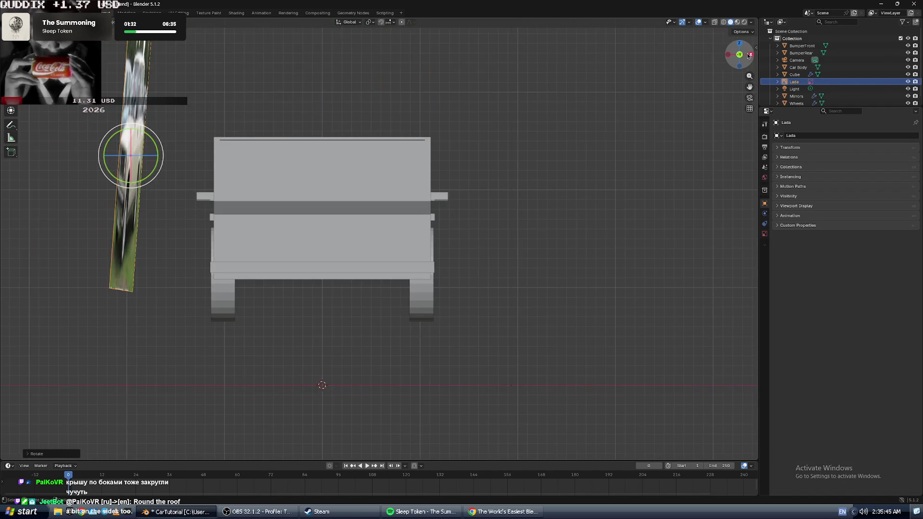
click(743, 65)
click(743, 65)
mouse_move(439, 195)
middle_down()
mouse_move(370, 203)
mouse_move(524, 210)
mouse_move(516, 201)
middle_up()
click(364, 255)
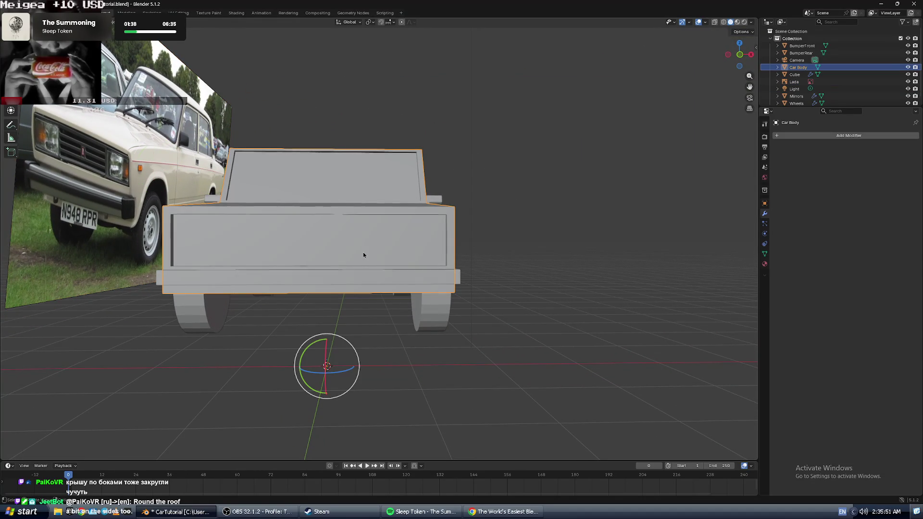
click(606, 172)
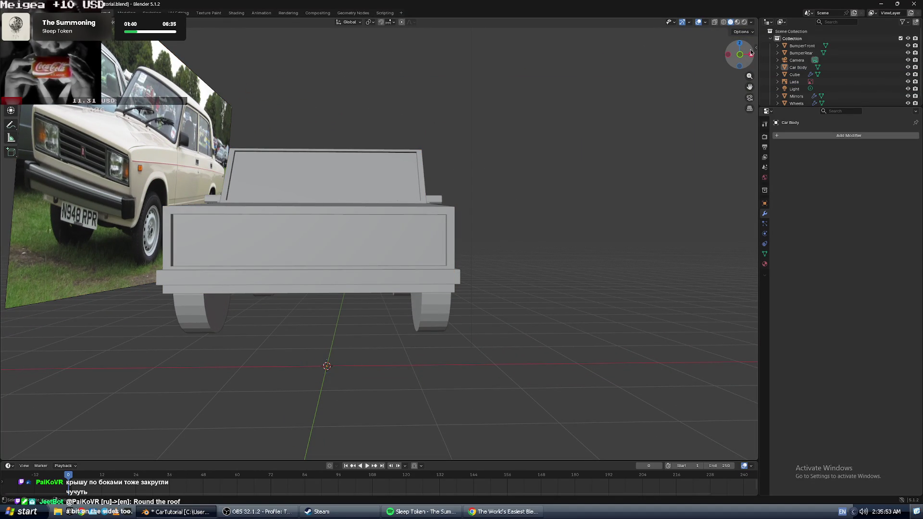
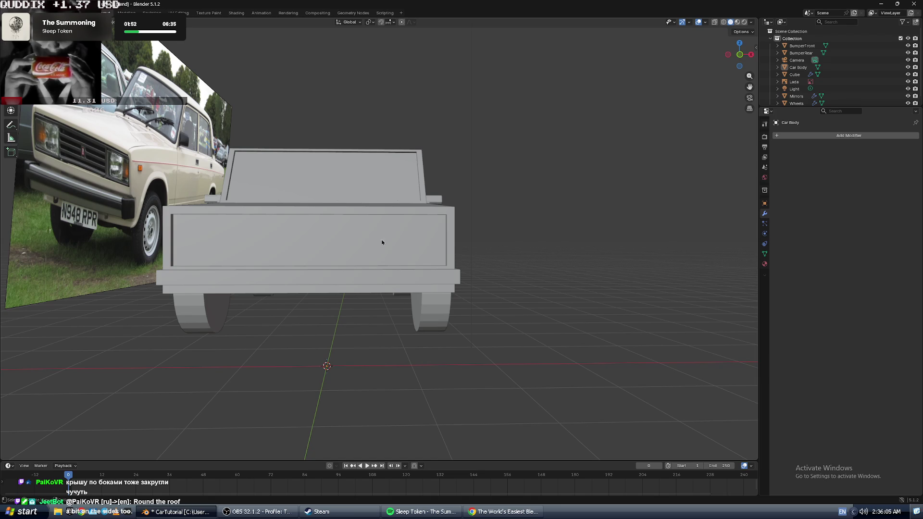
- Select the car body, then the mirrored Cube, checking straight front and back views
click(330, 239)
click(604, 186)
mouse_move(604, 187)
middle_down()
mouse_move(327, 190)
mouse_move(332, 226)
mouse_move(319, 259)
mouse_move(352, 262)
middle_up()
scroll(327, 190, up, 5)
scroll(327, 190, down, 5)
click(319, 259)
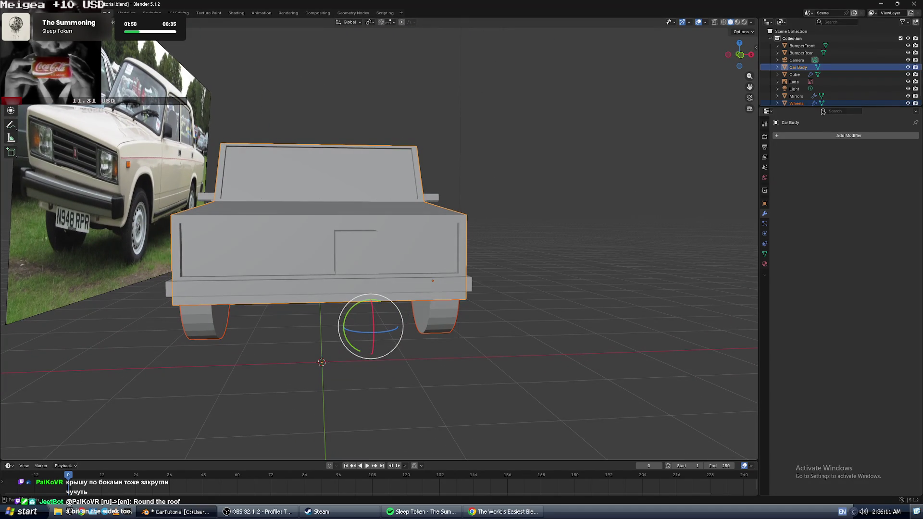
scroll(818, 72, down, 1)
click(795, 69)
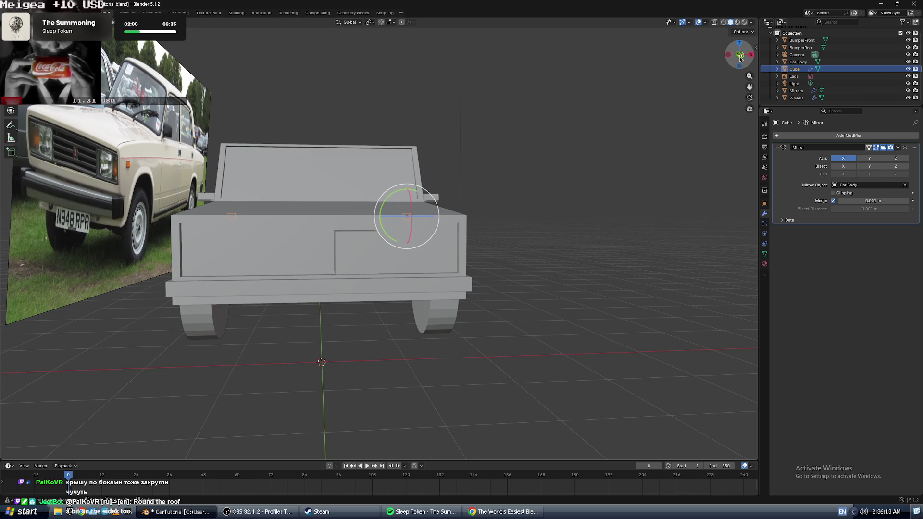
click(740, 58)
click(742, 56)
click(745, 56)
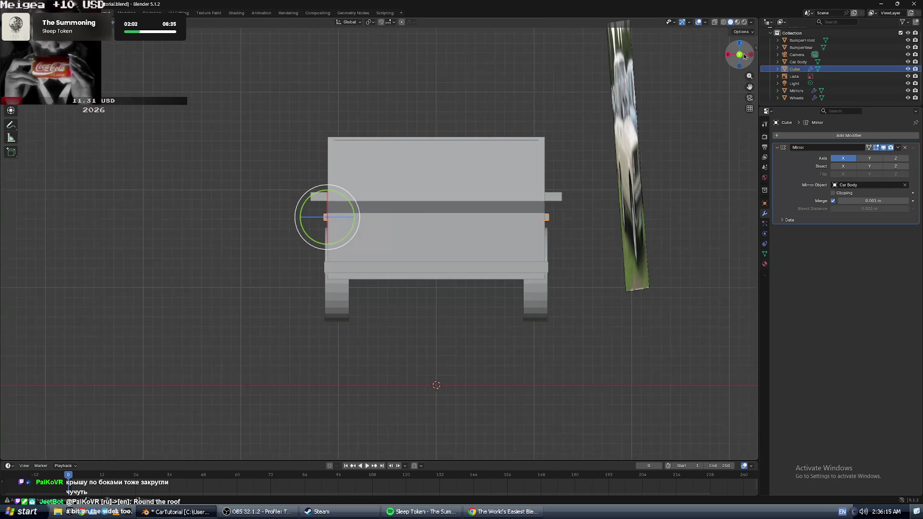
click(741, 61)
click(740, 61)
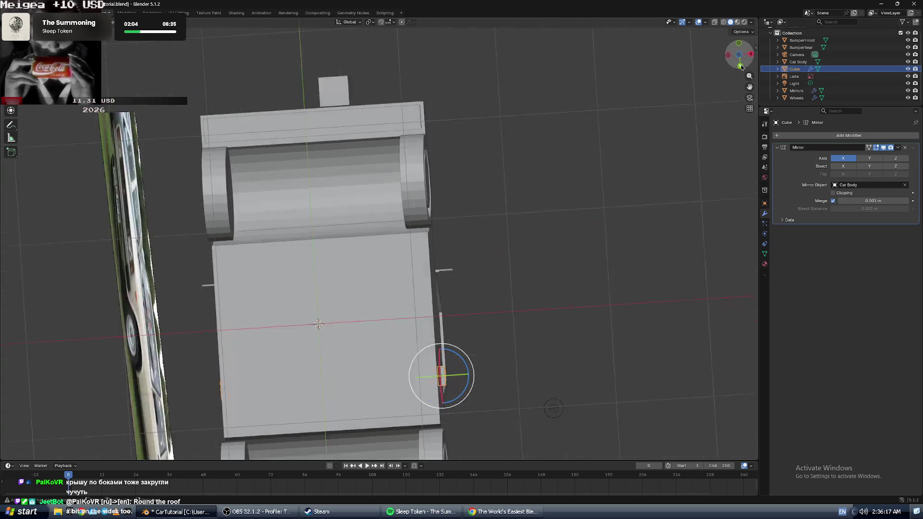
click(741, 61)
- Click through the car body, reference image and Light, then view the car from behind
mouse_move(521, 198)
middle_down()
mouse_move(423, 212)
mouse_move(610, 173)
middle_up()
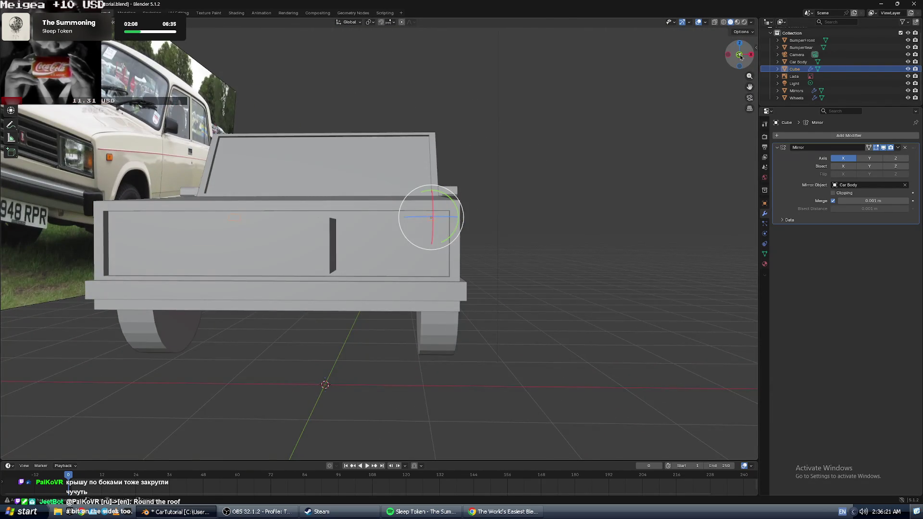
click(741, 56)
click(319, 239)
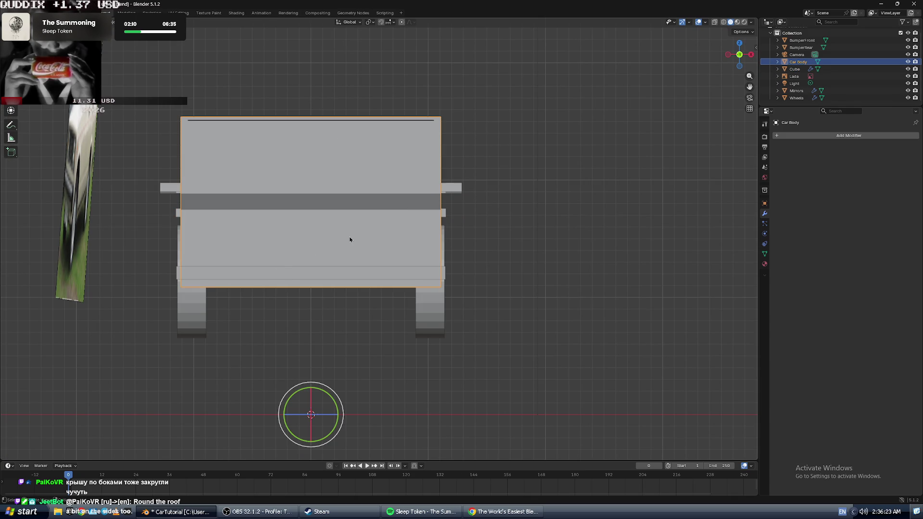
click(795, 76)
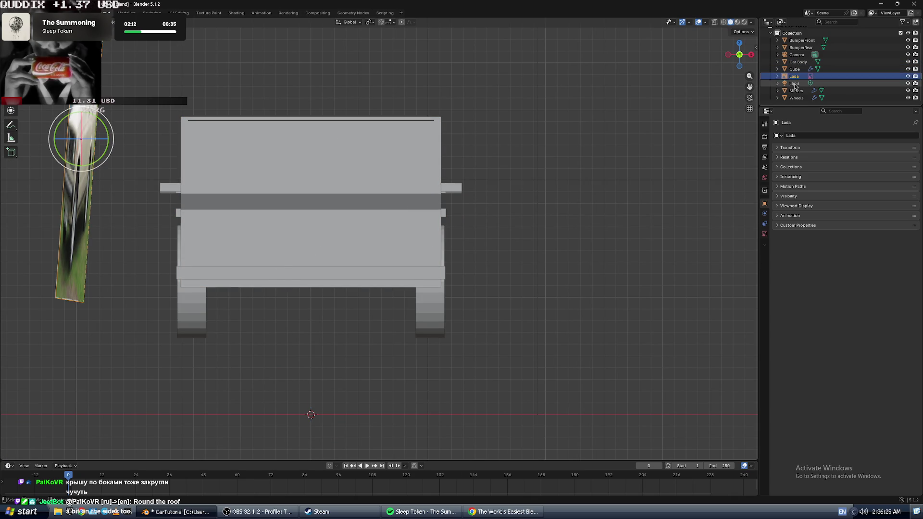
click(795, 84)
click(362, 232)
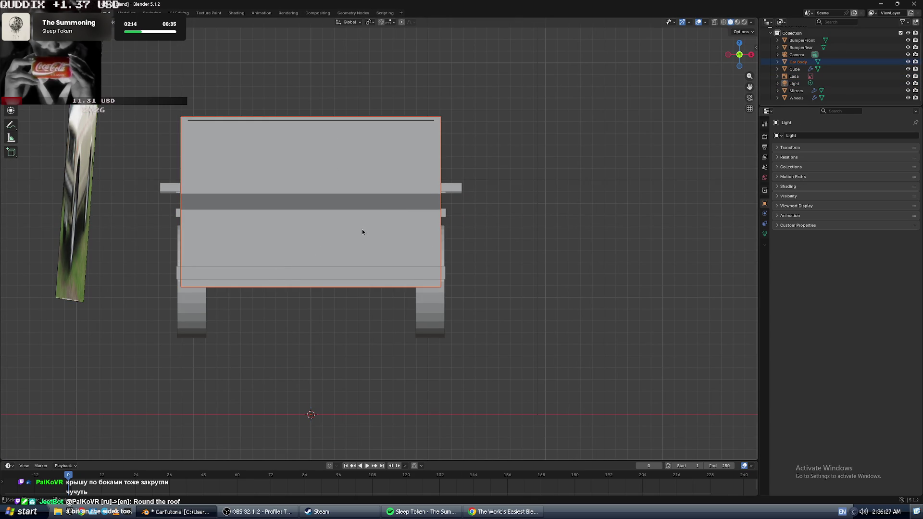
scroll(328, 218, down, 2)
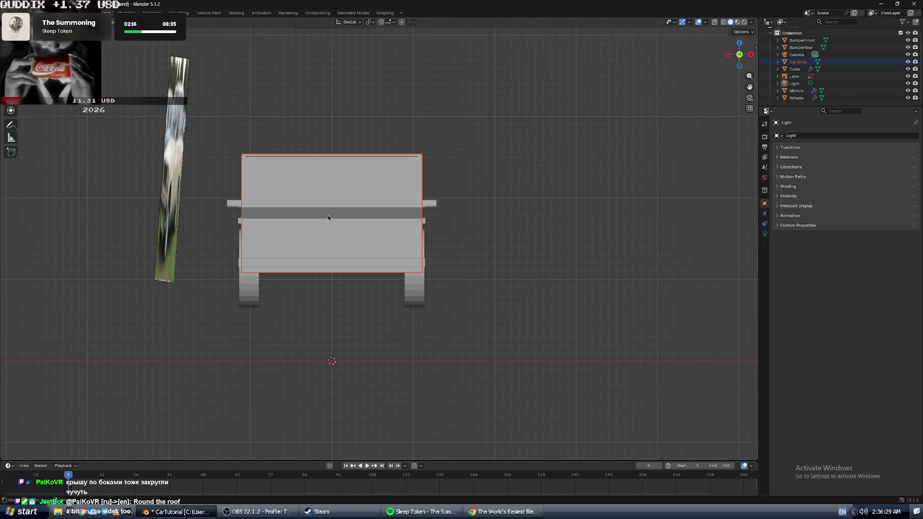
shift+middle_drag(314, 221, 367, 224)
mouse_move(512, 212)
middle_down()
mouse_move(415, 228)
mouse_move(376, 215)
mouse_move(367, 232)
middle_up()
click(382, 253)
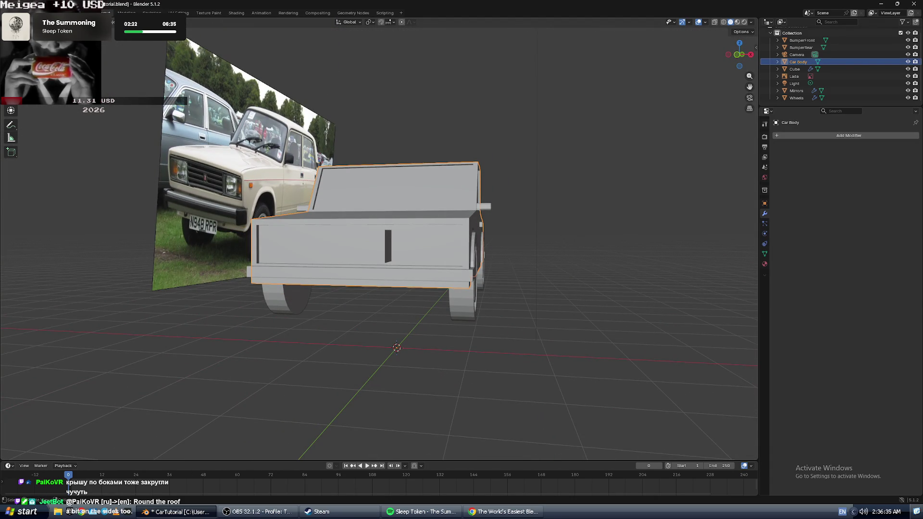
- Enter Edit Mode on the car body in straight front view, pausing the tutorial
key(Tab)
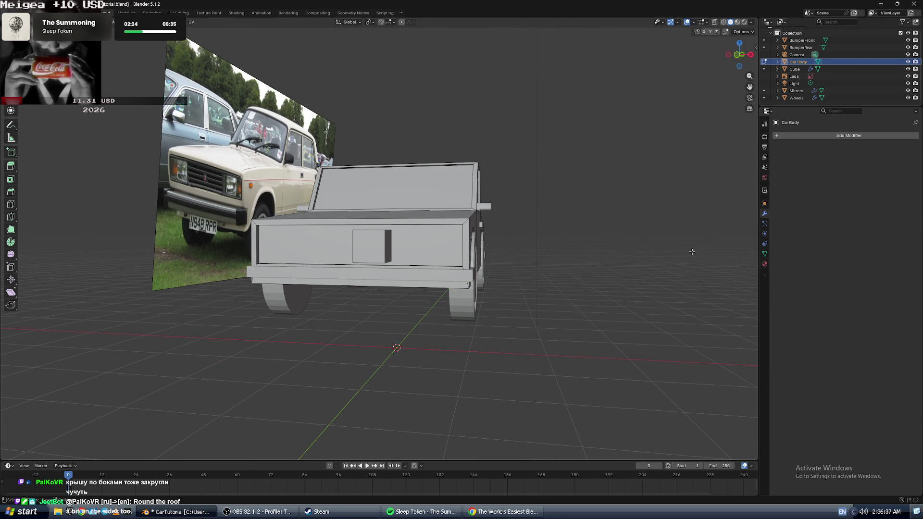
click(737, 55)
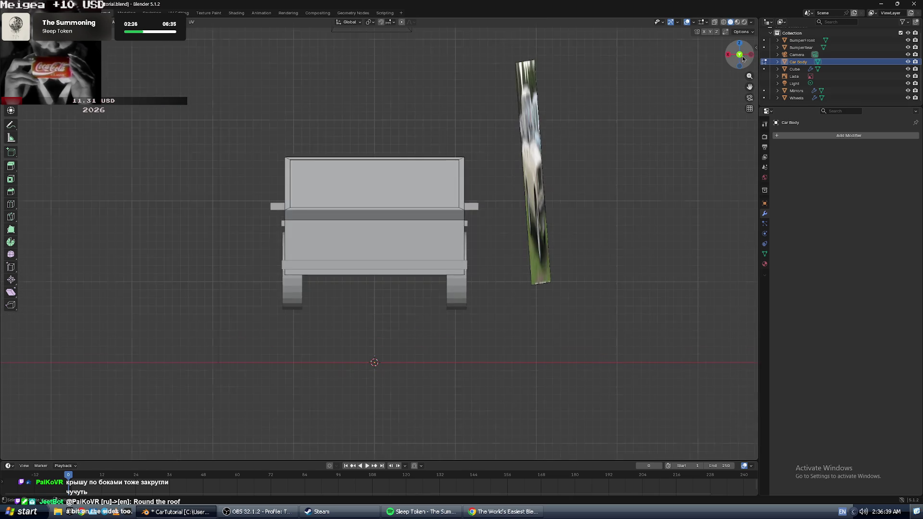
click(740, 55)
scroll(413, 231, up, 4)
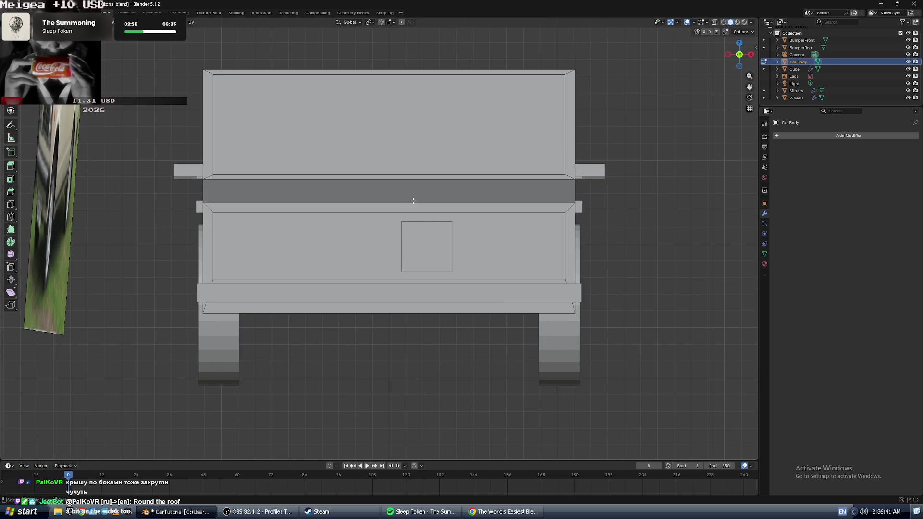
key(alt+Tab)
click(405, 243)
key(alt+Tab)
- Widen the square face along X, then shift it sideways along X
click(435, 263)
key(s)
key(x)
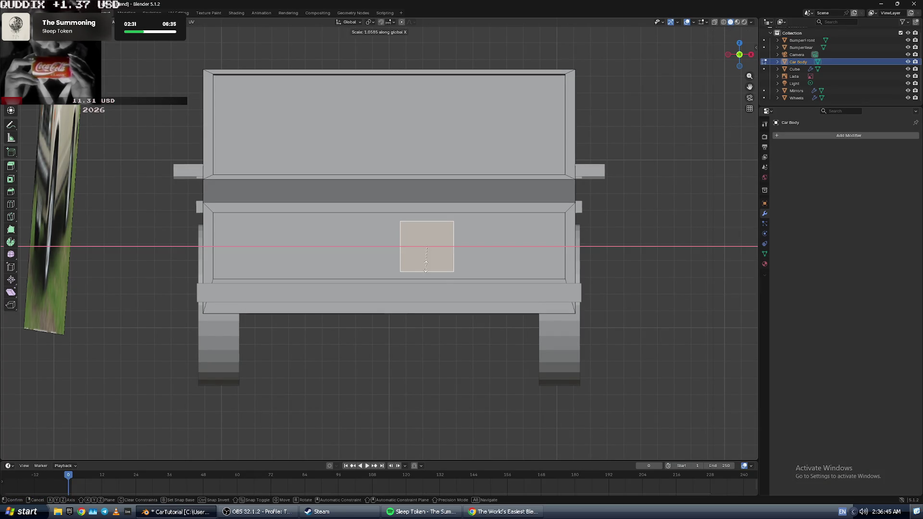
click(444, 265)
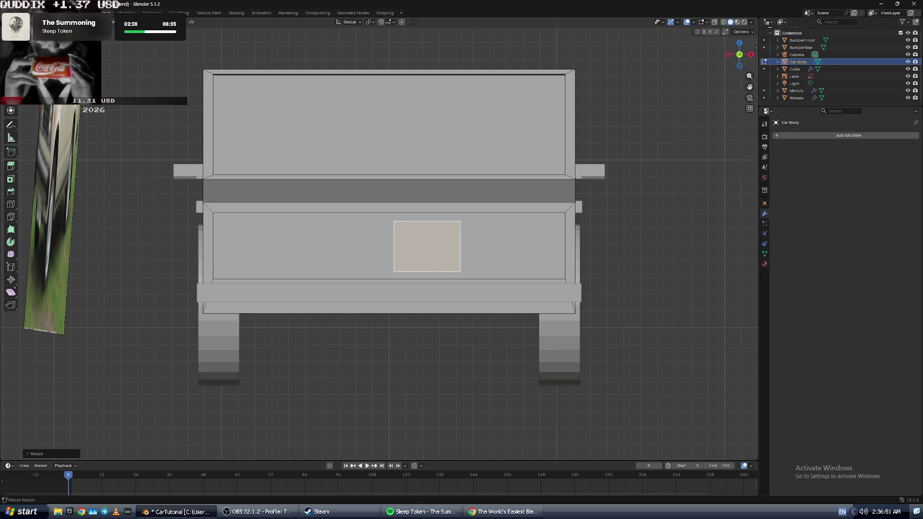
key(g)
key(x)
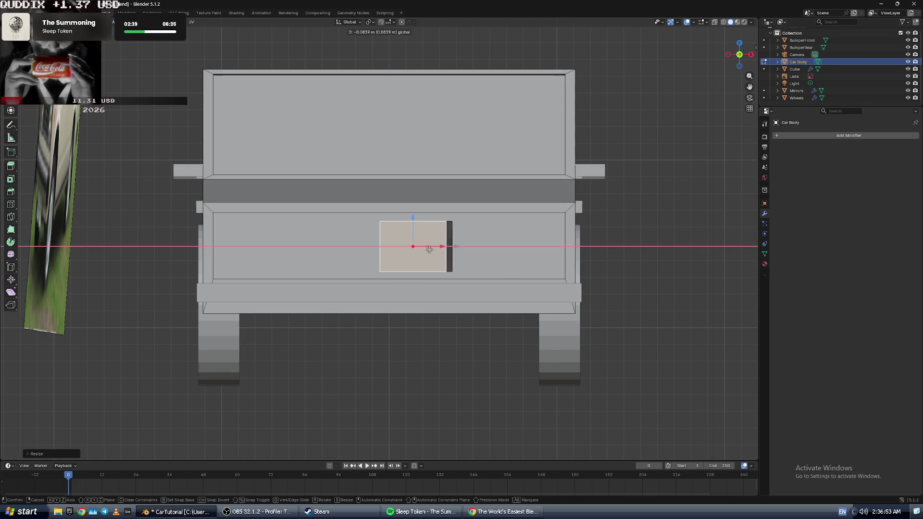
click(280, 240)
- Select the block's side and end faces, then pick Cube.004 inside Cube in the outliner
middle_drag(390, 233, 513, 233)
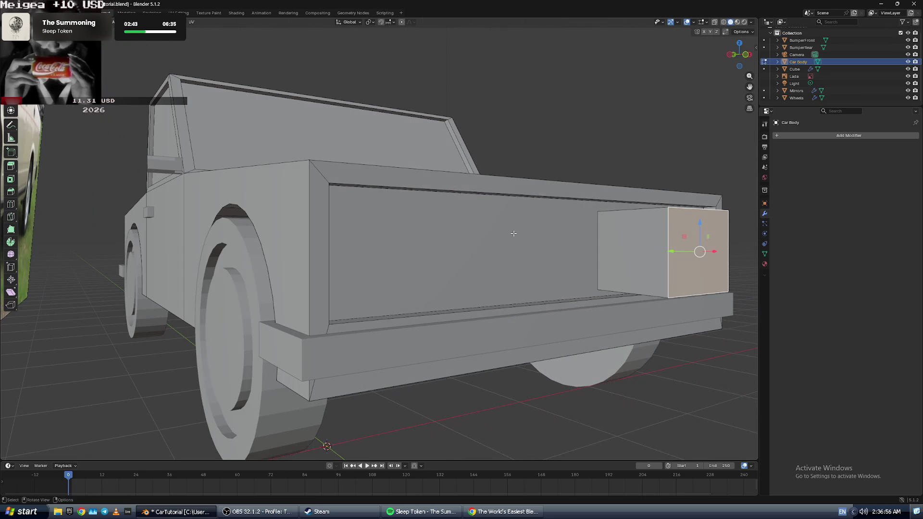
click(629, 260)
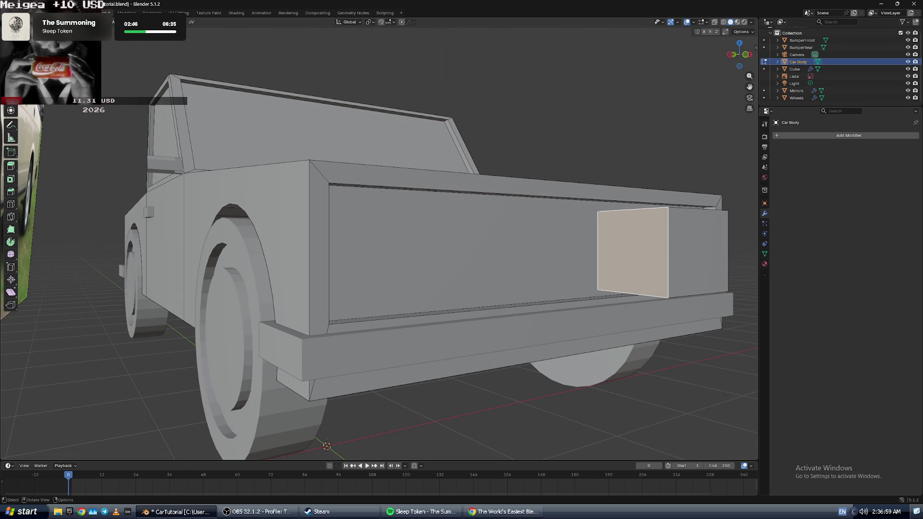
click(706, 257)
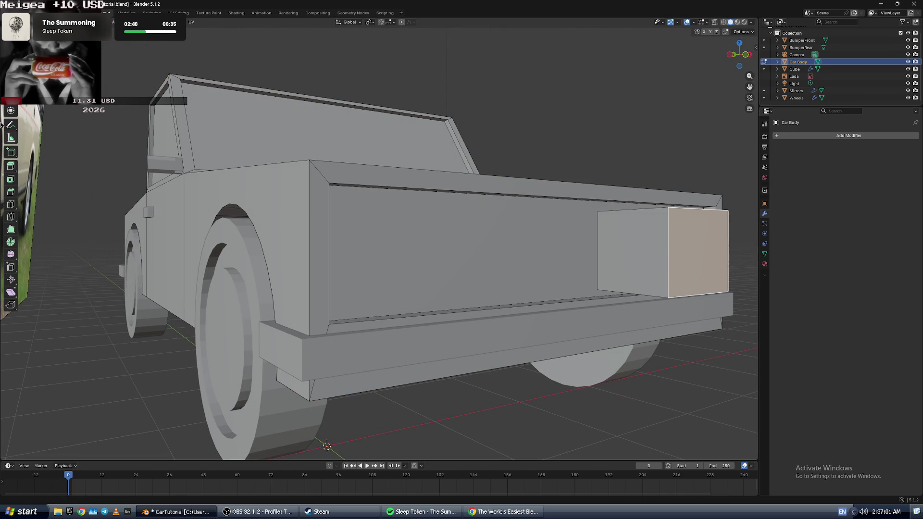
double_click(795, 69)
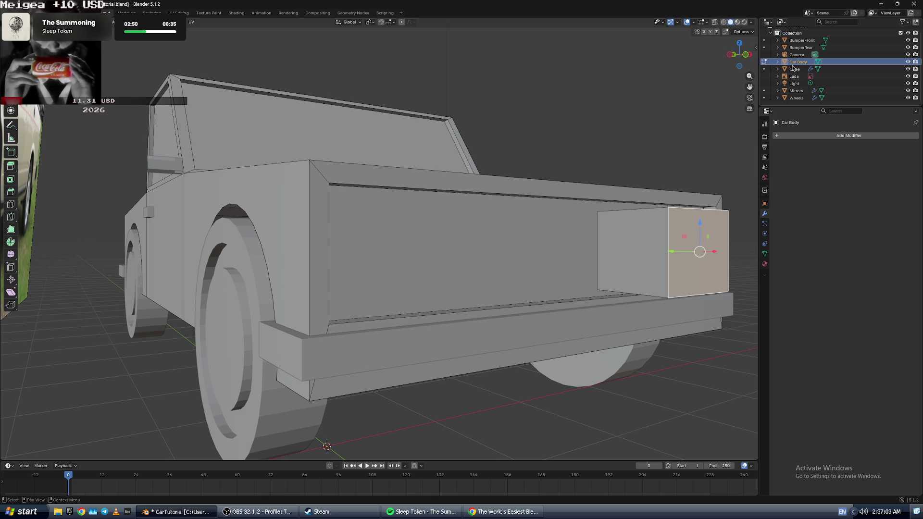
click(778, 69)
click(778, 69)
click(806, 76)
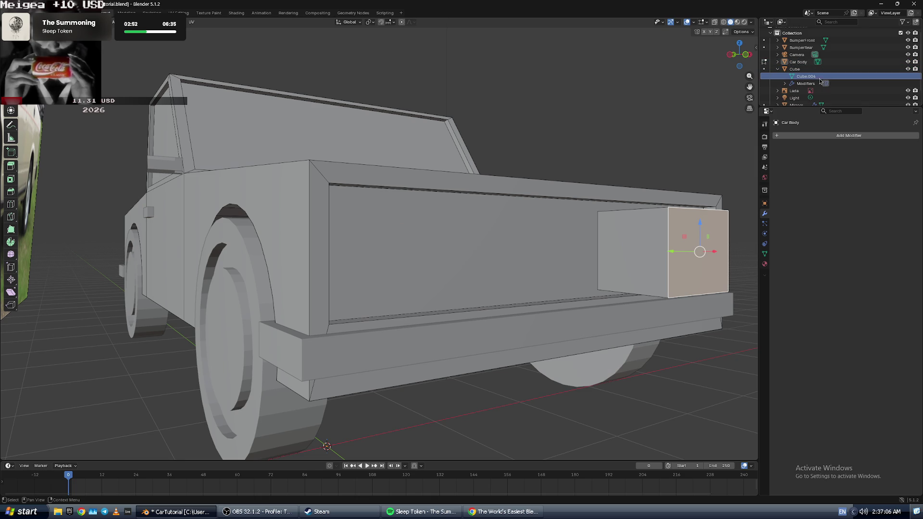
- Try sliding Cube.004 left, undo it, exit Edit Mode and select the Cube object
shift+click(643, 266)
mouse_move(681, 252)
mouse_down()
mouse_move(542, 243)
mouse_move(491, 256)
mouse_up()
key(ctrl+z)
mouse_move(547, 237)
middle_down()
mouse_move(566, 246)
mouse_move(407, 312)
mouse_move(429, 316)
middle_up()
key(ctrl+z)
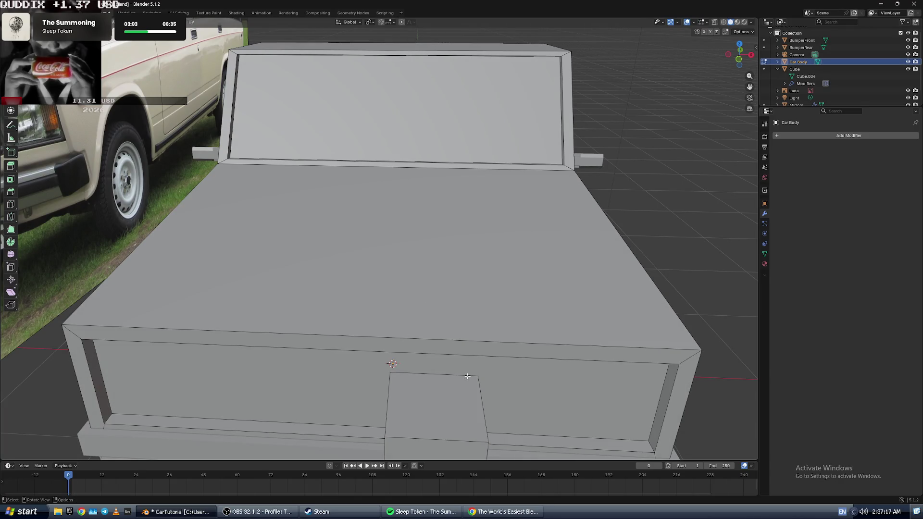
key(Tab)
click(506, 385)
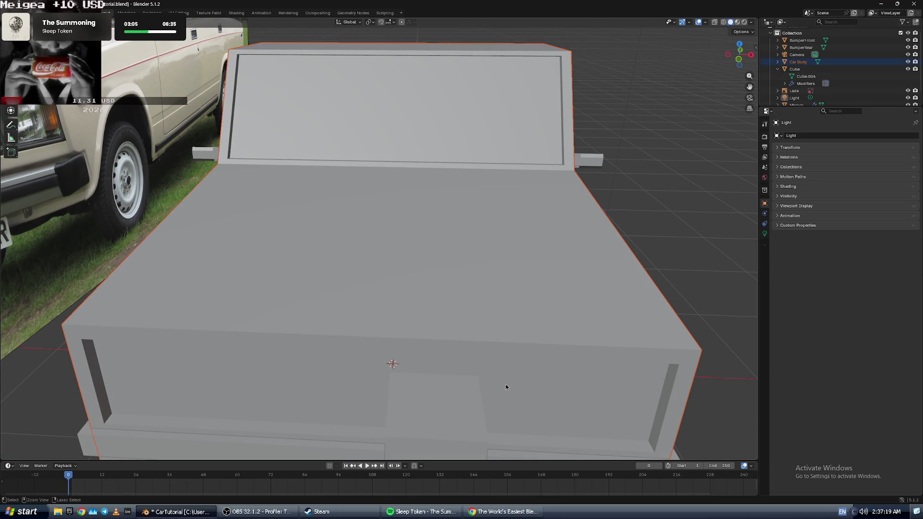
- Click through the Cube, car body and reference image, then undo back to the front cube
click(506, 383)
click(506, 382)
click(506, 382)
click(506, 380)
click(506, 379)
click(506, 379)
click(506, 378)
click(506, 378)
scroll(506, 378, down, 6)
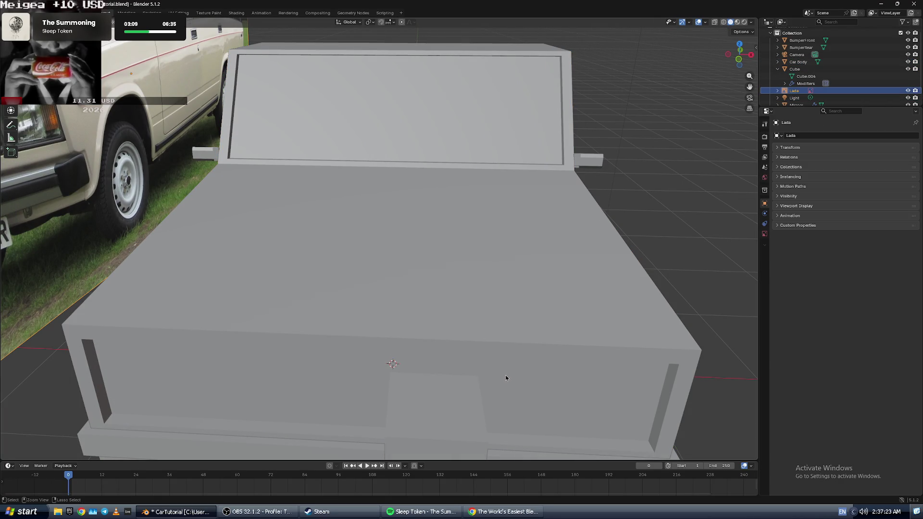
key(ctrl+z)
key(ctrl+z)
key(ctrl+z)
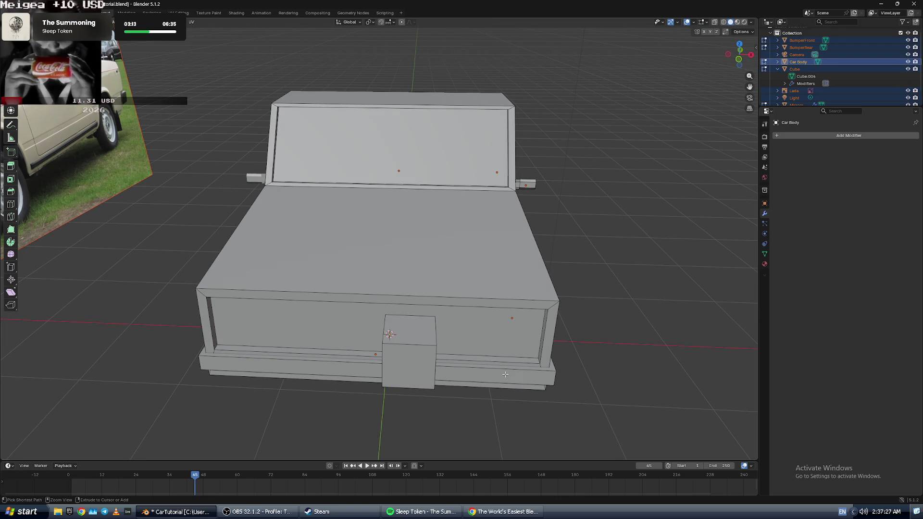
key(ctrl+z)
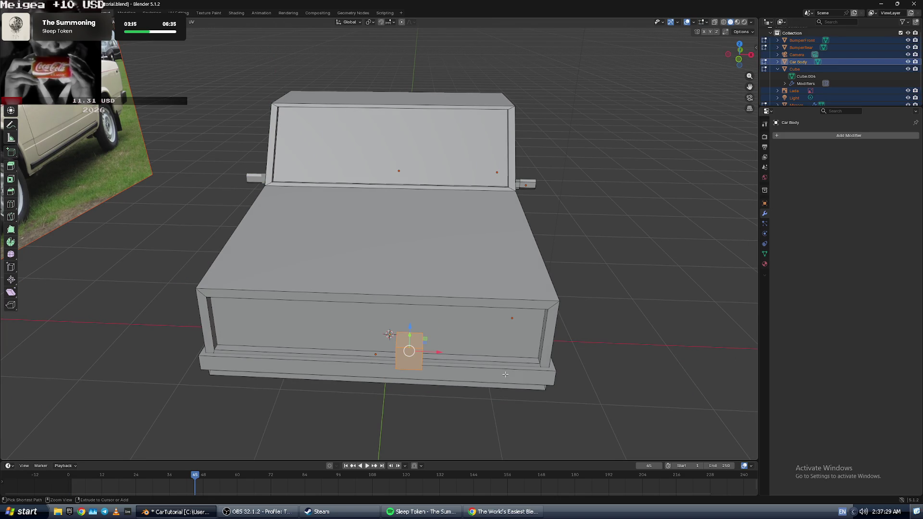
- Slide the cube left and stretch it along X, Y and Z, then resume the tutorial
middle_drag(435, 367, 447, 334)
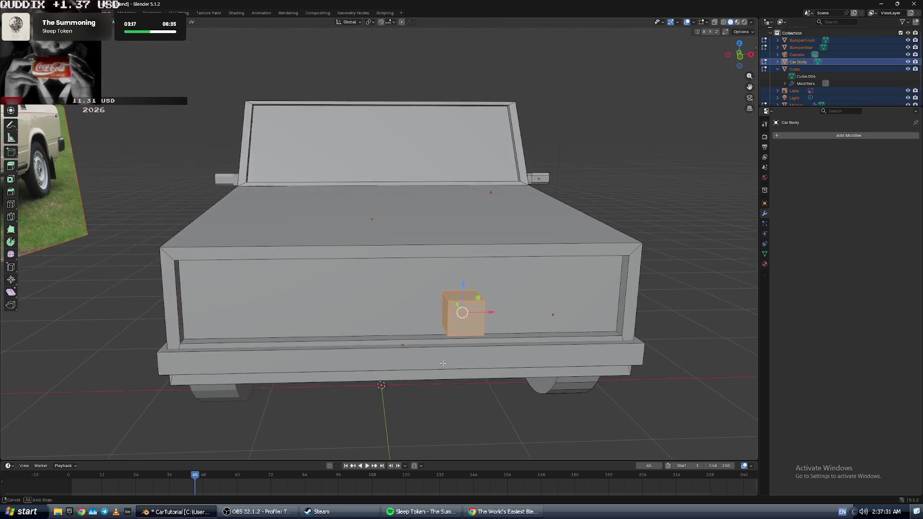
scroll(448, 331, up, 3)
drag(524, 267, 193, 268)
key(s)
key(x)
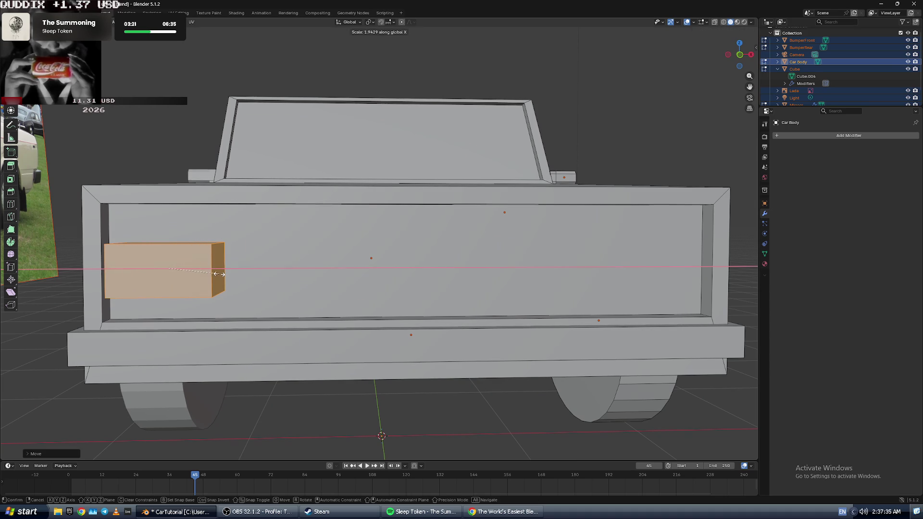
click(212, 271)
key(s)
key(y)
click(169, 253)
key(s)
key(z)
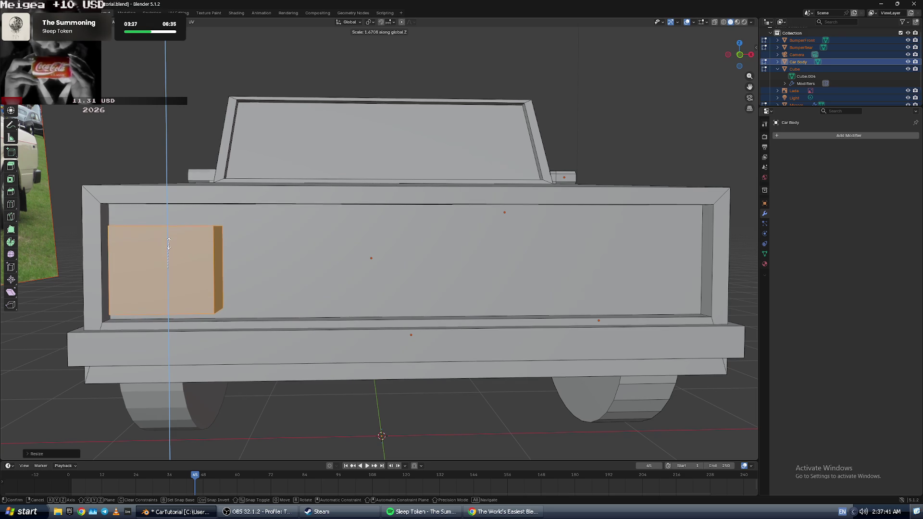
click(169, 234)
key(alt+Tab)
click(185, 247)
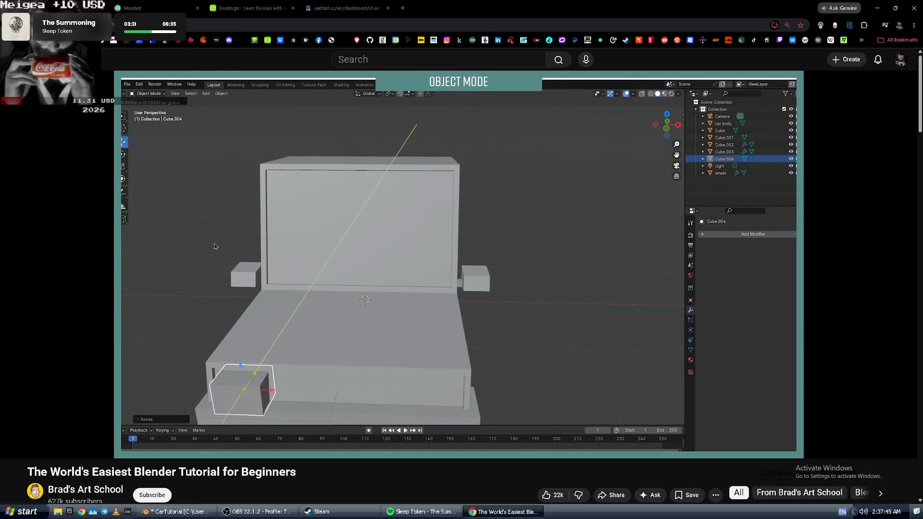
- Move the box along Y, then shift it slightly left along X
key(alt+Tab)
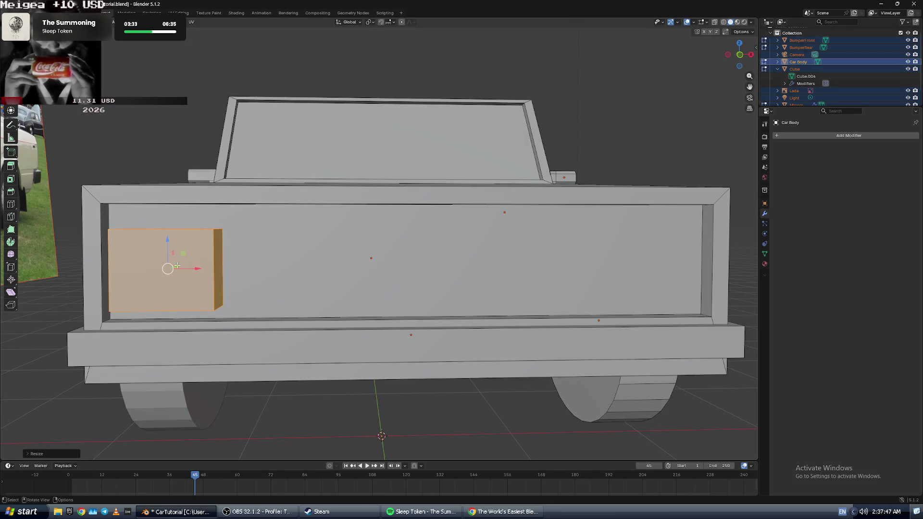
key(g)
key(y)
click(185, 257)
middle_drag(185, 257, 190, 287)
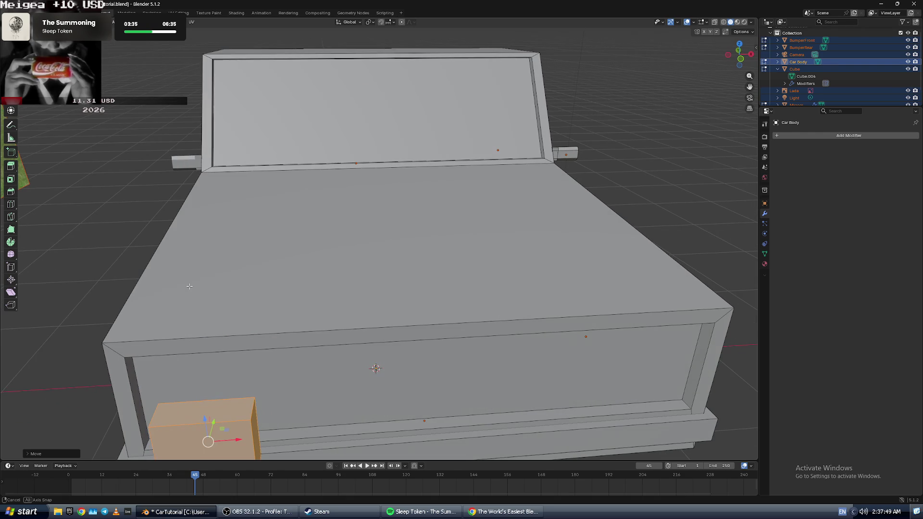
drag(216, 422, 228, 369)
click(229, 369)
mouse_move(228, 369)
middle_down()
mouse_move(203, 358)
mouse_move(283, 398)
middle_up()
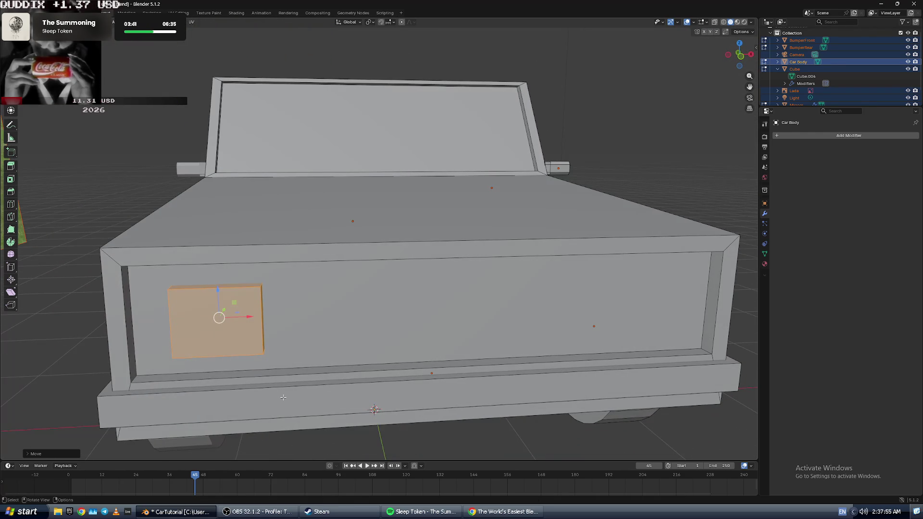
drag(252, 317, 233, 318)
- Scale the box up to about 1.32 and nudge it into place at the panel's left end
key(s)
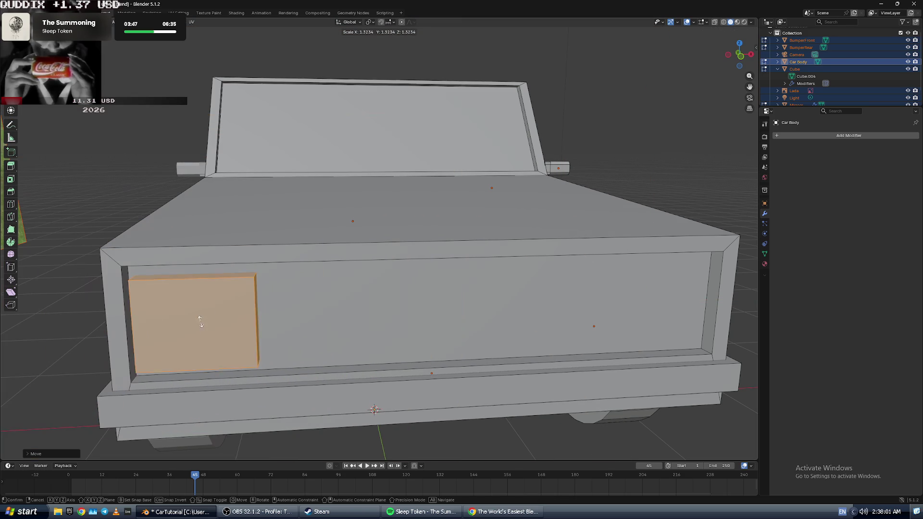
click(200, 321)
middle_drag(200, 322, 227, 321)
drag(427, 324, 426, 324)
middle_drag(426, 325, 426, 325)
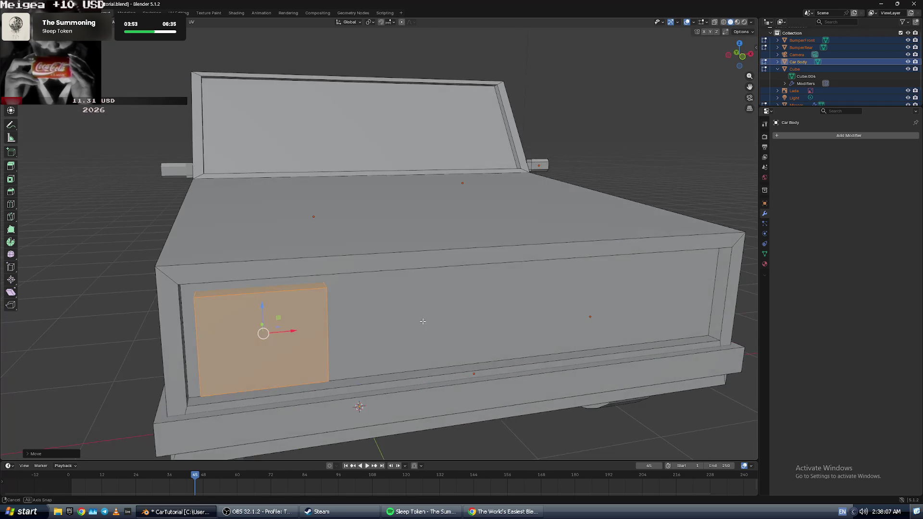
scroll(152, 293, up, 3)
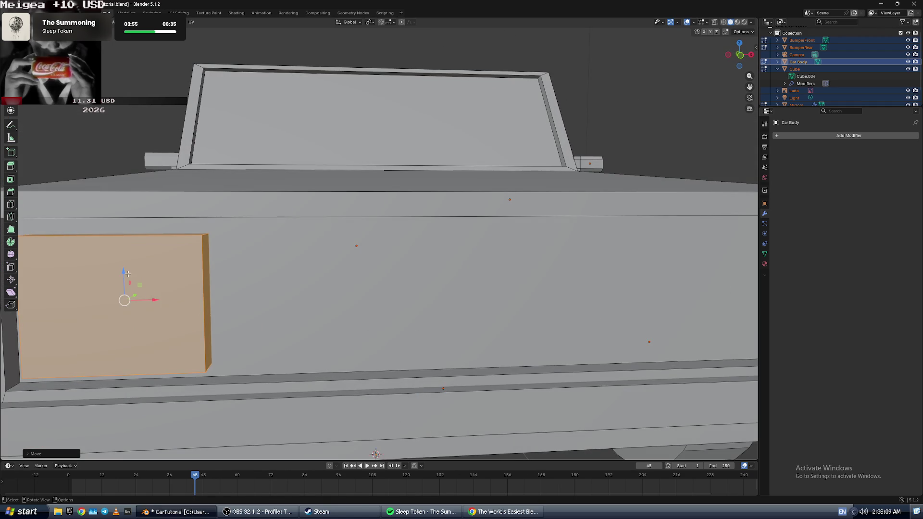
middle_drag(128, 273, 201, 237)
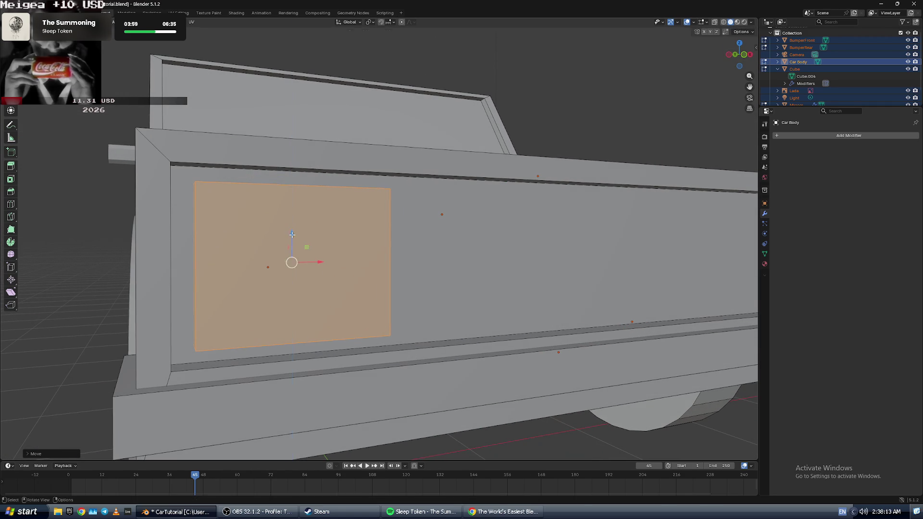
- Compare the block with the tutorial video from three-quarter and front views
key(alt+Tab)
click(291, 238)
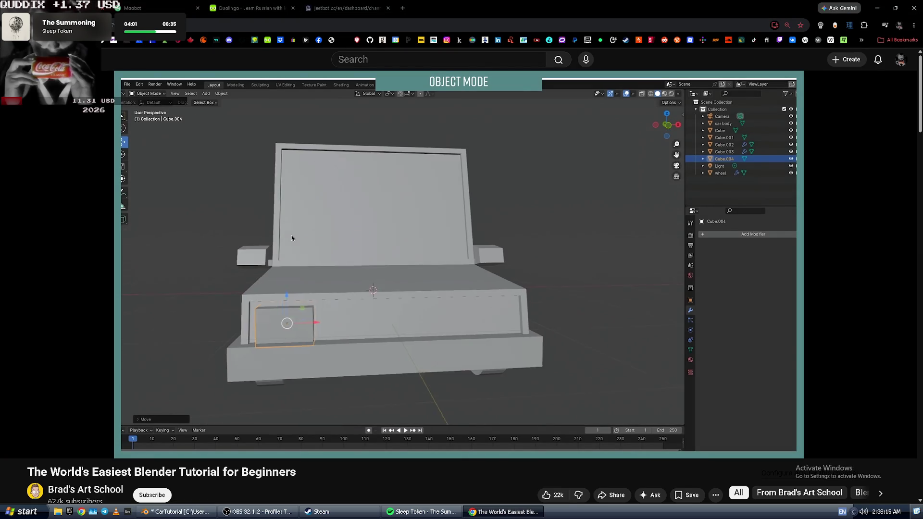
key(alt+Tab)
scroll(141, 234, down, 4)
middle_drag(141, 234, 90, 236)
key(alt+Tab)
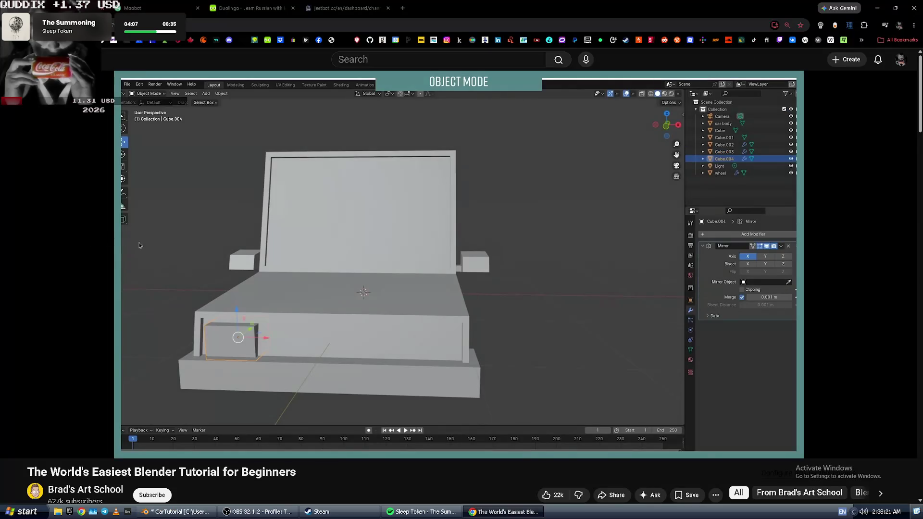
key(alt+Tab)
middle_drag(146, 269, 125, 271)
key(alt+Tab)
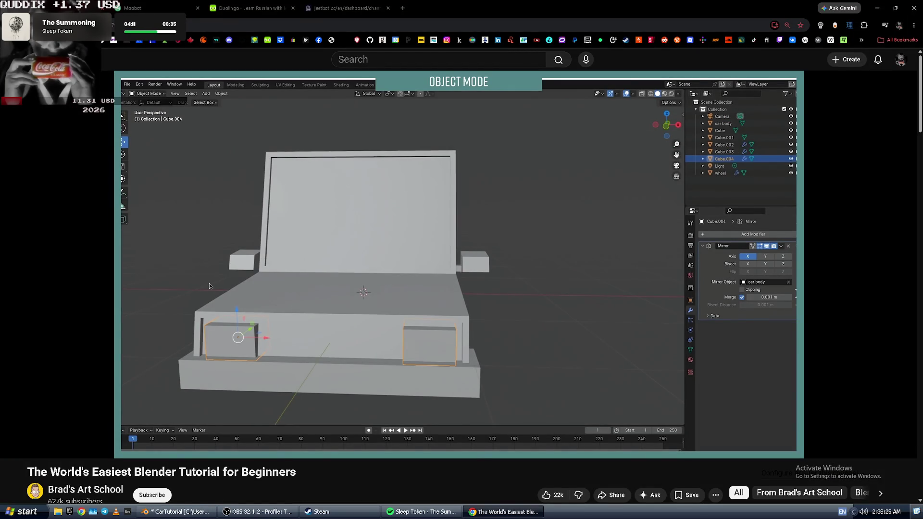
click(209, 286)
key(alt+Tab)
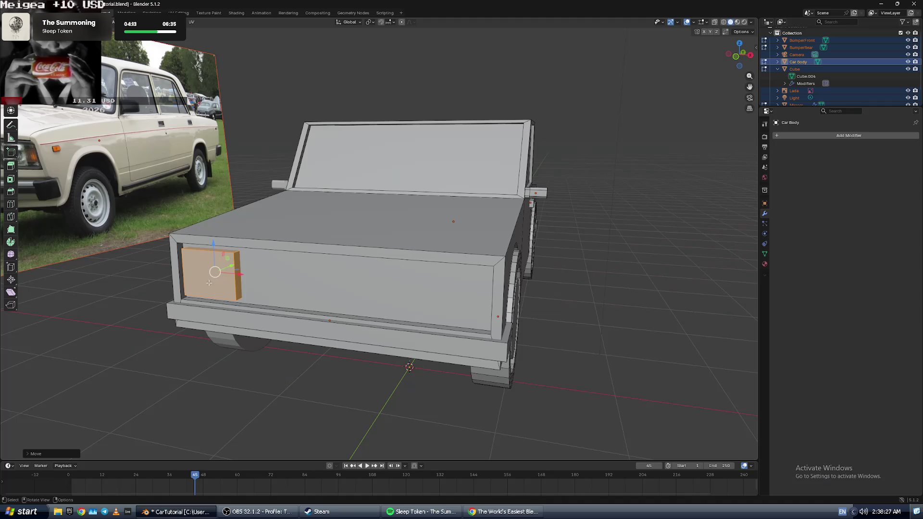
- Add a Mirror modifier to the Car Body and try picking the car body as mirror object
click(839, 136)
mouse_move(839, 137)
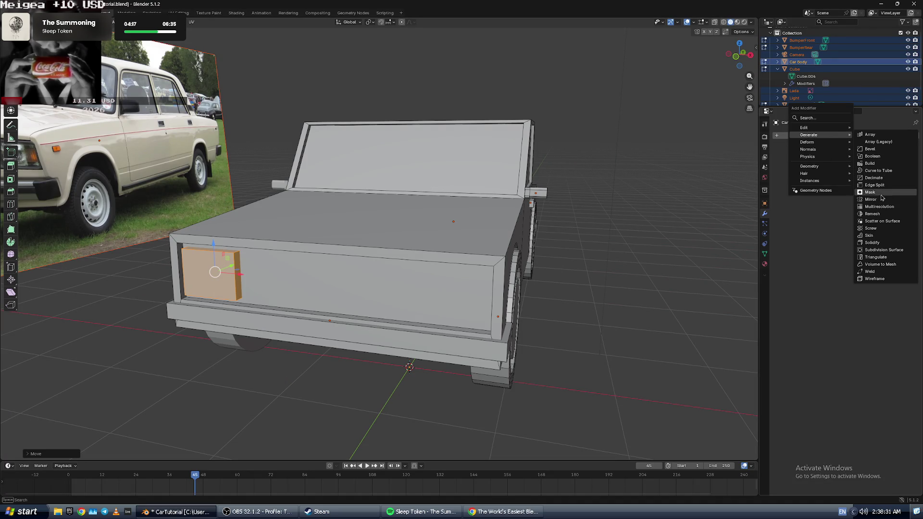
click(873, 199)
click(905, 185)
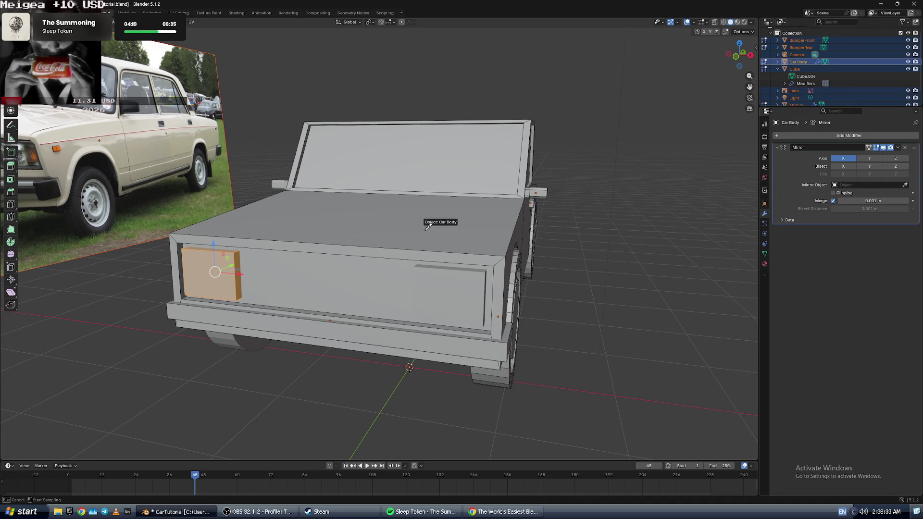
click(425, 231)
- Check the tutorial, then inspect the mirrored front blocks from a front three-quarter view
key(alt+Tab)
click(402, 285)
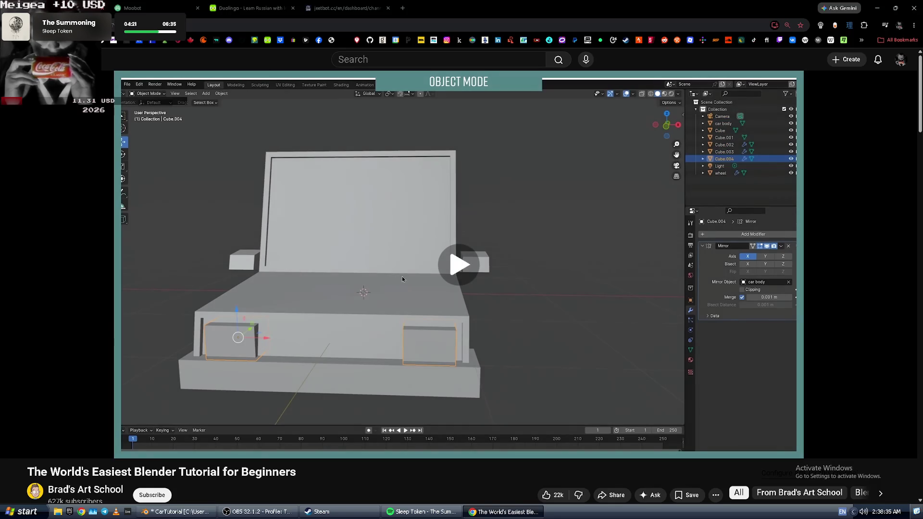
click(406, 250)
key(alt+Tab)
middle_drag(403, 250, 365, 288)
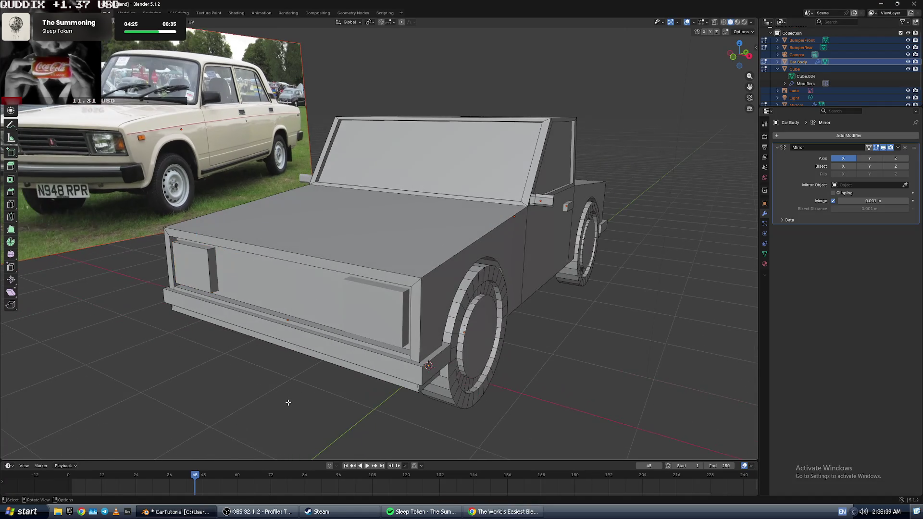
scroll(337, 327, down, 2)
mouse_move(308, 356)
middle_down()
mouse_move(279, 380)
mouse_move(216, 382)
mouse_move(286, 380)
mouse_move(313, 396)
middle_up()
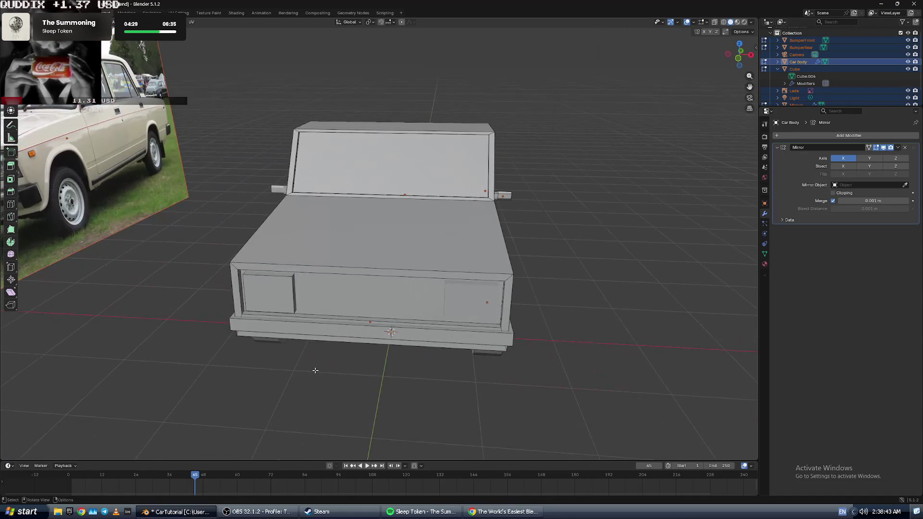
- Compare Material Preview, Rendered and Solid shading on the car, settling on Material Preview
middle_drag(346, 338, 324, 333)
key(alt+Tab)
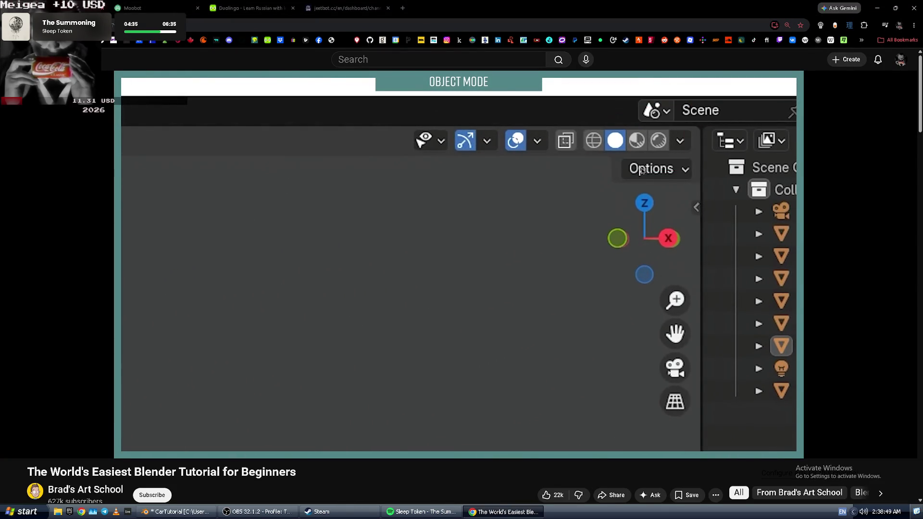
key(alt+Tab)
key(alt+Tab)
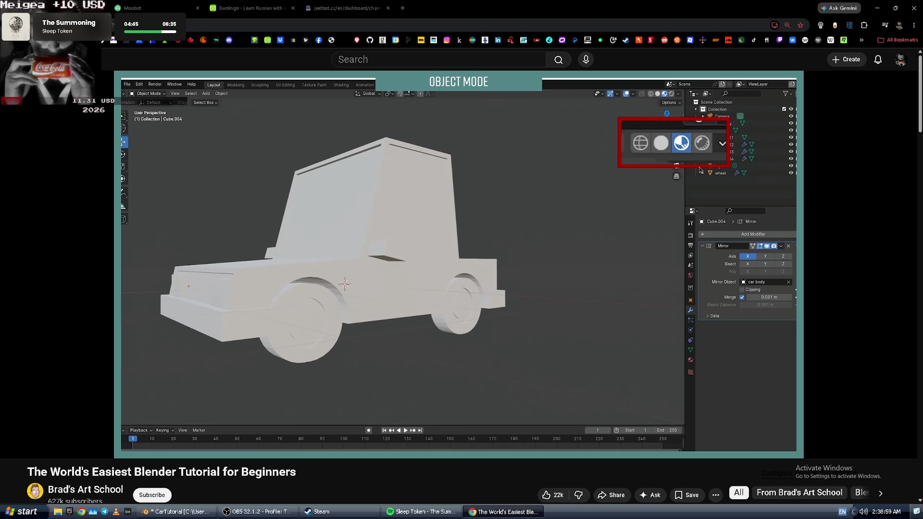
key(alt+Tab)
click(738, 22)
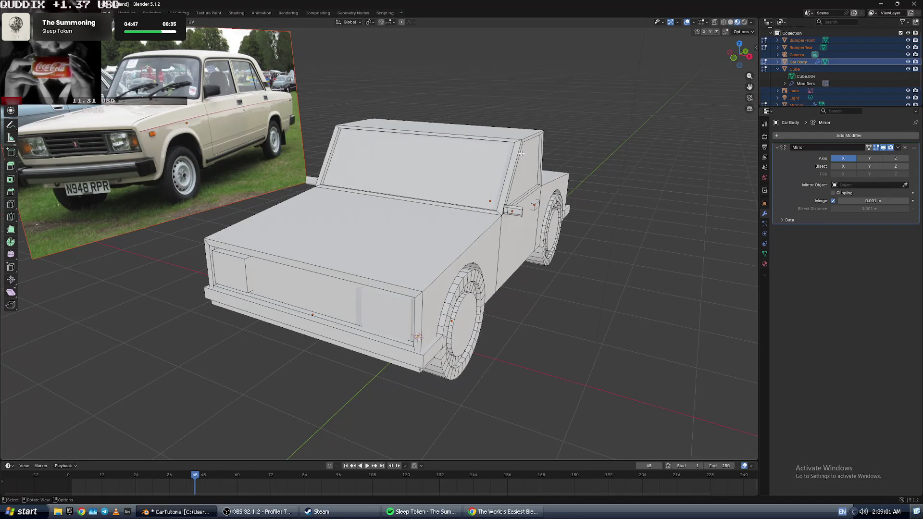
key(alt+Tab)
key(alt+Tab)
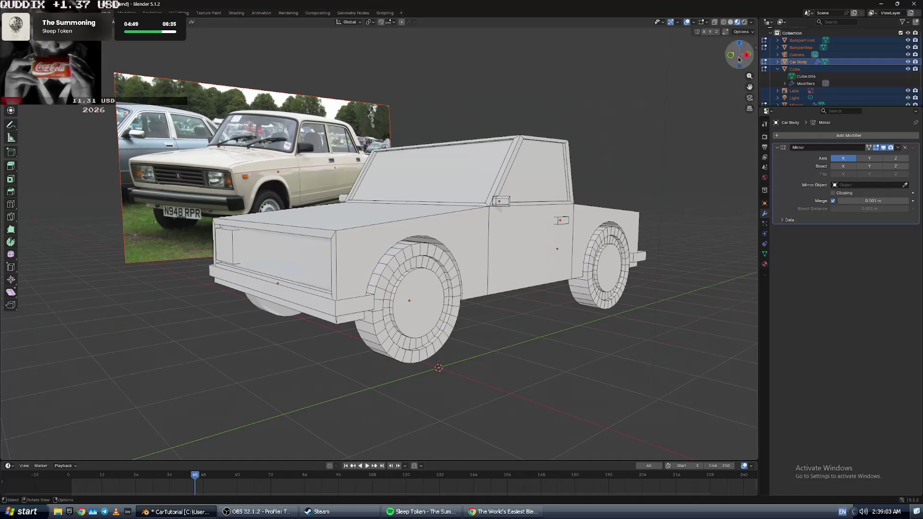
click(744, 22)
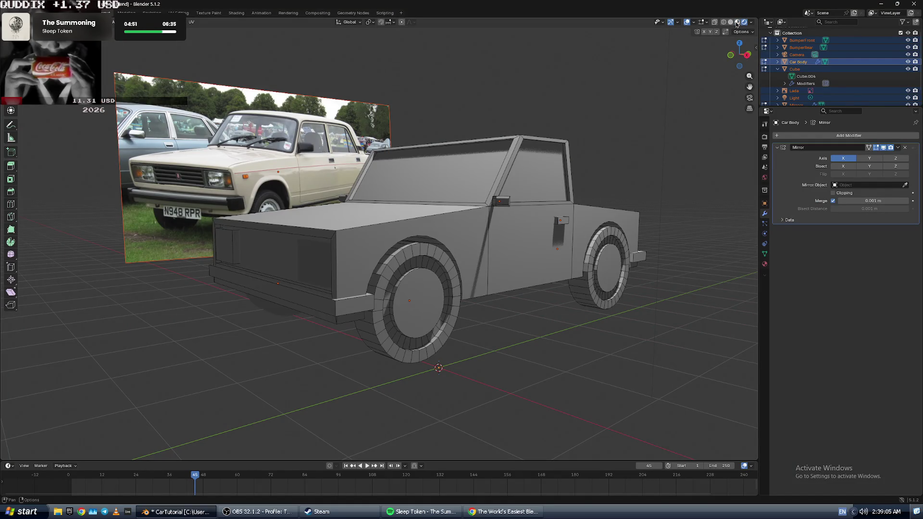
click(737, 22)
key(alt+Tab)
key(alt+Tab)
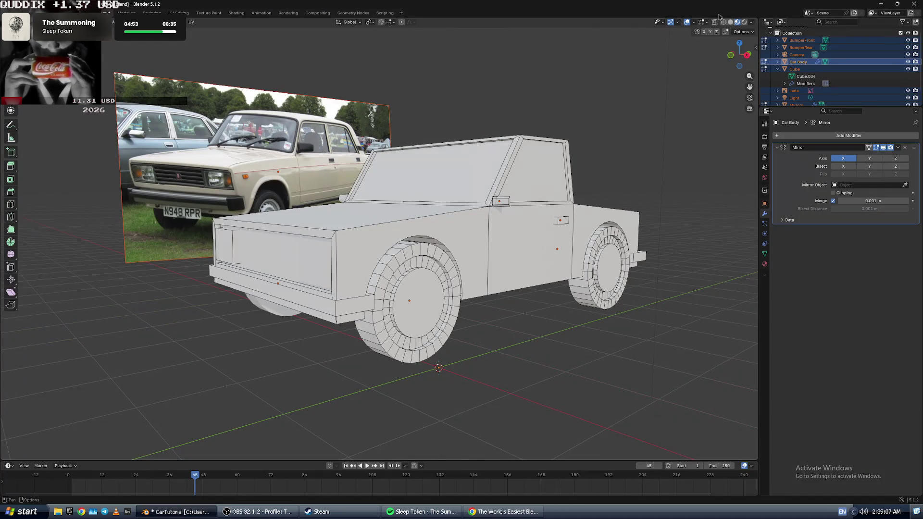
click(731, 22)
click(737, 22)
key(alt+Tab)
key(space)
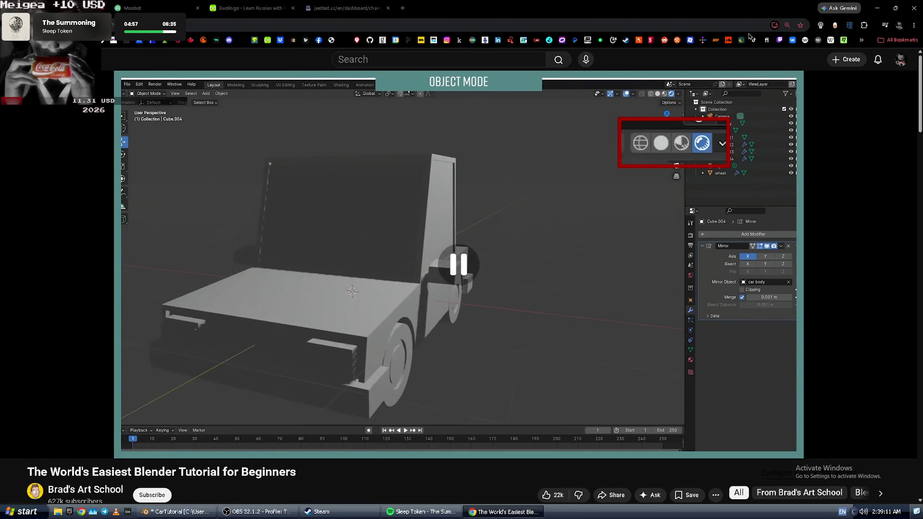
key(alt+Tab)
- Toggle the car body in and out of edit mode and switch the viewport to Rendered shading
middle_drag(481, 156, 502, 165)
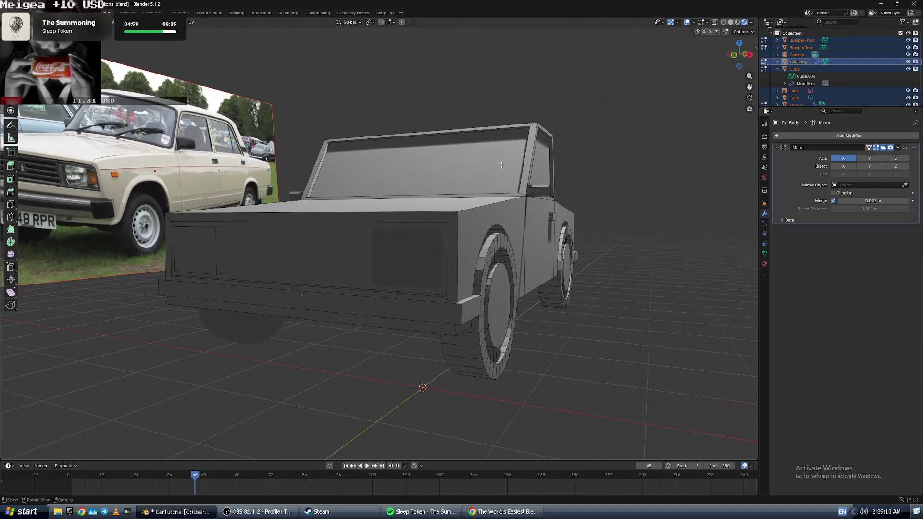
key(Tab)
middle_drag(599, 278, 655, 127)
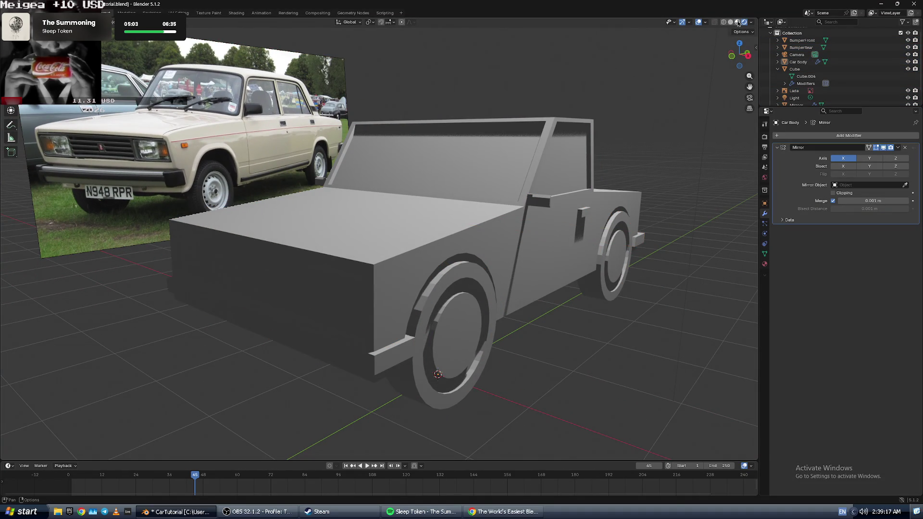
click(738, 22)
mouse_move(608, 150)
middle_down()
mouse_move(552, 140)
mouse_move(618, 147)
middle_up()
key(Tab)
key(alt+Tab)
key(space)
key(alt+Tab)
key(Tab)
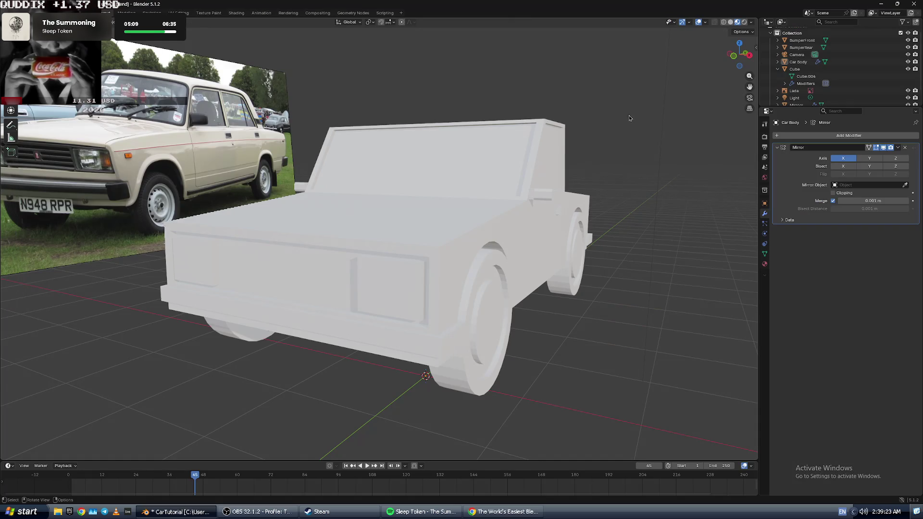
click(744, 23)
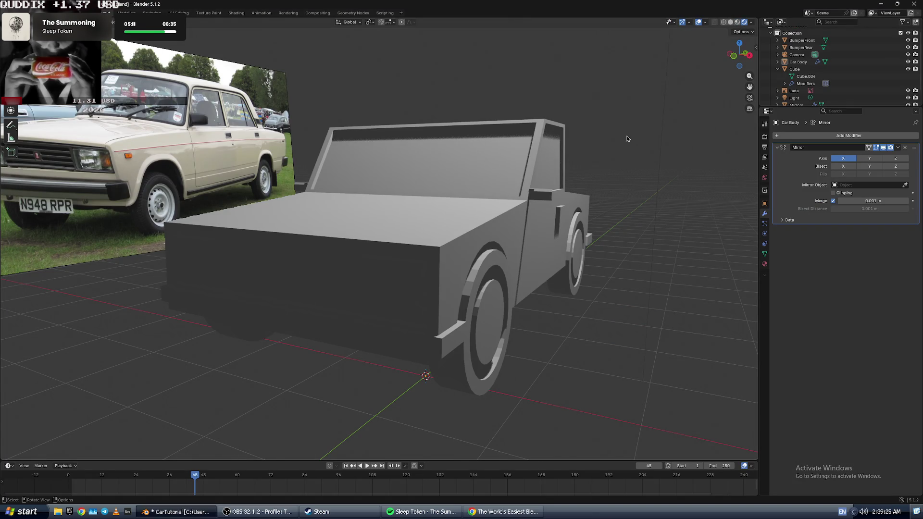
mouse_move(627, 138)
middle_down()
mouse_move(605, 138)
mouse_move(613, 138)
middle_up()
key(alt+Tab)
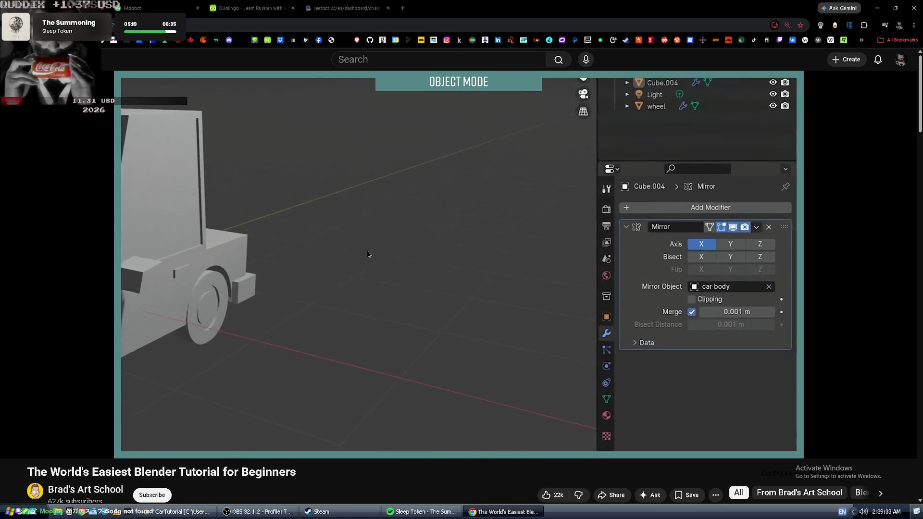
- Pause the tutorial on the Mirror modifier panel using car body as mirror object
click(368, 252)
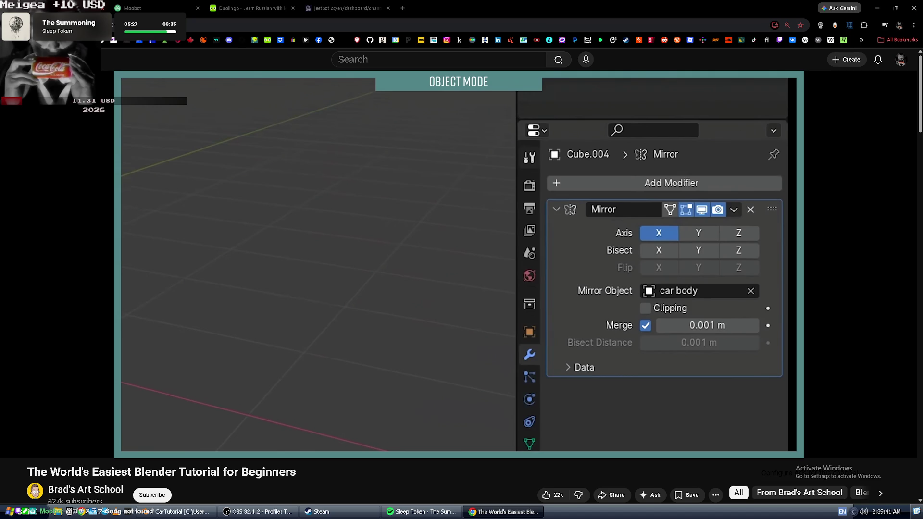
key(alt+Tab)
key(alt+Tab)
key(alt+Tab)
key(alt+Tab)
key(alt+Tab)
key(alt+Tab)
key(alt+Tab)
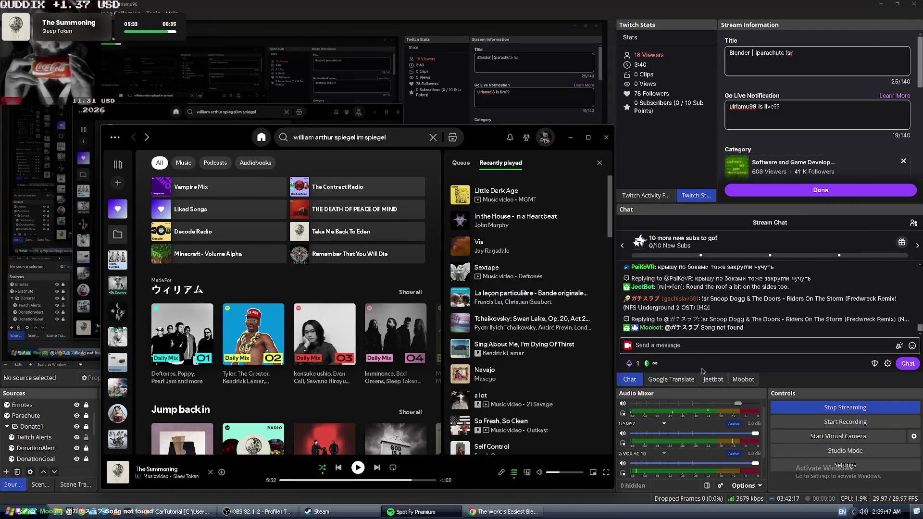
- Copy the !sr Riders On The Storm chat message and send it again in the Twitch chat
click(807, 319)
drag(711, 307, 703, 299)
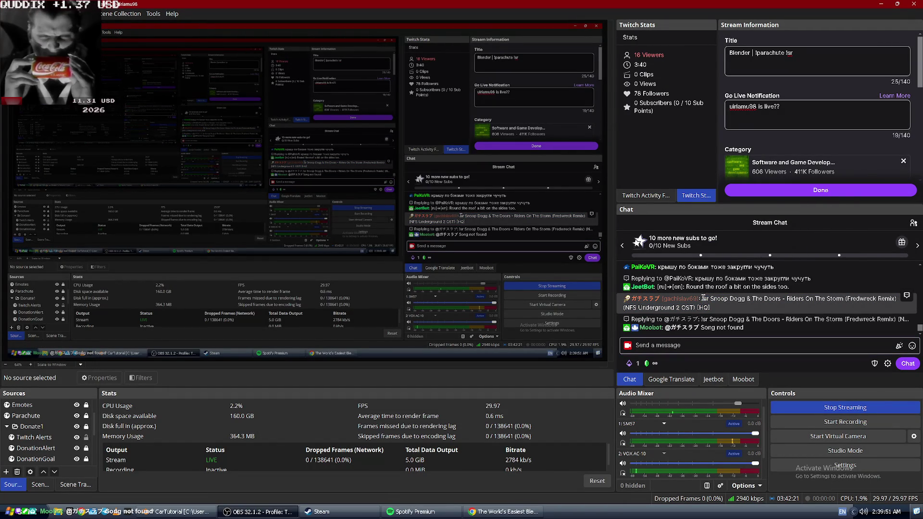
drag(719, 299, 897, 299)
right_click(897, 299)
click(865, 307)
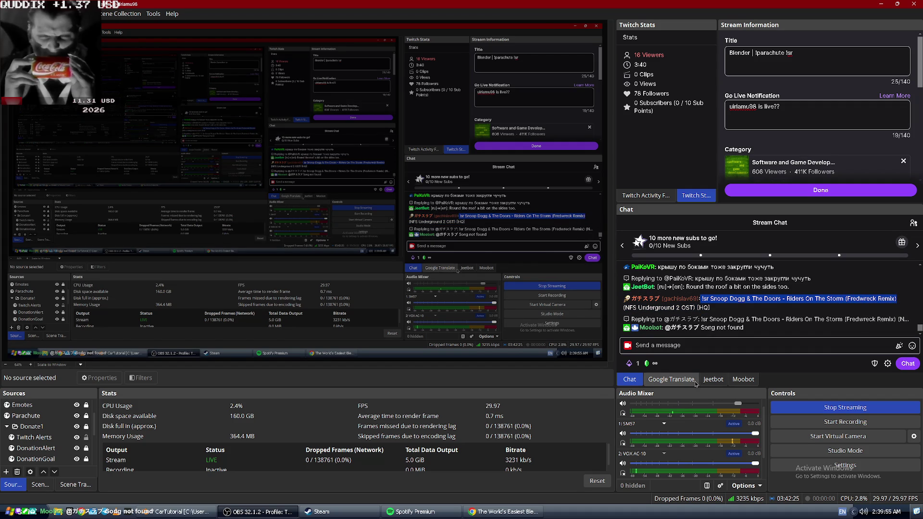
click(673, 347)
key(ctrl+v)
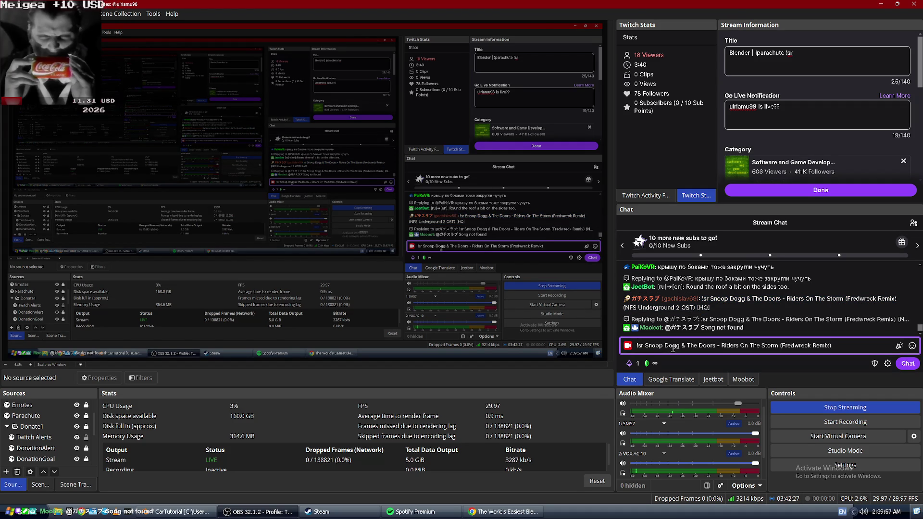
key(Return)
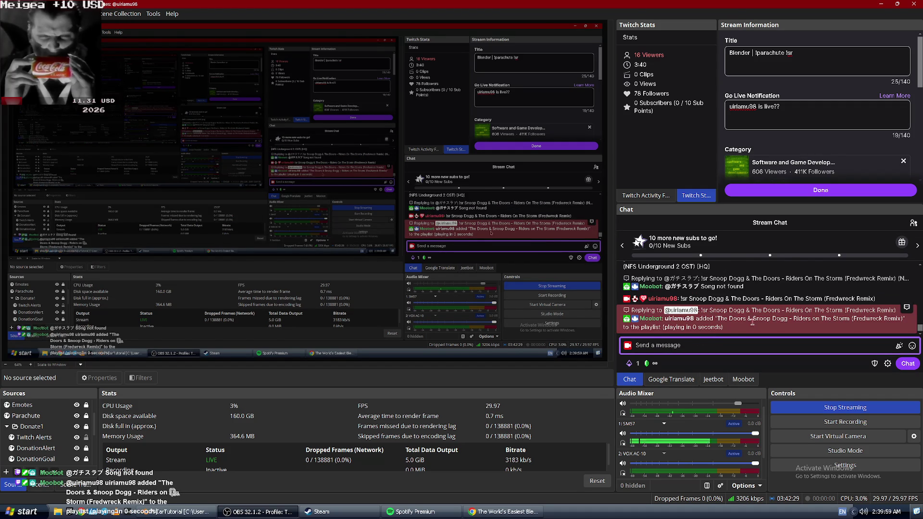
- Scroll the chat to confirm the Riders On The Storm (Fredwreck Remix) request was queued
scroll(731, 317, up, 3)
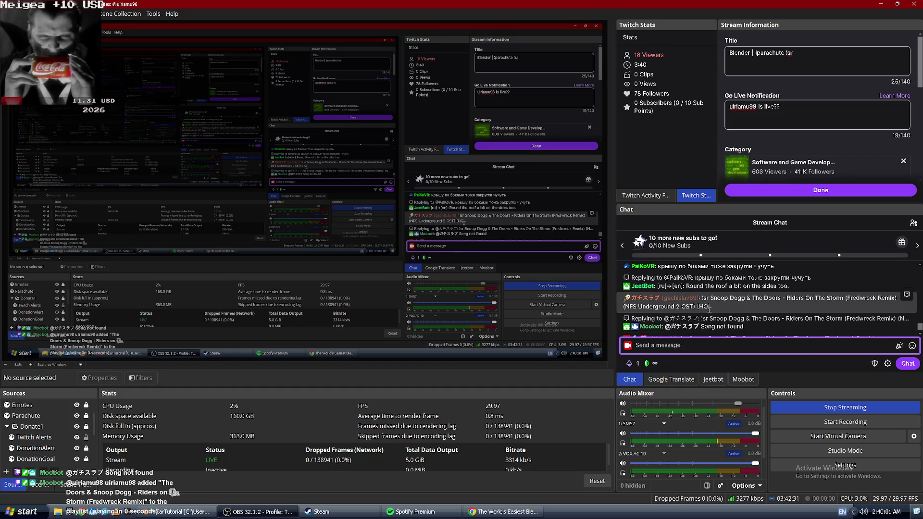
drag(709, 308, 714, 298)
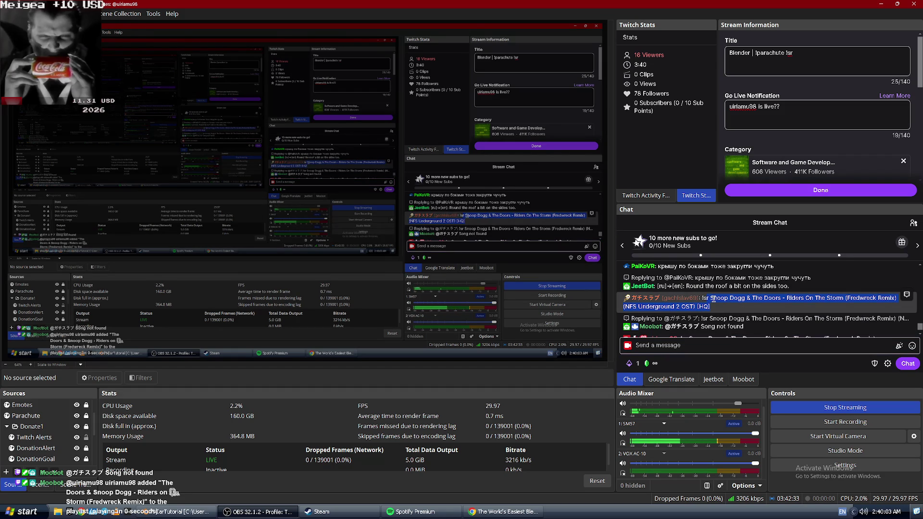
scroll(717, 303, down, 3)
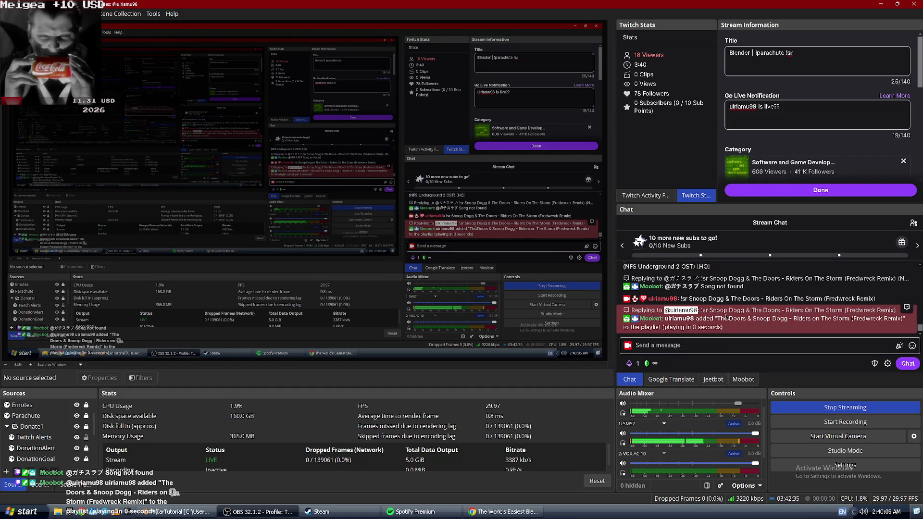
scroll(724, 313, up, 2)
scroll(719, 299, up, 2)
scroll(718, 299, down, 5)
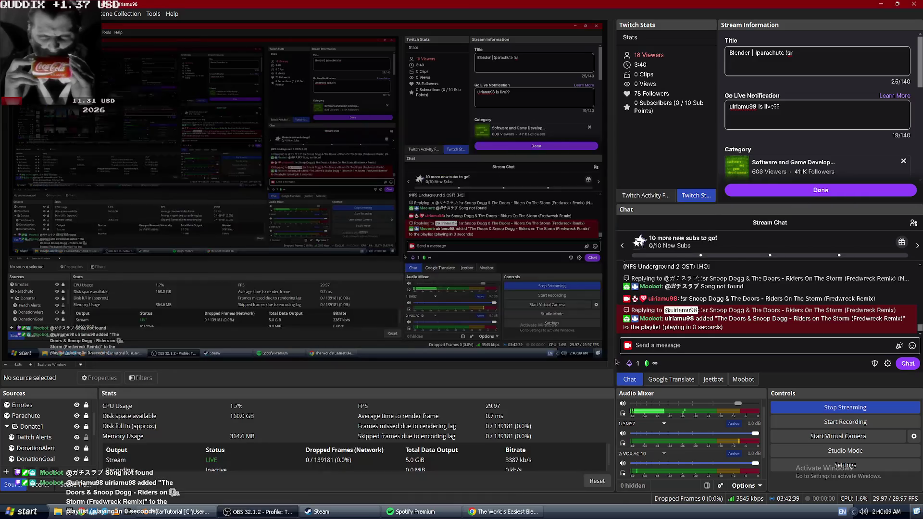
key(alt+Tab)
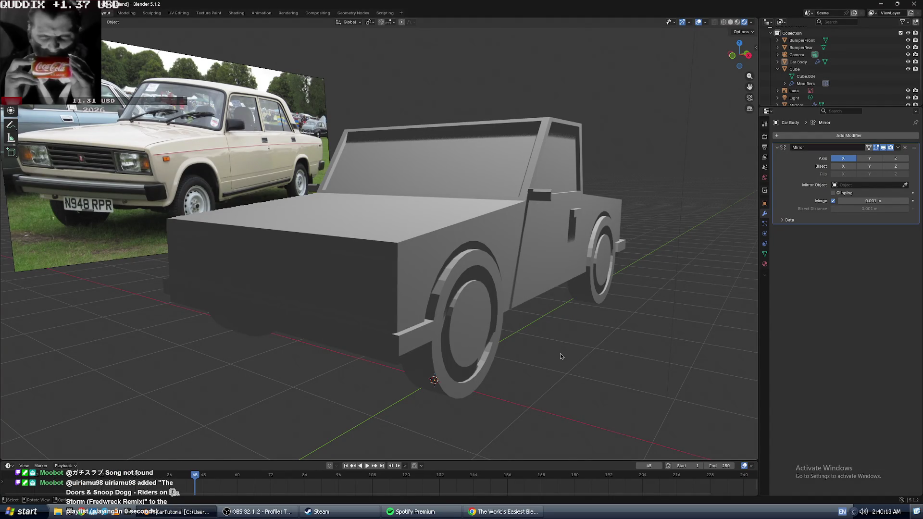
key(alt+Tab)
key(alt+Tab)
key(alt+Tab)
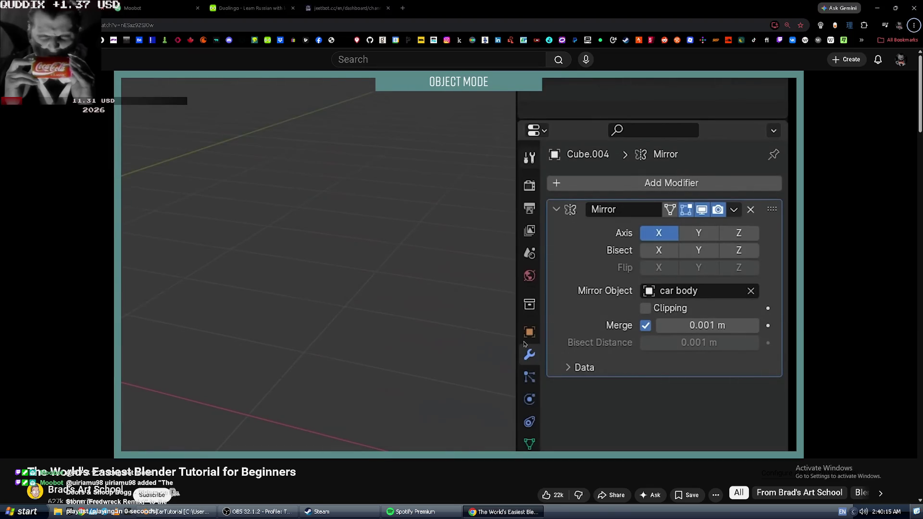
click(524, 344)
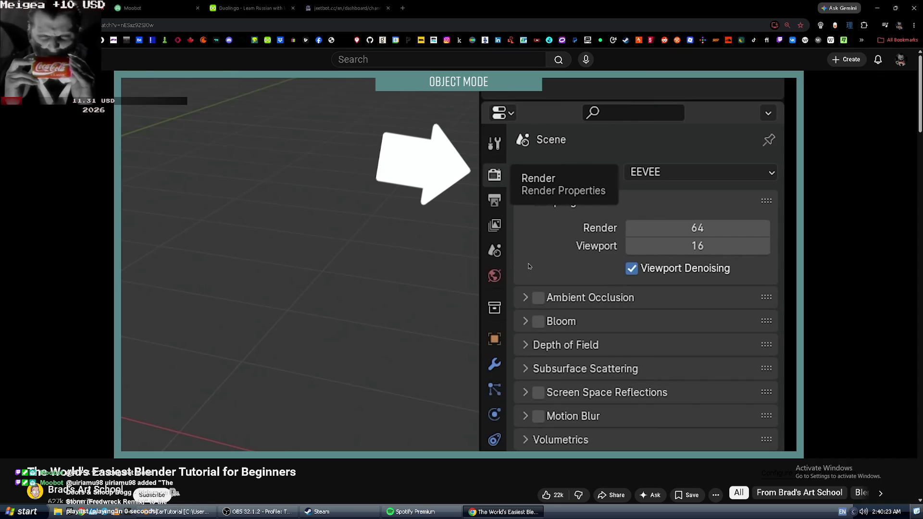
key(alt+Tab)
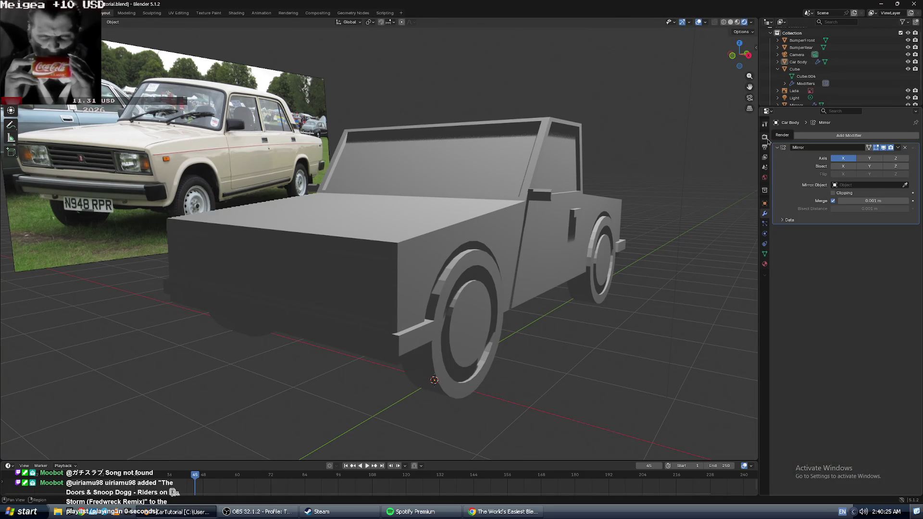
- Show the Render Properties tab, then return to the tutorial's render settings step
click(765, 138)
key(alt+Tab)
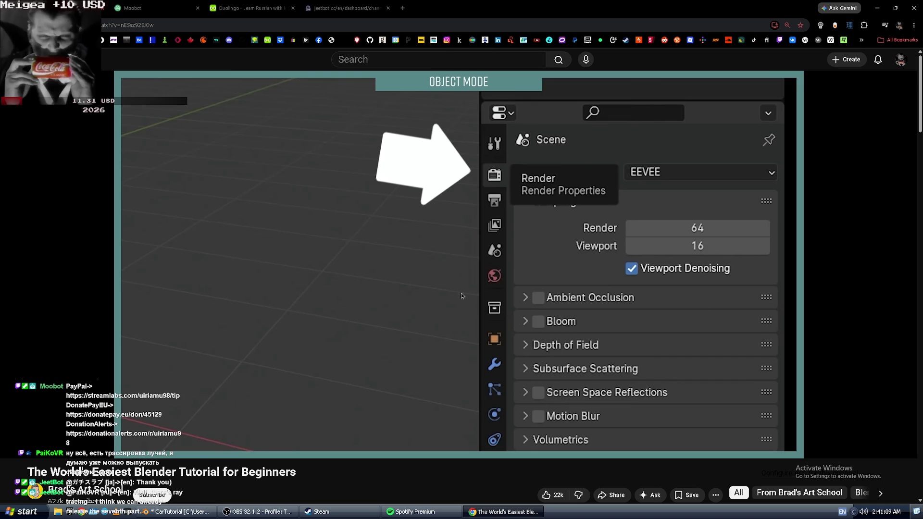
- Change the Render Engine from EEVEE to Cycles in Render Properties
key(alt+Tab)
mouse_move(391, 268)
middle_down()
mouse_move(480, 264)
mouse_move(455, 255)
mouse_move(380, 259)
mouse_move(400, 245)
mouse_move(410, 250)
mouse_move(377, 237)
middle_up()
scroll(377, 237, up, 2)
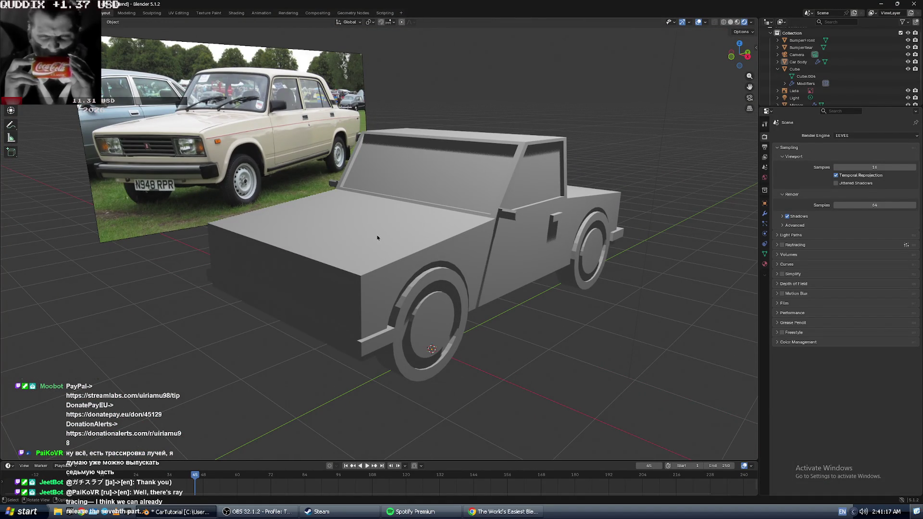
key(alt+Tab)
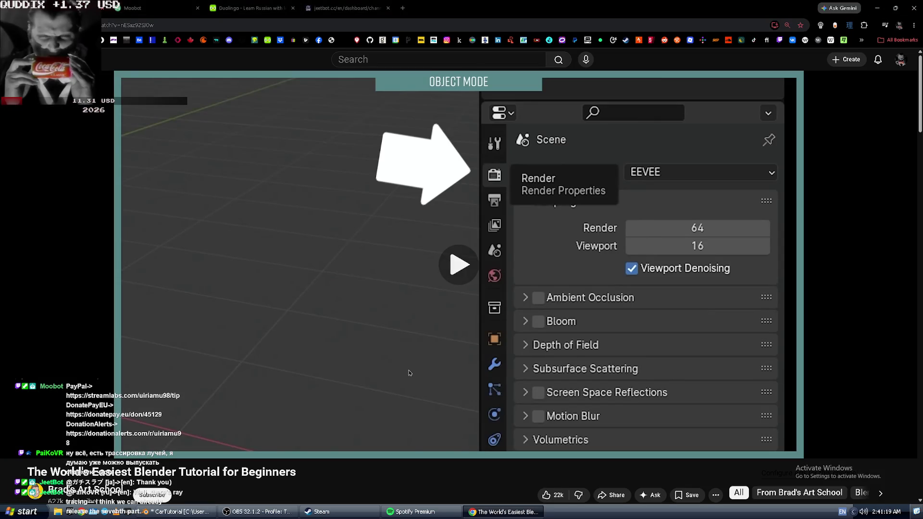
key(alt+Tab)
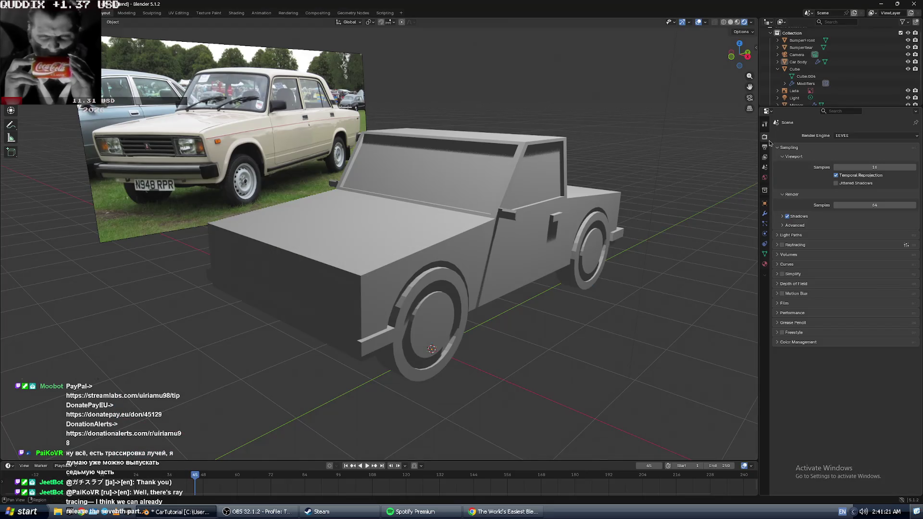
key(alt+Tab)
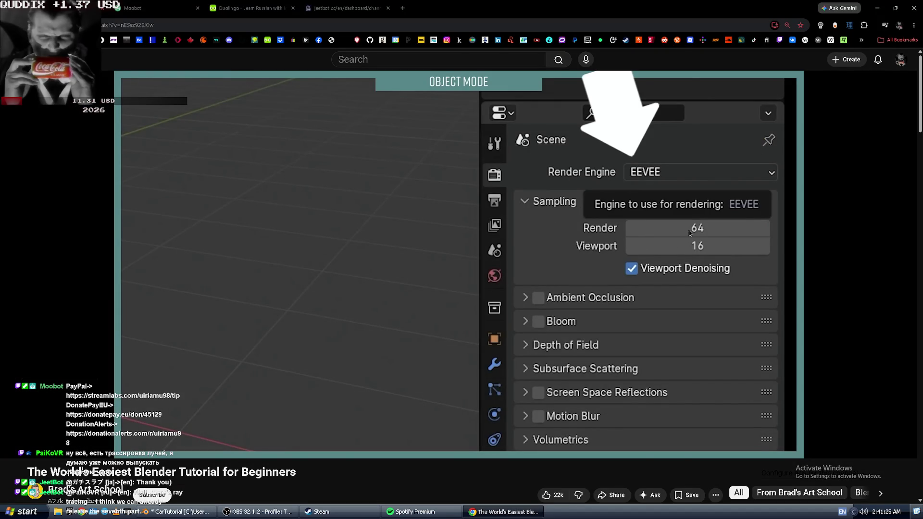
key(alt+Tab)
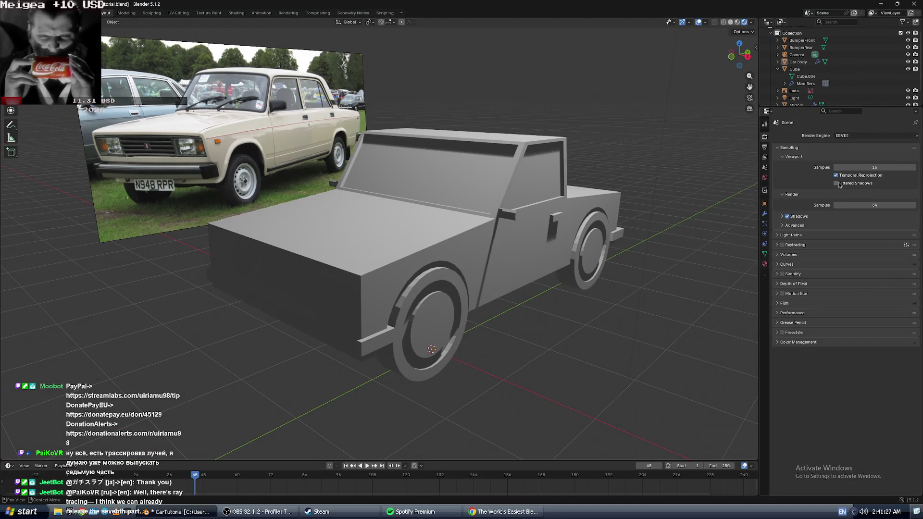
click(851, 137)
click(850, 159)
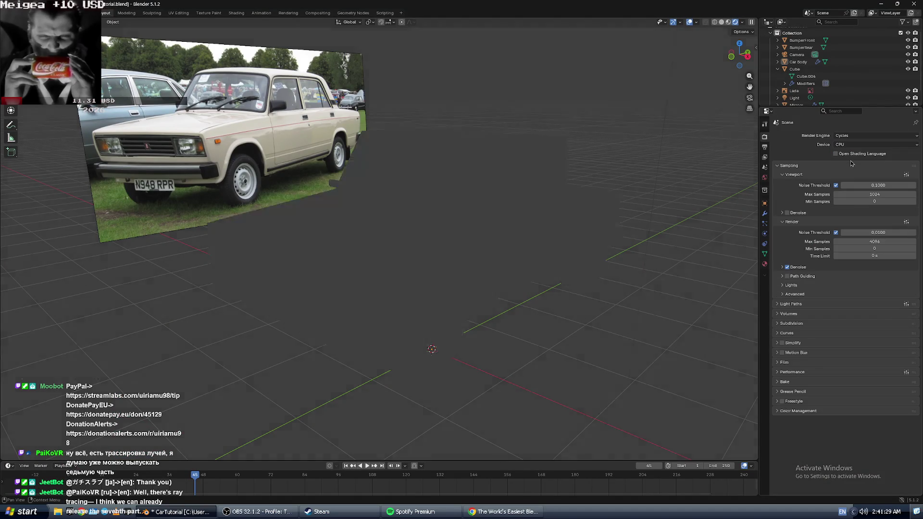
- Orbit and zoom around the car to watch the Cycles viewport render refine
mouse_move(673, 223)
middle_down()
mouse_move(697, 226)
mouse_move(625, 238)
middle_up()
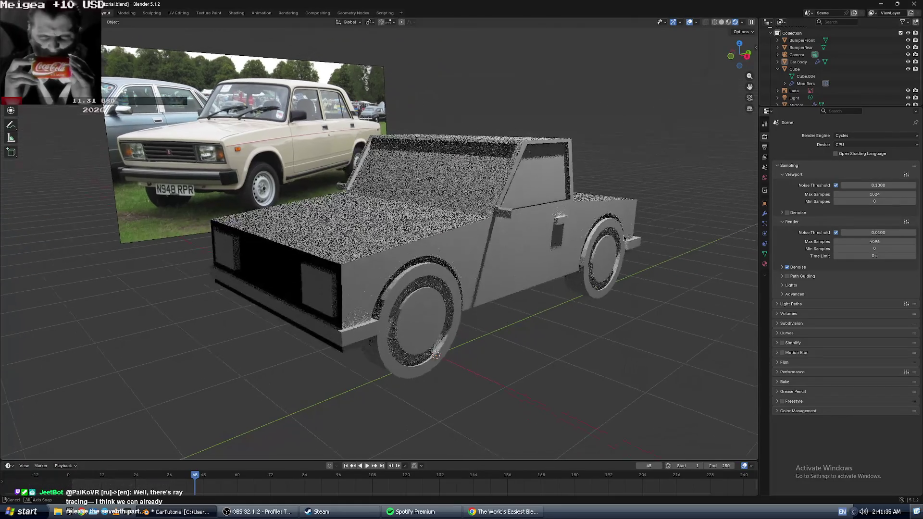
key(alt+Tab)
key(alt+Tab)
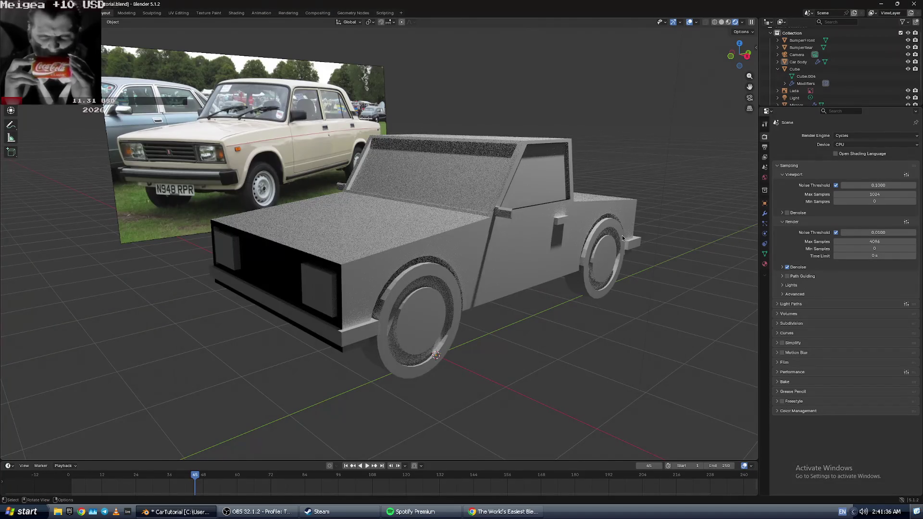
scroll(599, 242, down, 2)
scroll(557, 247, up, 2)
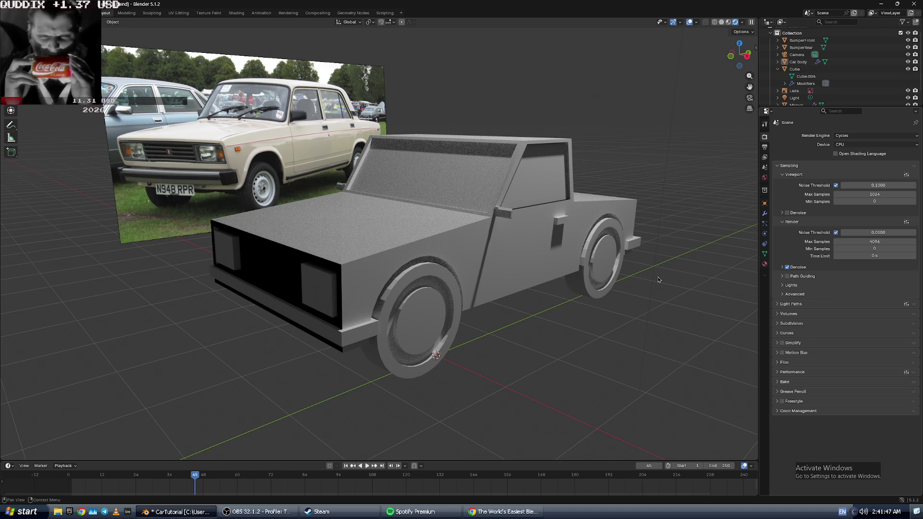
key(alt+Tab)
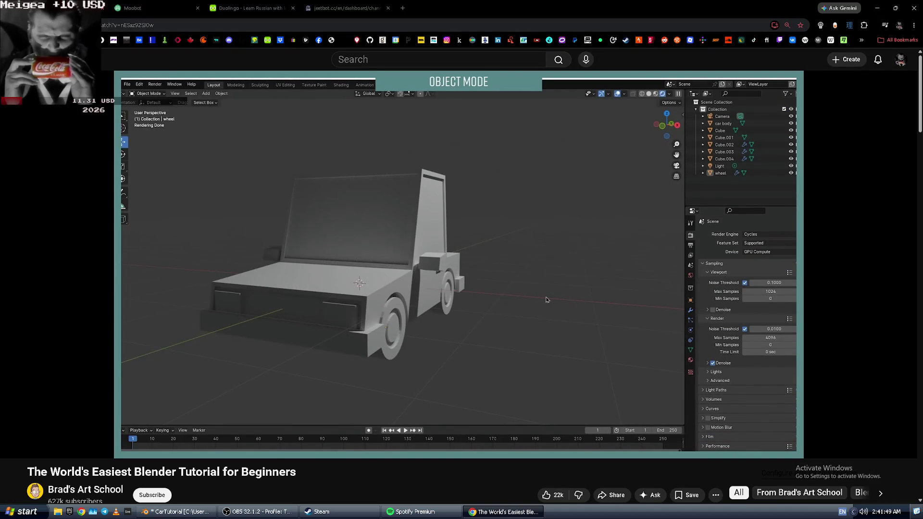
- Set the Cycles render Device from CPU to GPU Compute
key(alt+Tab)
click(878, 145)
click(864, 160)
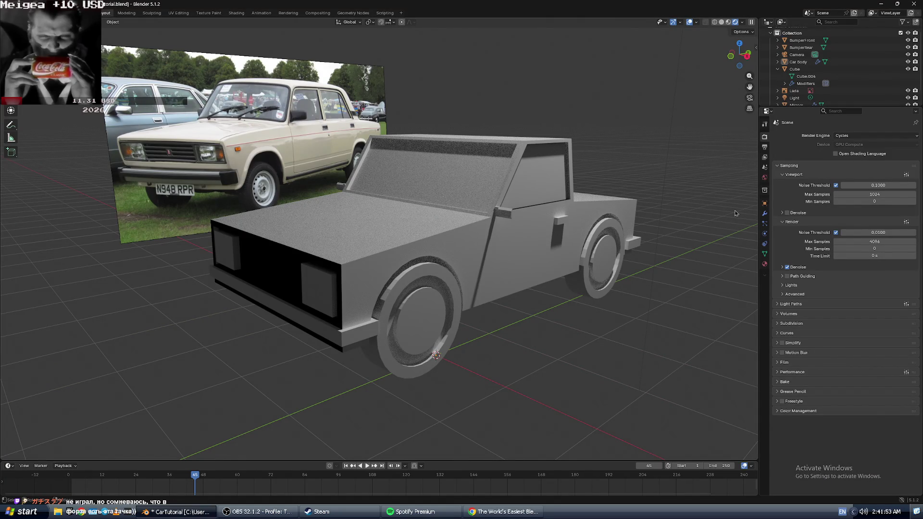
mouse_move(541, 255)
middle_down()
mouse_move(557, 259)
mouse_move(490, 255)
mouse_move(547, 256)
middle_up()
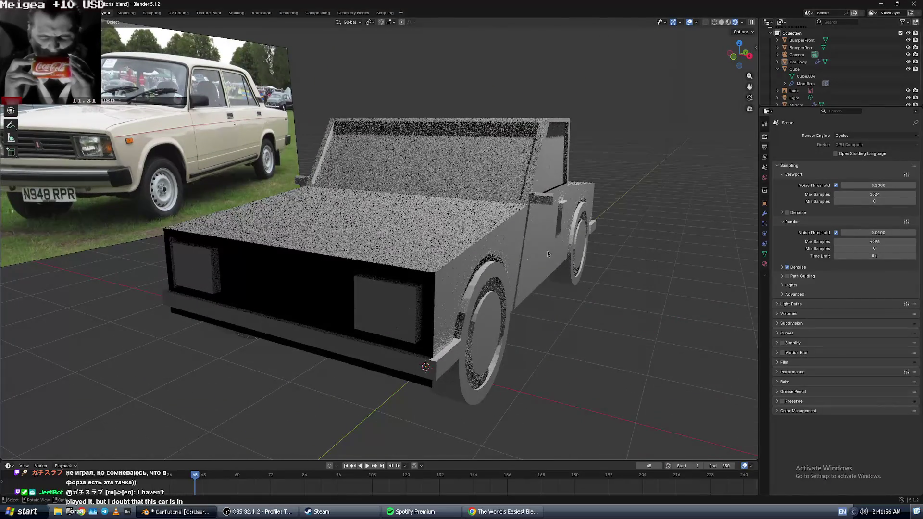
- Rewind the tutorial five seconds to review its GPU settings, then orbit the rendered car
key(alt+Tab)
click(476, 267)
click(476, 269)
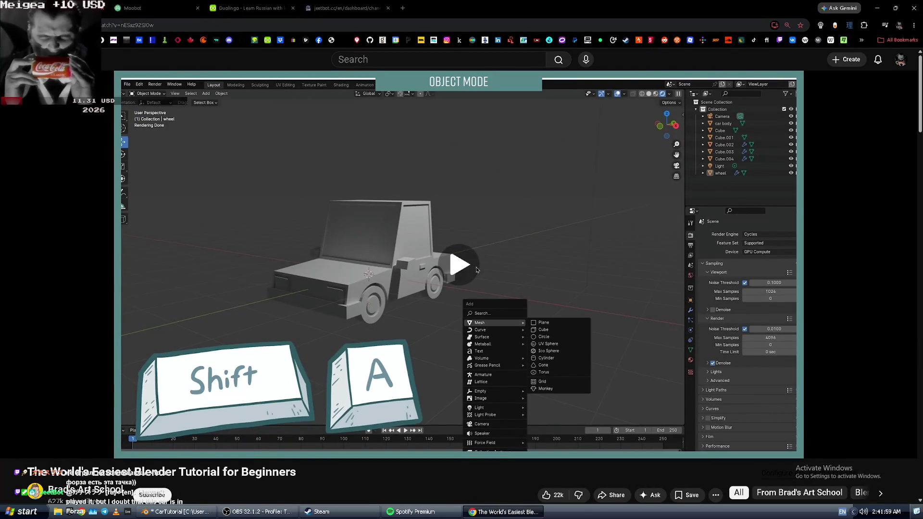
key(Left)
key(alt+Tab)
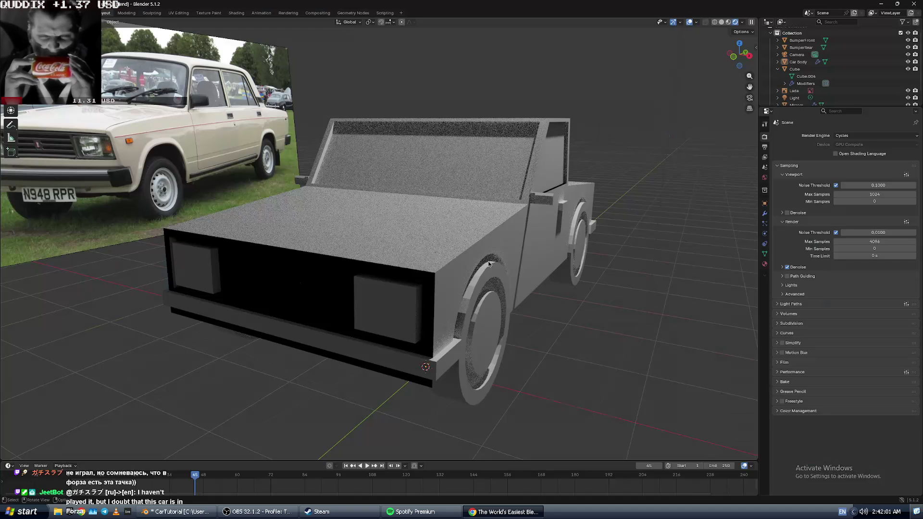
key(alt+Tab)
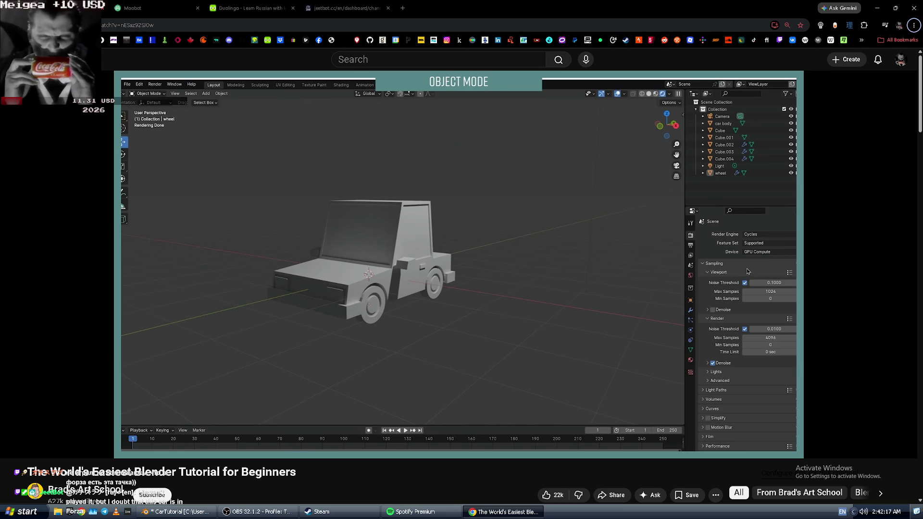
key(alt+Tab)
mouse_move(640, 233)
middle_down()
mouse_move(517, 247)
mouse_move(480, 236)
mouse_move(471, 221)
middle_up()
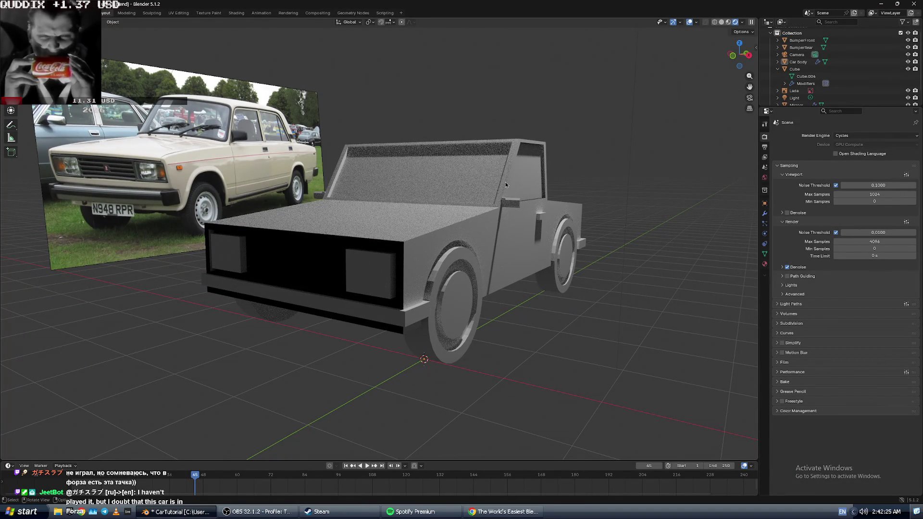
key(alt+Tab)
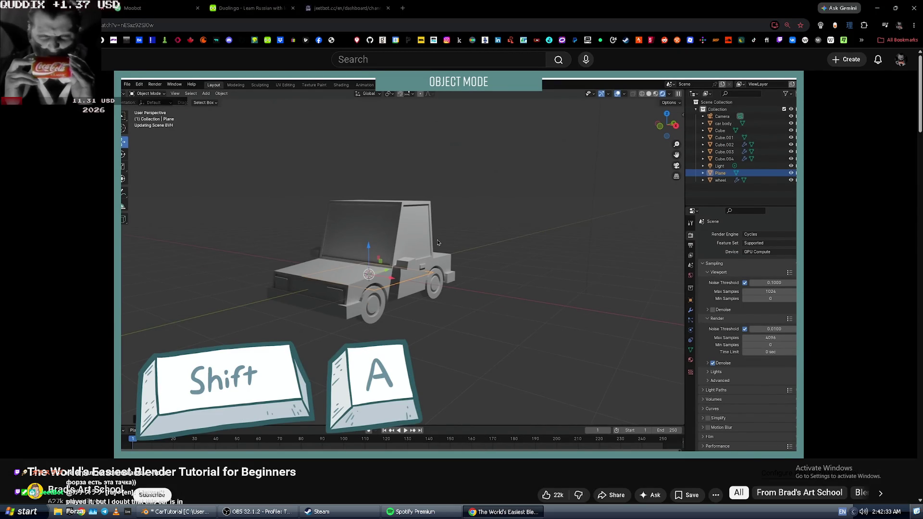
click(437, 239)
key(alt+Tab)
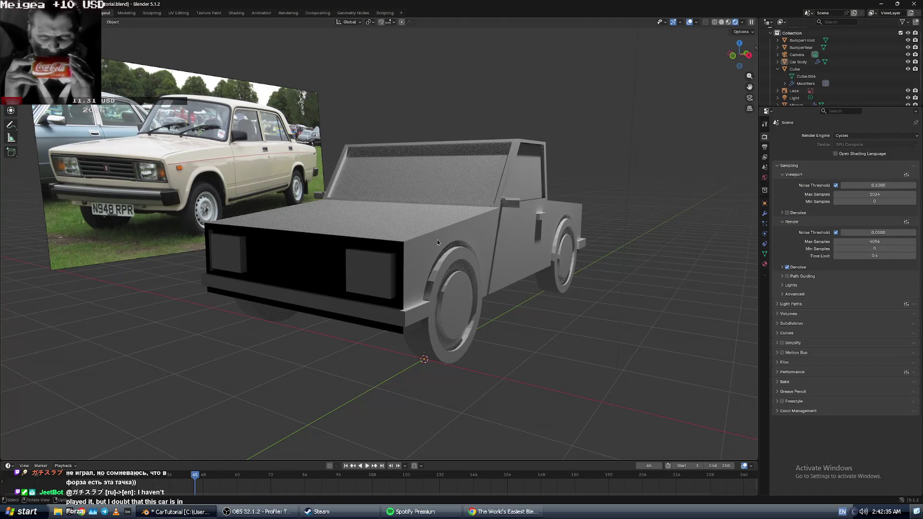
key(shift+a)
- Add a plane to the scene under the car
mouse_move(437, 239)
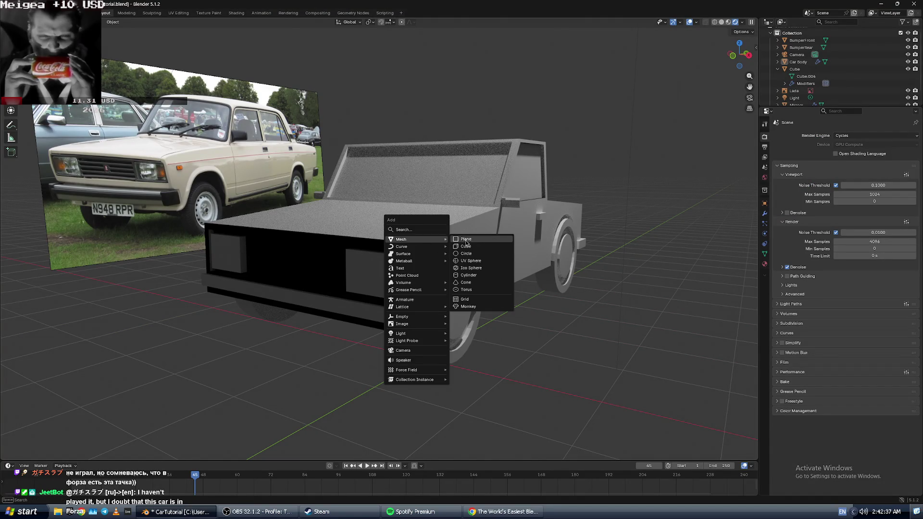
click(466, 239)
key(alt+Tab)
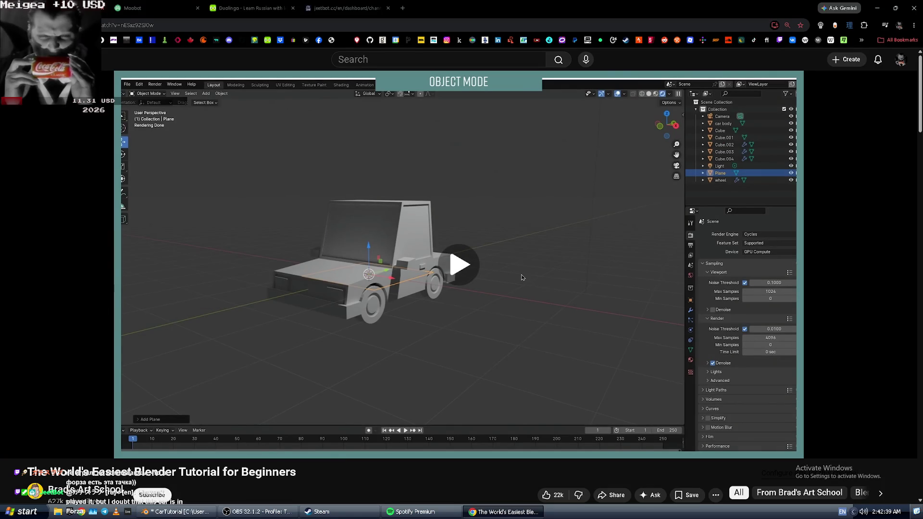
click(502, 258)
key(alt+Tab)
key(alt+Tab)
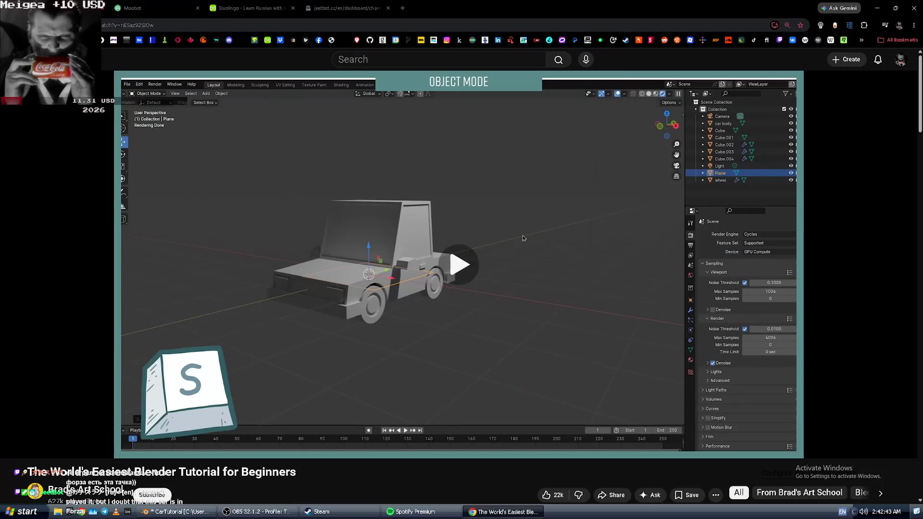
click(481, 264)
key(alt+Tab)
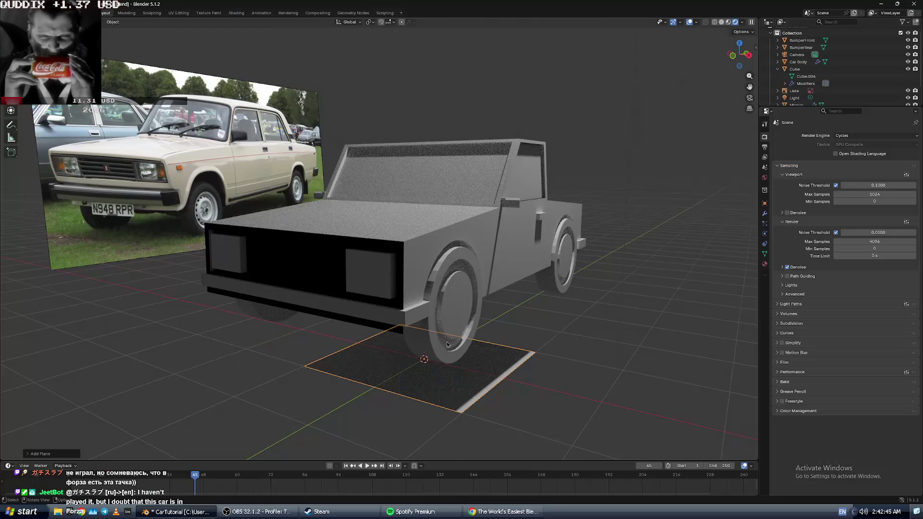
- Scale the plane well beyond the car into a wide floor showing the car's shadow
key(s)
click(694, 391)
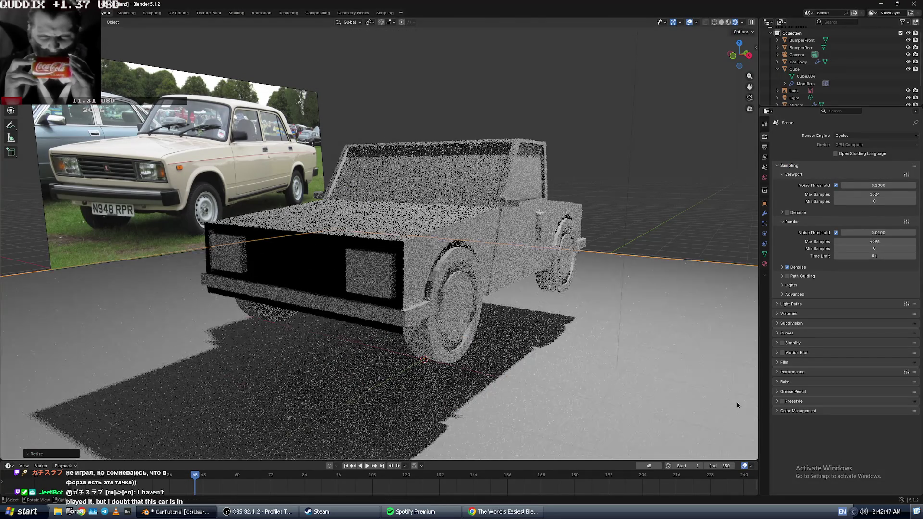
scroll(608, 255, down, 5)
mouse_move(608, 256)
middle_down()
mouse_move(546, 267)
mouse_move(490, 221)
middle_up()
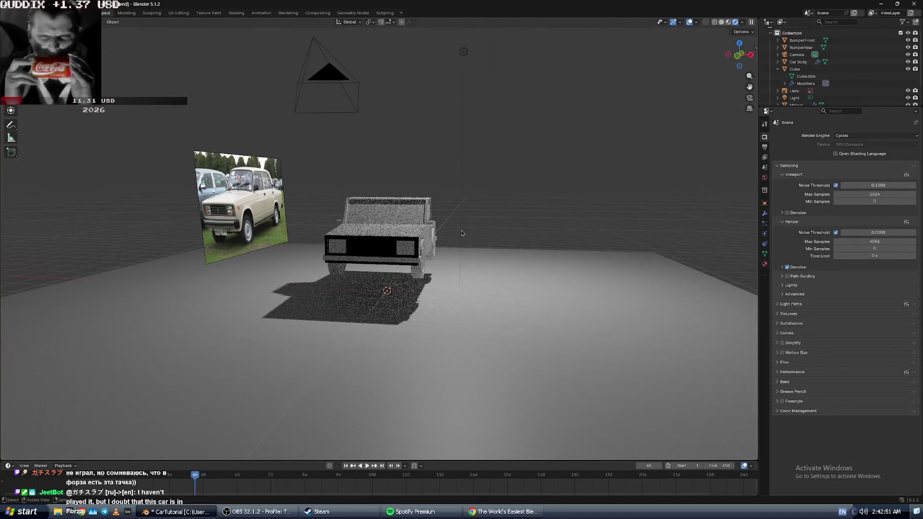
scroll(440, 247, up, 3)
scroll(440, 246, down, 8)
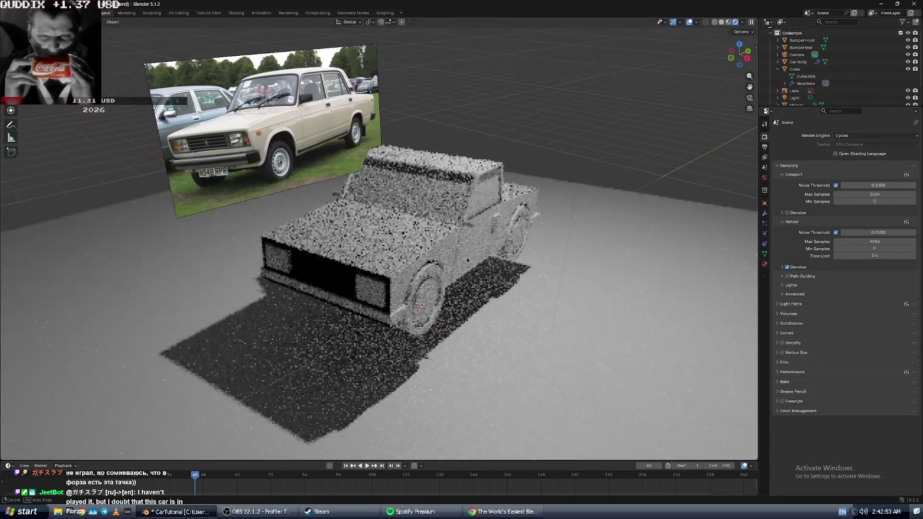
mouse_move(440, 247)
middle_down()
mouse_move(481, 276)
mouse_move(486, 241)
middle_up()
scroll(485, 241, up, 3)
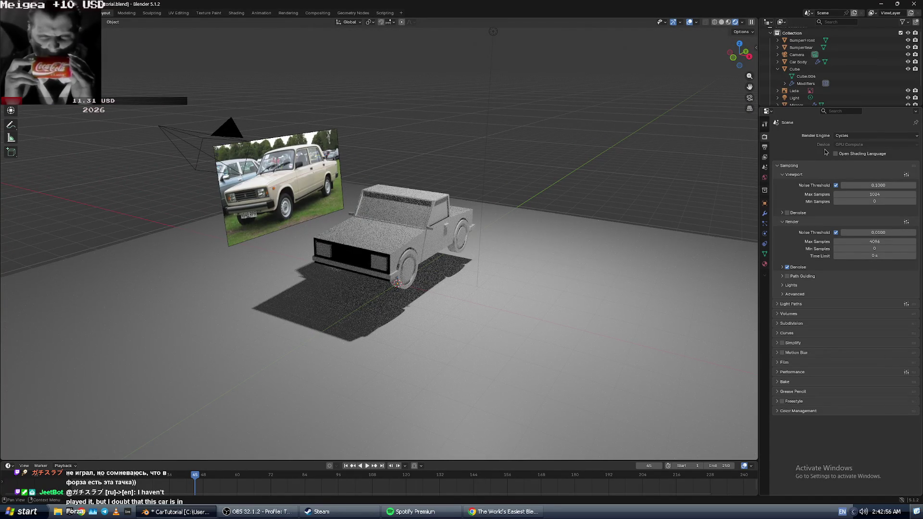
- Enable Open Shading Language in Render Properties, keeping the Device on GPU Compute
click(856, 154)
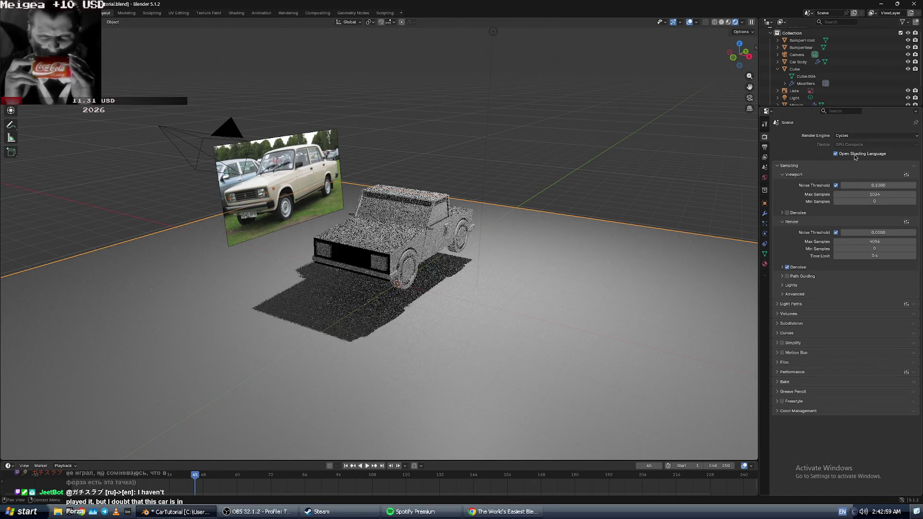
key(alt+Tab)
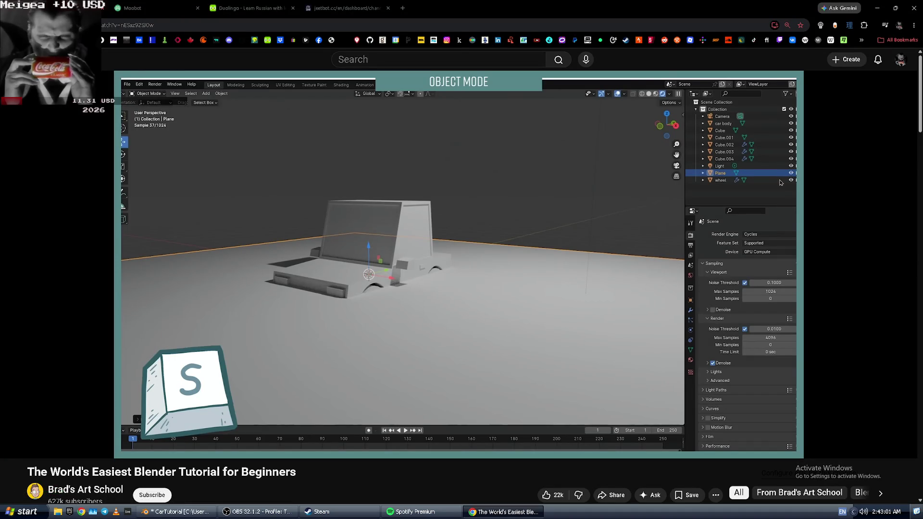
key(alt+Tab)
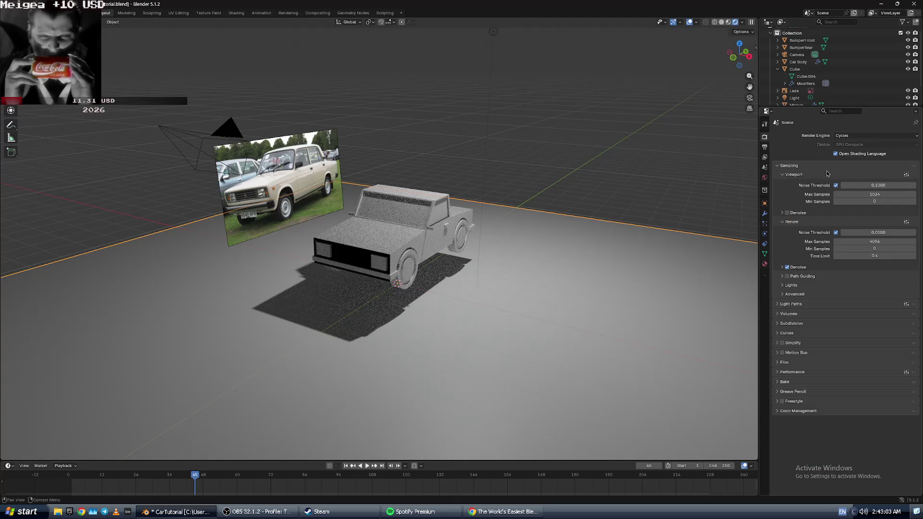
click(856, 145)
key(alt+Tab)
key(alt+Tab)
- Select the floor plane and save the scene as CarTutorial.blend
key(super)
key(super)
click(616, 223)
click(178, 513)
click(178, 515)
key(ctrl+s)
- Look down on the car and select the Lada reference photo plane
scroll(365, 294, up, 4)
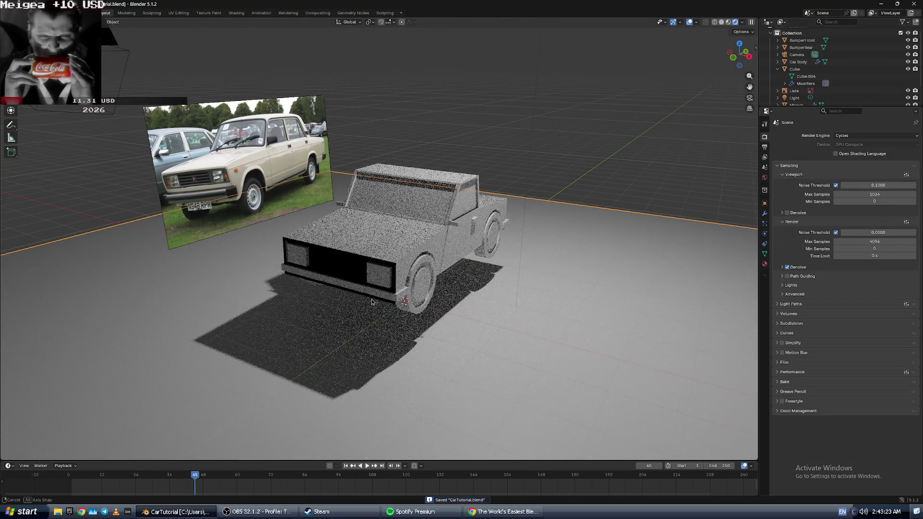
scroll(365, 295, up, 2)
mouse_move(365, 295)
middle_down()
mouse_move(402, 353)
mouse_move(410, 332)
mouse_move(382, 324)
middle_up()
scroll(402, 347, down, 3)
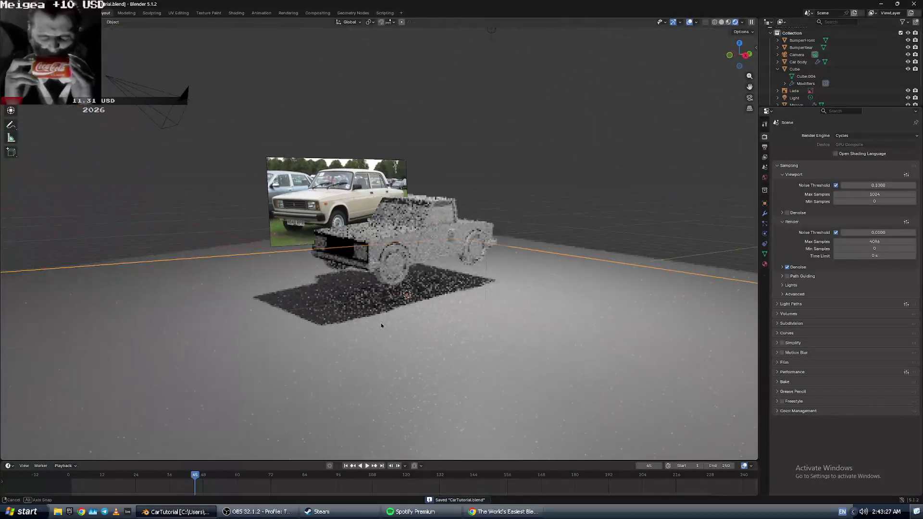
click(321, 191)
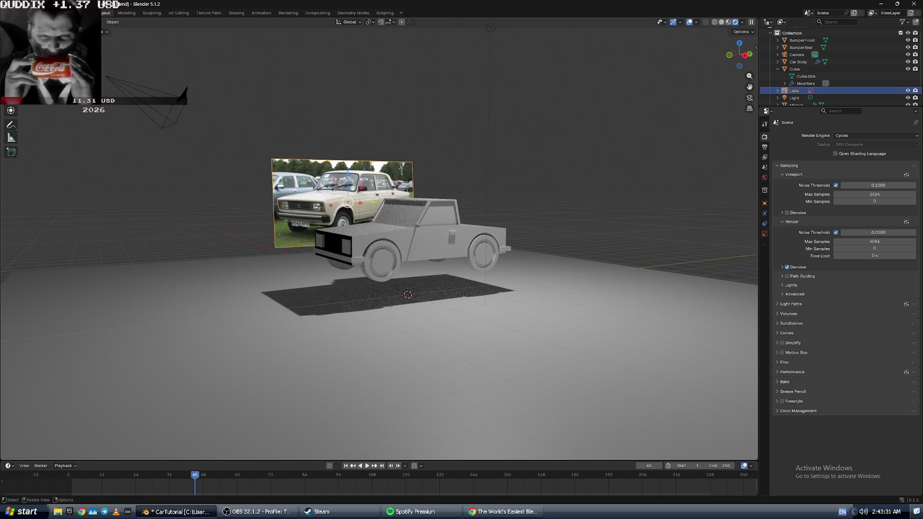
- Raise the Lada photo plane and slide it along Y to stand beside the car
mouse_move(349, 175)
mouse_down()
mouse_move(362, 127)
mouse_move(357, 144)
mouse_move(113, 127)
mouse_move(120, 204)
mouse_up()
mouse_move(120, 205)
middle_down()
mouse_move(1, 291)
mouse_move(94, 250)
middle_up()
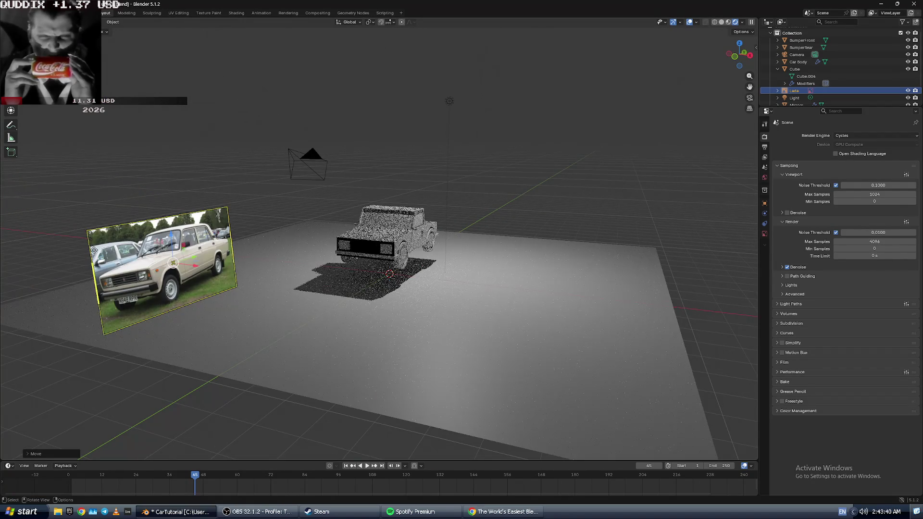
drag(93, 250, 195, 258)
key(y)
click(194, 259)
mouse_move(195, 259)
middle_down()
mouse_move(219, 200)
mouse_move(240, 201)
mouse_move(214, 197)
mouse_move(235, 185)
mouse_move(365, 180)
mouse_move(380, 200)
mouse_move(416, 208)
middle_up()
scroll(218, 200, up, 4)
- Resume the tutorial video, then zoom the viewport back onto the car and photo
key(alt+Tab)
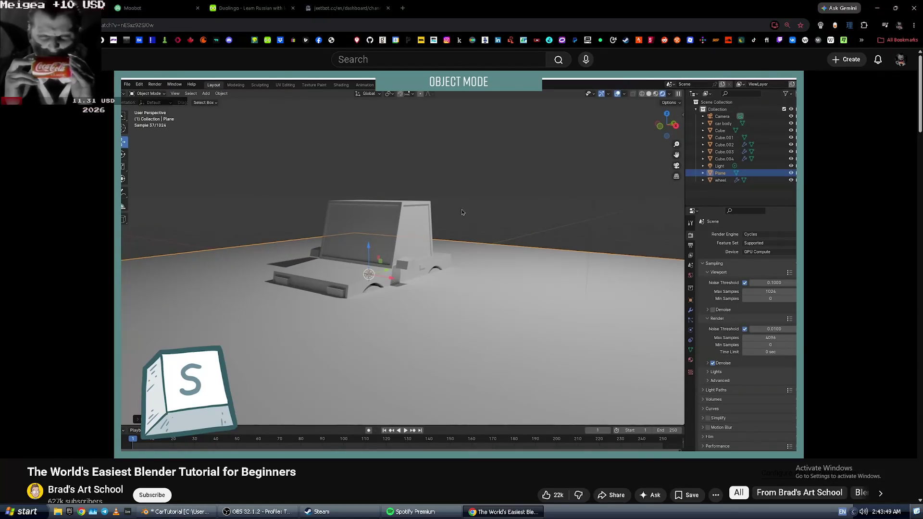
click(380, 185)
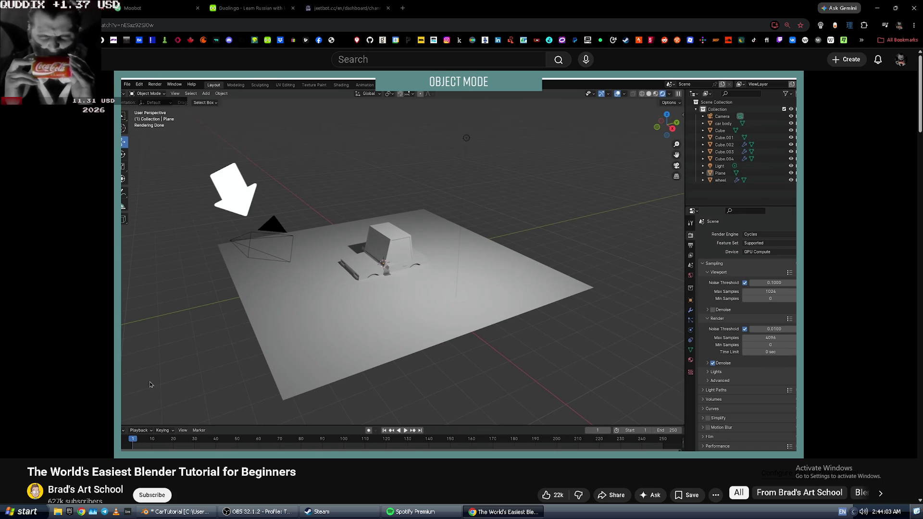
key(alt+Tab)
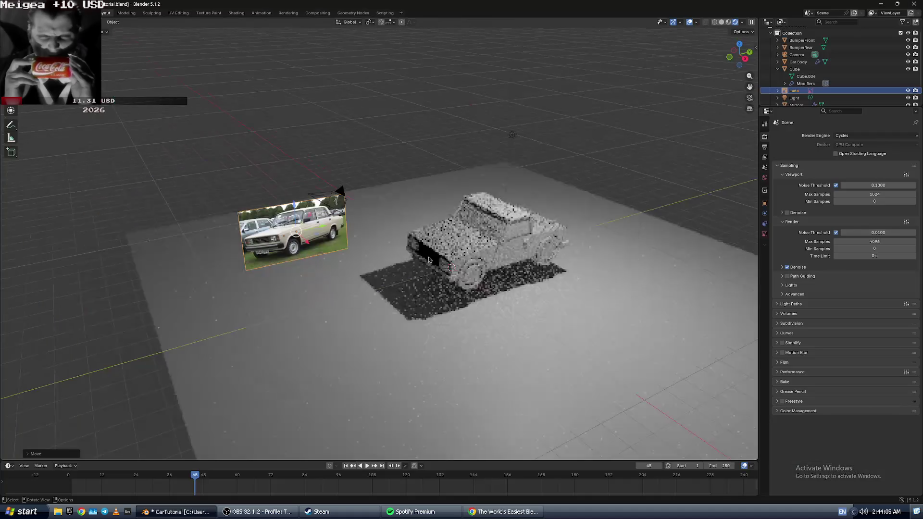
scroll(429, 260, down, 5)
scroll(429, 259, up, 5)
scroll(570, 78, down, 1)
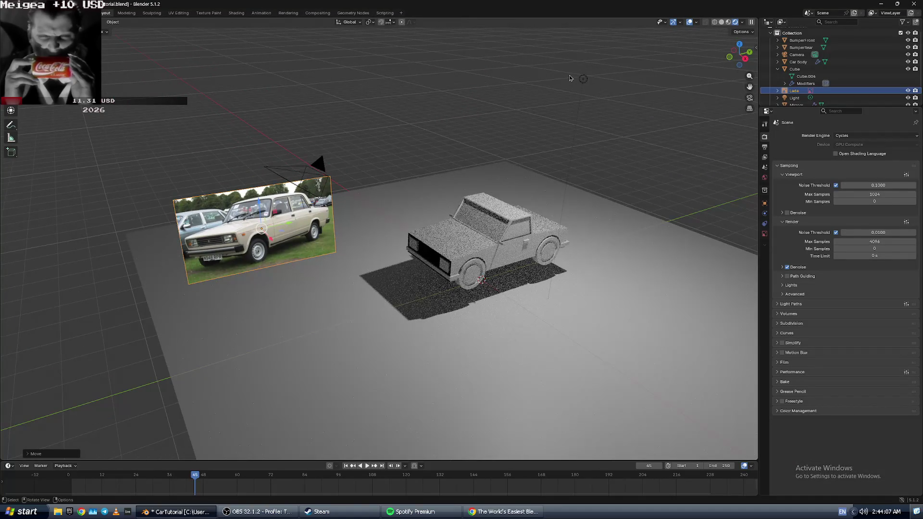
- Select the scene light and raise it vertically along Z above the car
click(584, 79)
drag(595, 79, 221, 135)
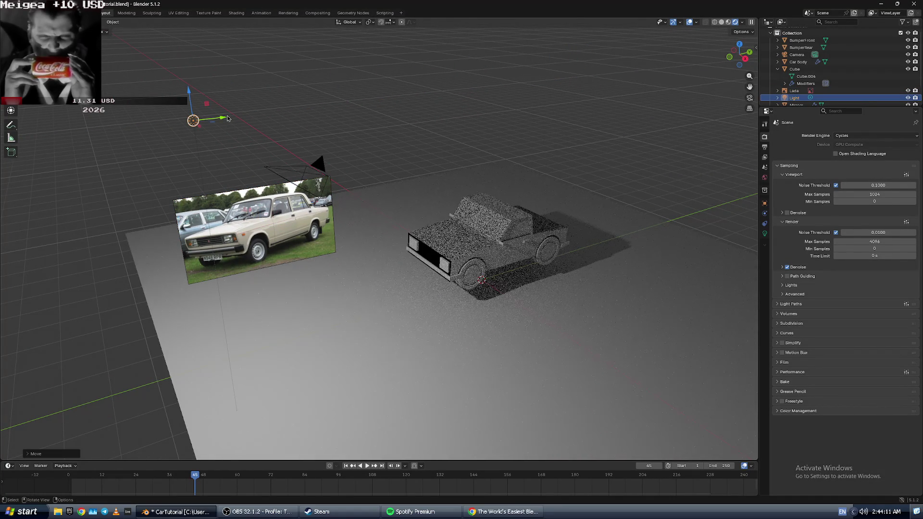
key(g)
key(z)
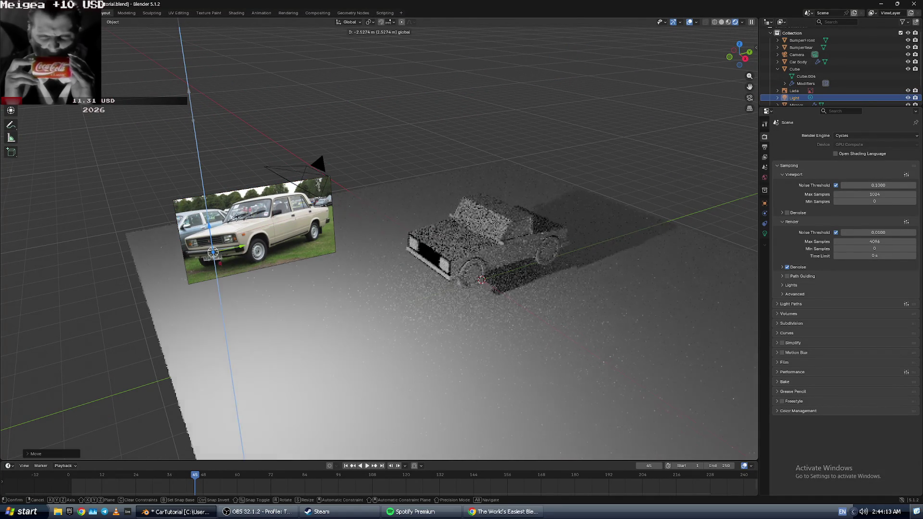
key(y)
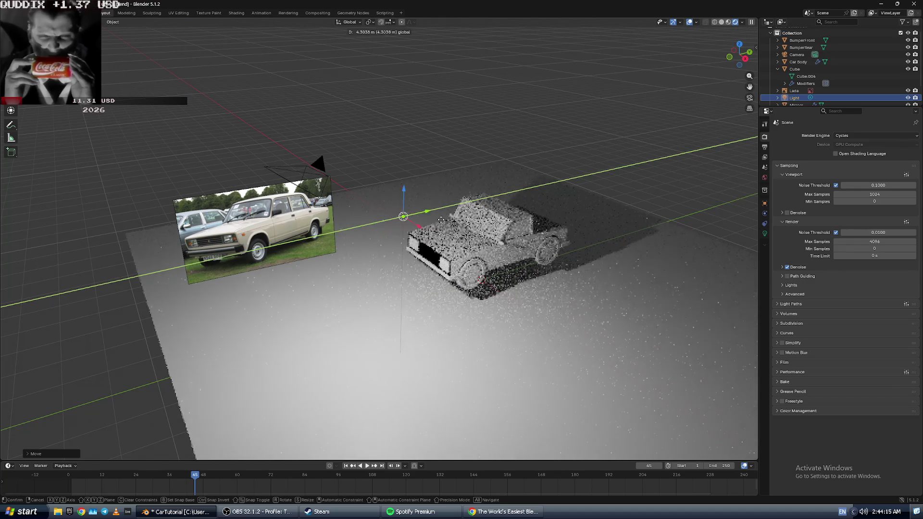
key(z)
click(433, 113)
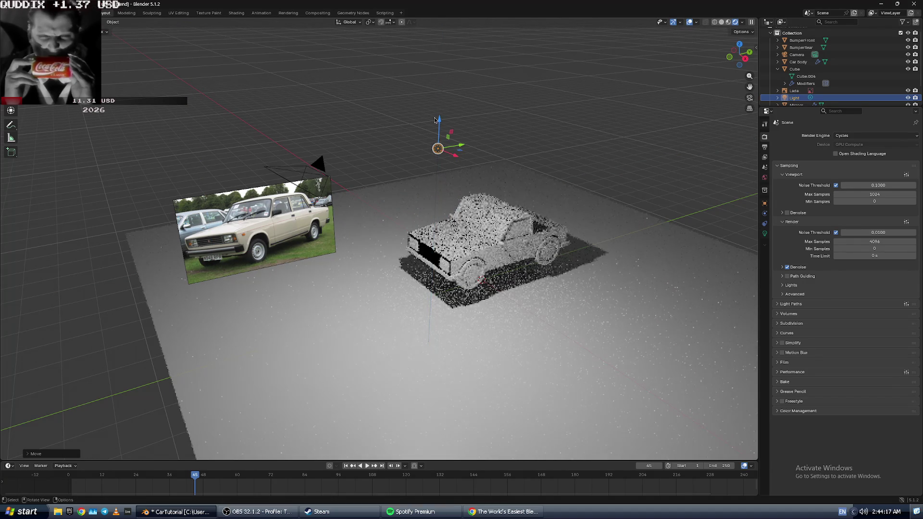
- Show the light's Object Data settings while following the tutorial's light setup
key(alt+Tab)
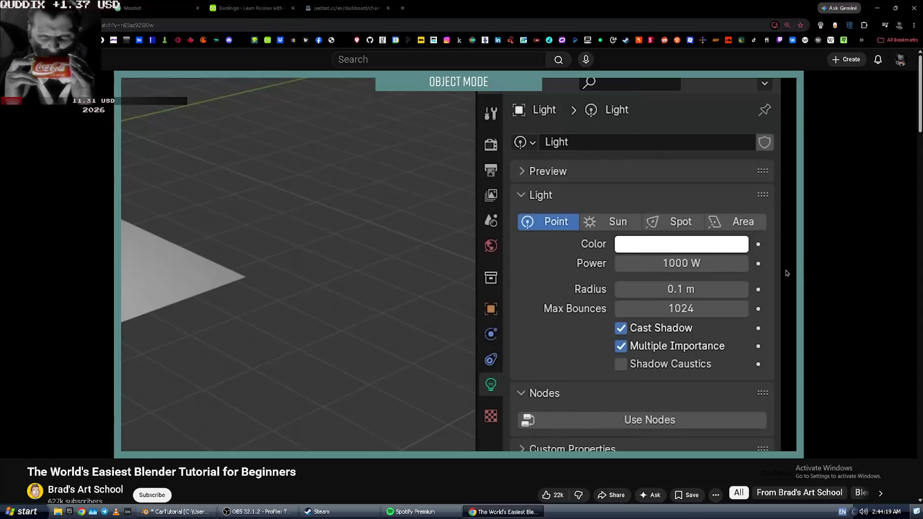
key(alt+Tab)
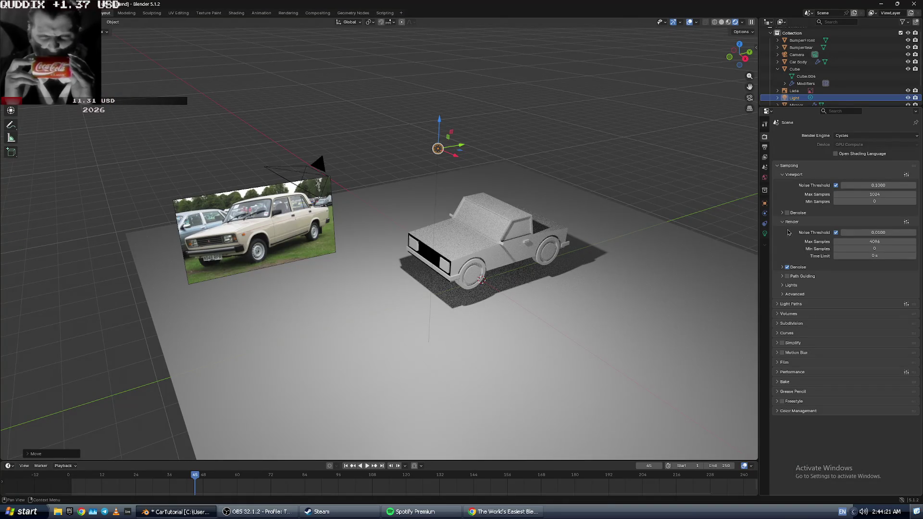
key(alt+Tab)
key(alt+Tab)
click(765, 234)
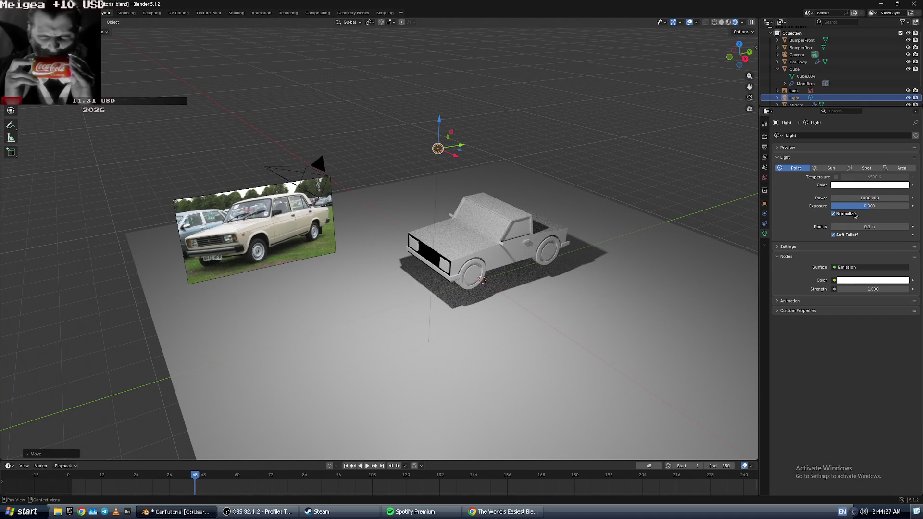
key(alt+Tab)
key(alt+Tab)
key(alt+Tab)
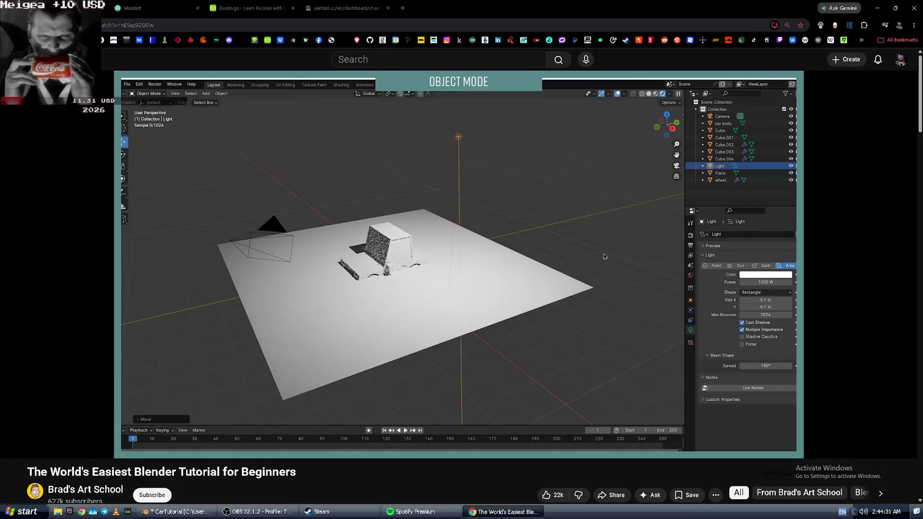
key(space)
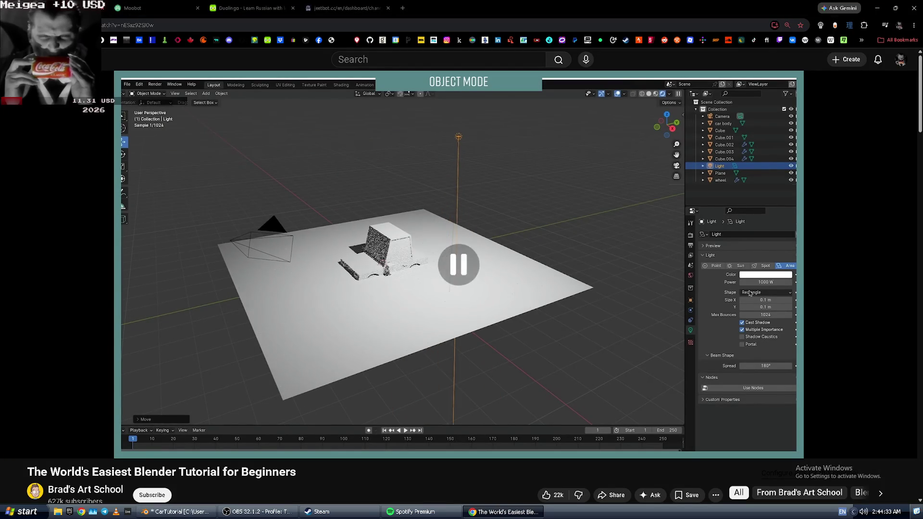
key(alt+Tab)
key(alt+Tab)
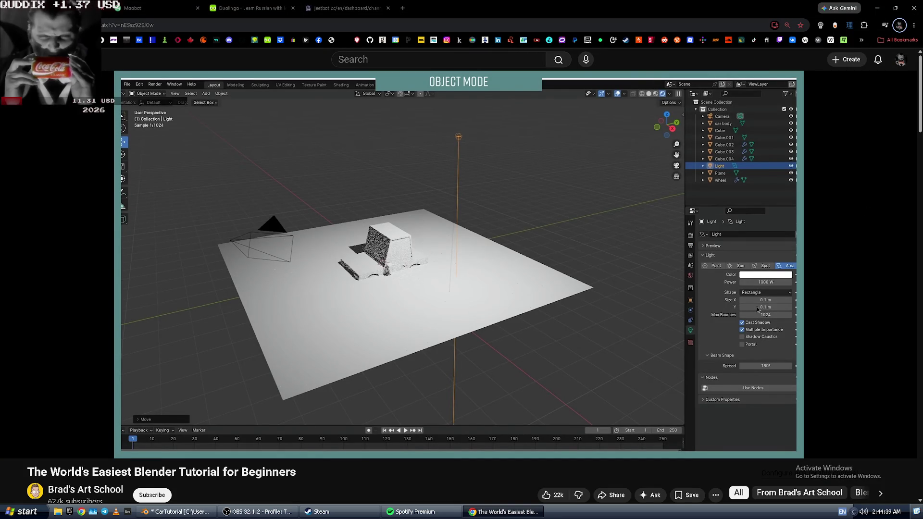
key(space)
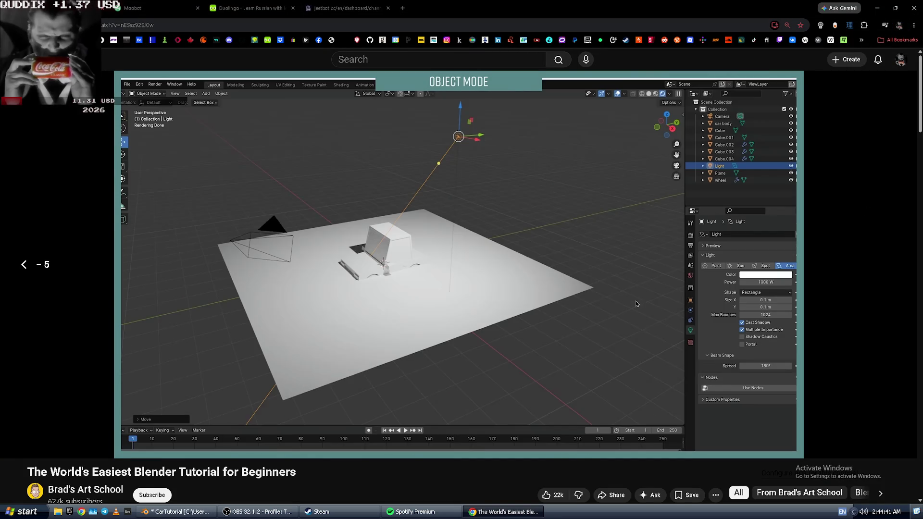
- Select the area light and aim it straight down onto the car body
key(space)
key(alt+Tab)
drag(420, 173, 441, 159)
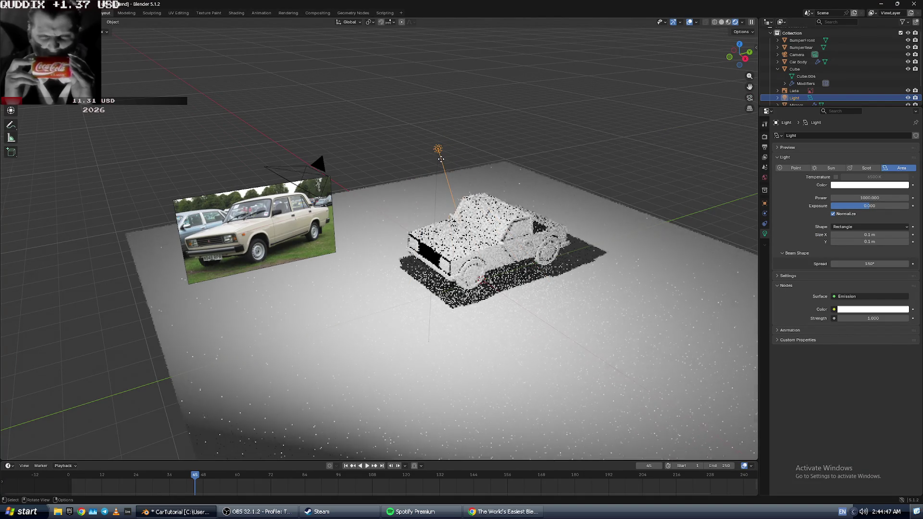
middle_drag(441, 158, 388, 134)
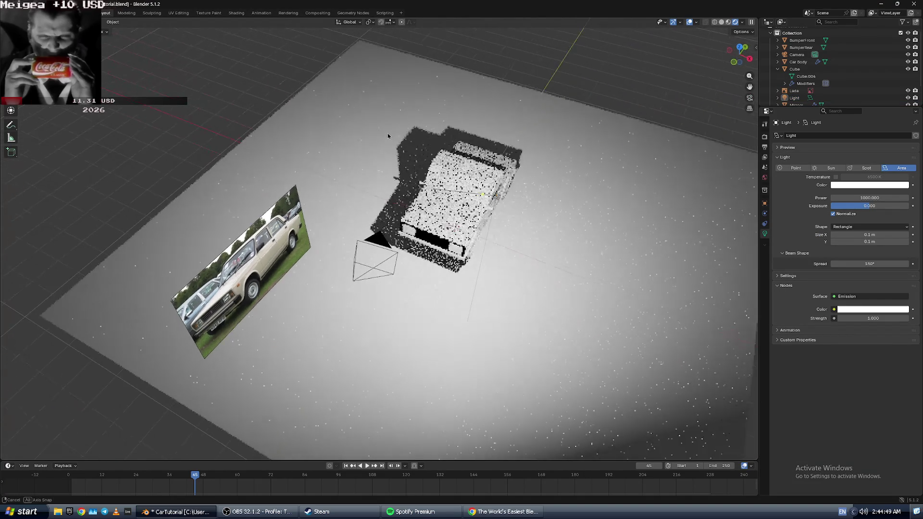
click(483, 193)
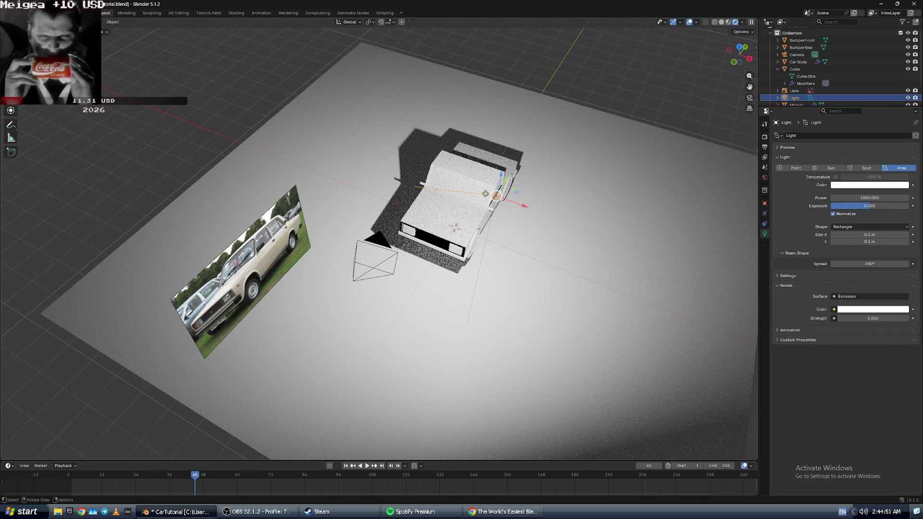
middle_drag(587, 199, 553, 193)
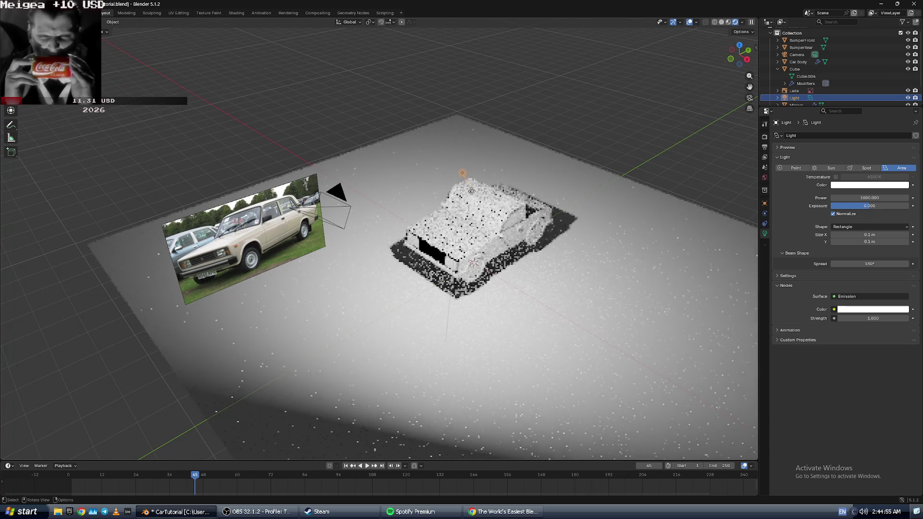
key(alt+Tab)
click(484, 209)
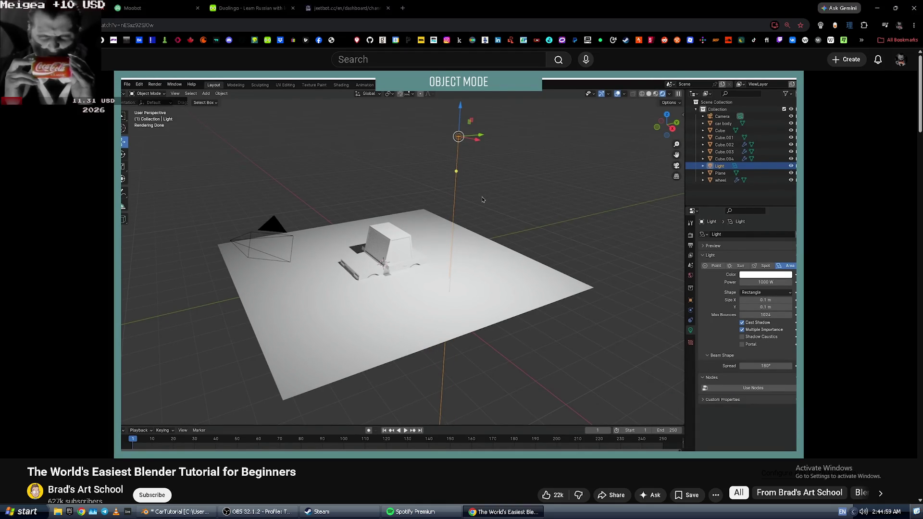
key(alt+Tab)
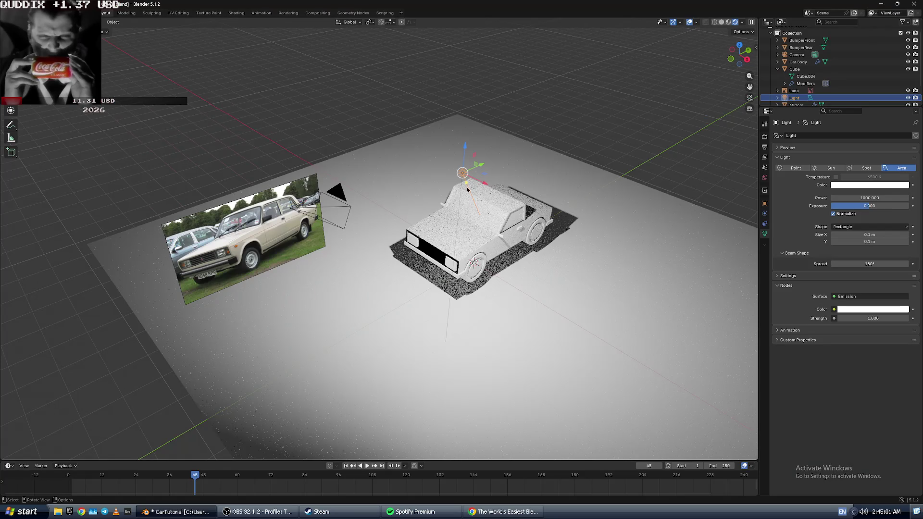
drag(468, 185, 466, 245)
mouse_move(469, 247)
middle_down()
mouse_move(371, 216)
mouse_move(392, 215)
mouse_move(430, 171)
mouse_move(471, 247)
mouse_move(452, 314)
mouse_move(435, 249)
middle_up()
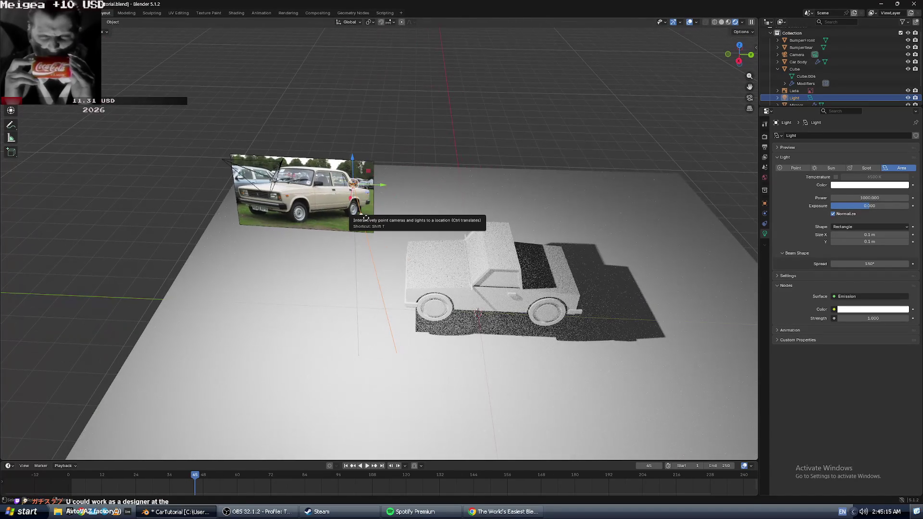
- Try shifting the area light slightly left, then undo that move
middle_drag(326, 233, 363, 314)
key(g)
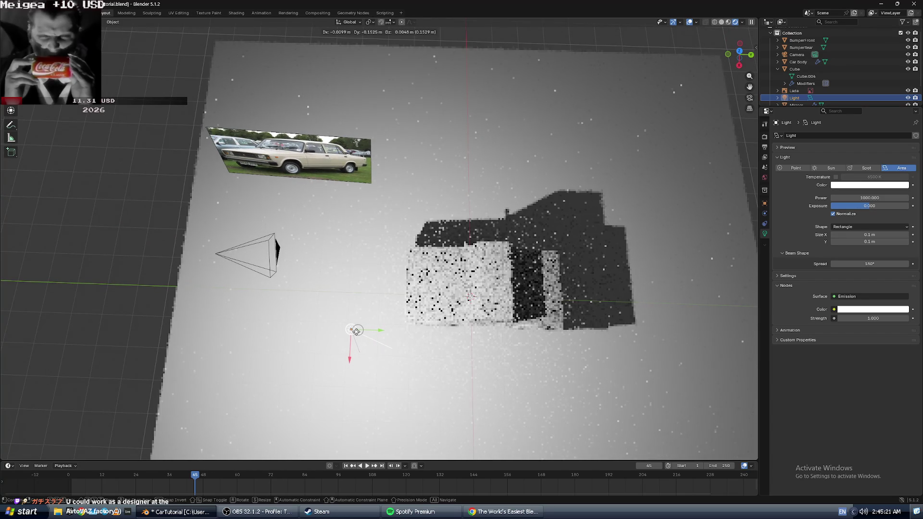
click(356, 331)
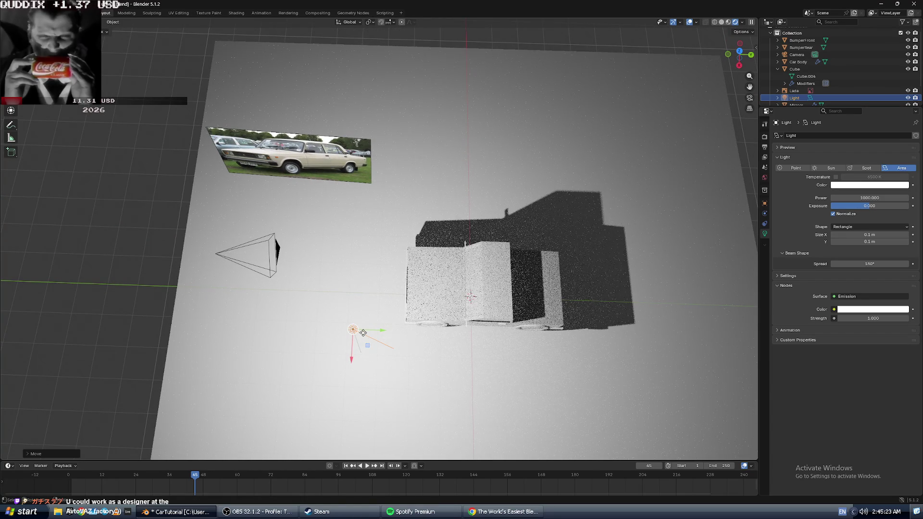
middle_drag(361, 335, 380, 307)
key(ctrl+z)
middle_drag(398, 277, 438, 269)
key(alt+Tab)
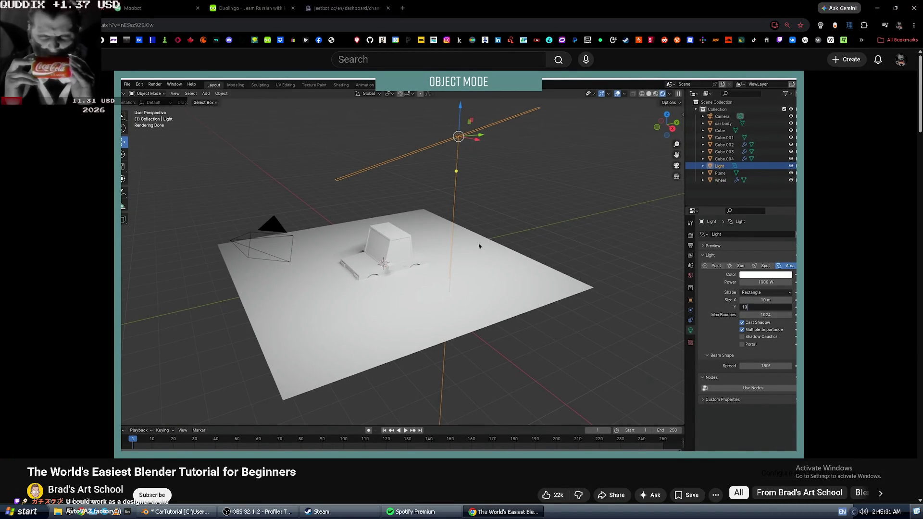
key(alt+Tab)
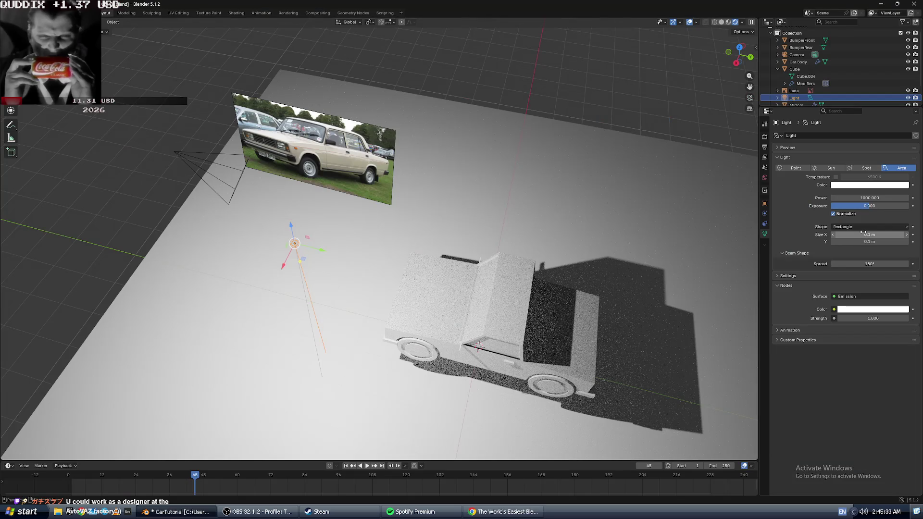
- Set the area light's Size X and Size Y to 10 m each and check the softer lighting
click(861, 234)
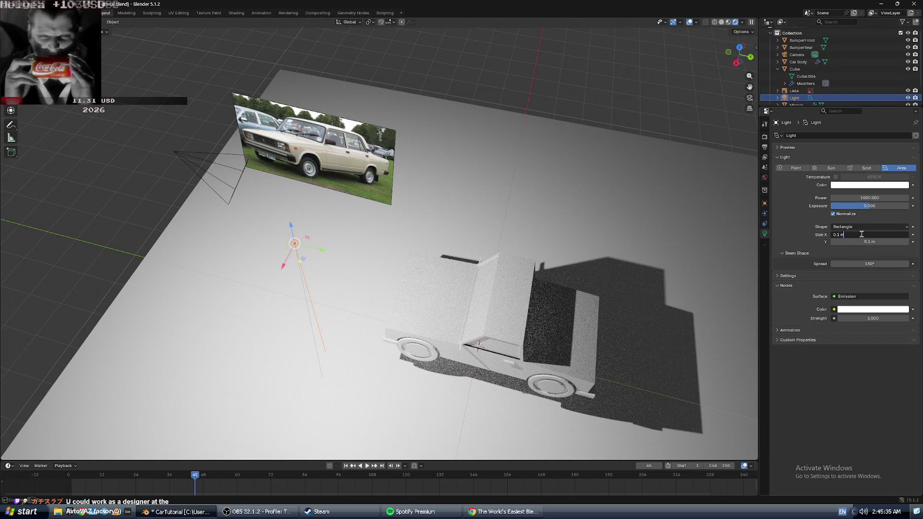
text(10)
key(Return)
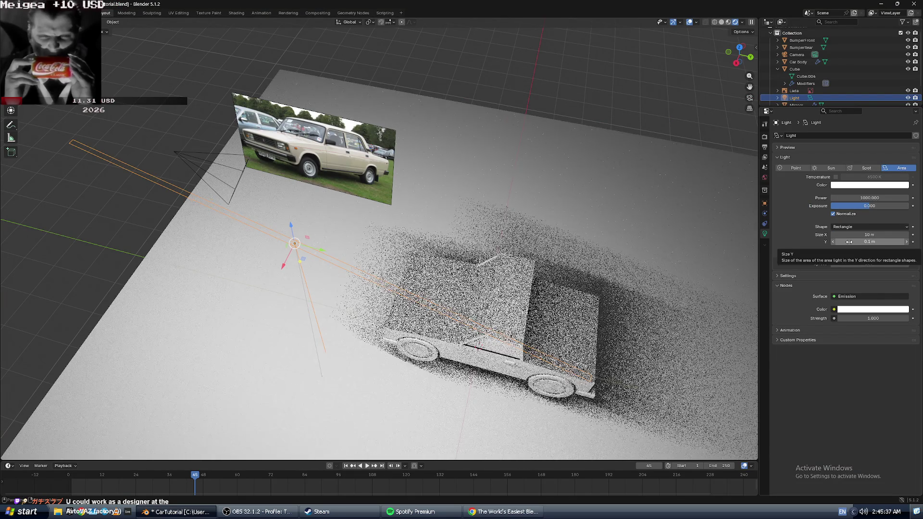
click(859, 241)
text(10)
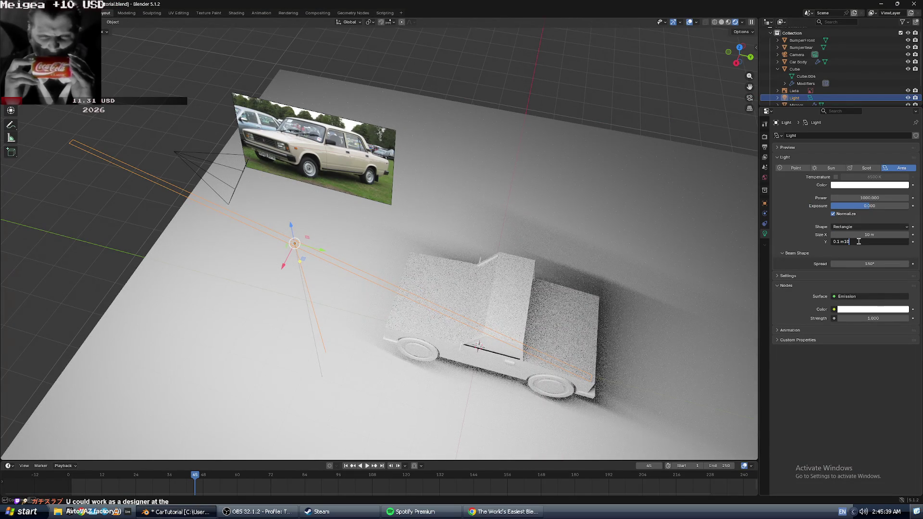
key(Return)
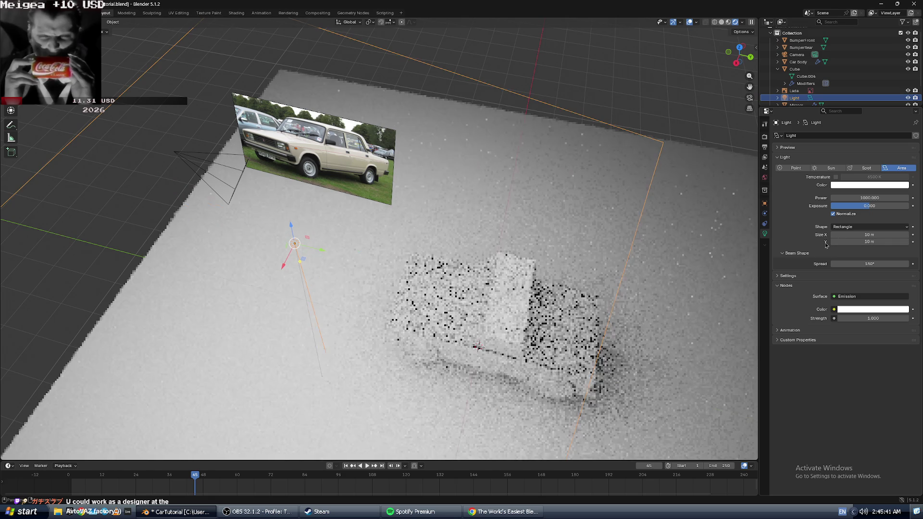
middle_drag(568, 269, 592, 243)
key(alt+Tab)
click(519, 274)
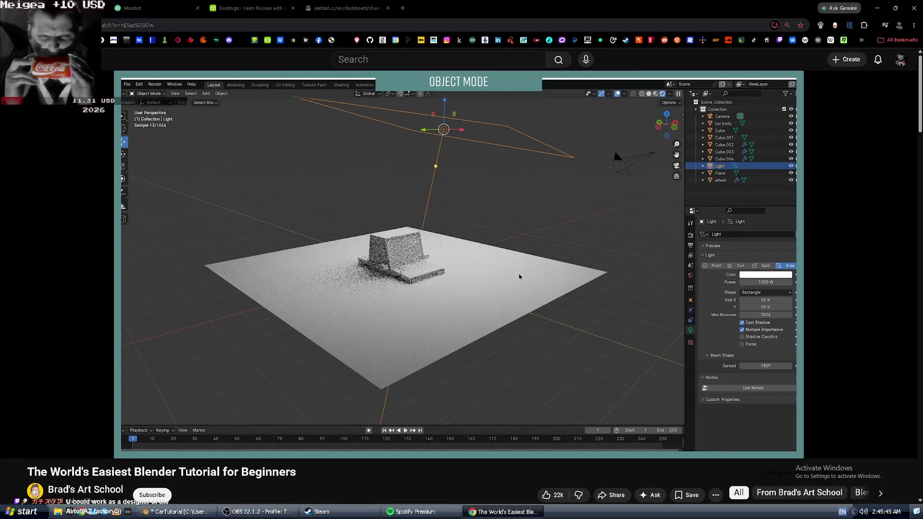
- Search 'avtoVAS' in a new tab, skim the AvtoVAZ Wikipedia article, then close it
click(520, 277)
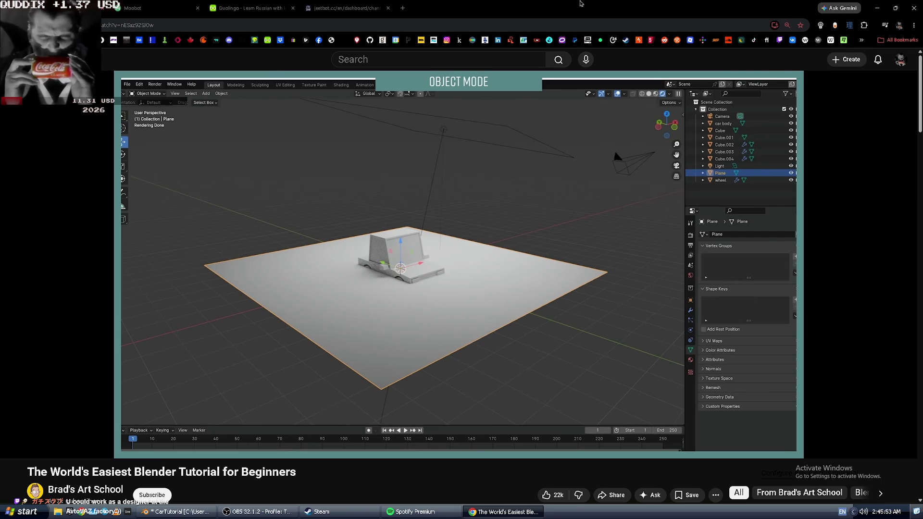
click(406, 12)
text(avto)
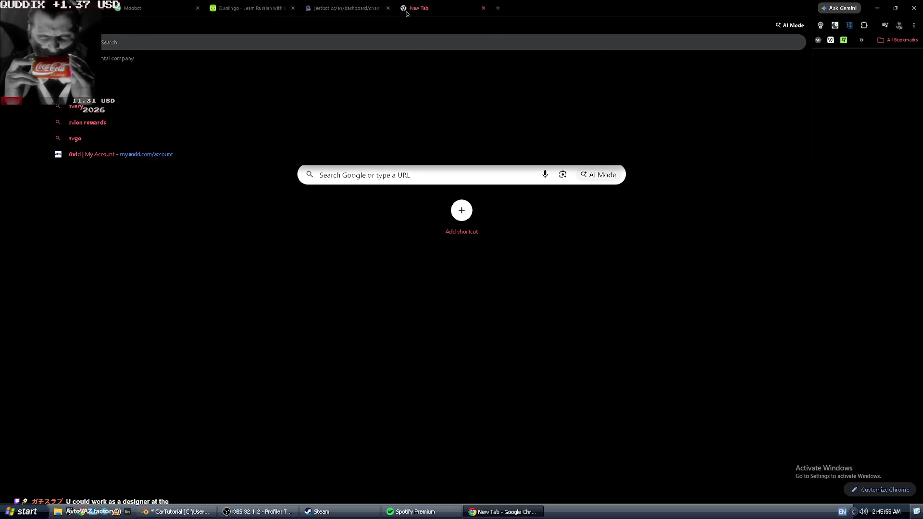
text(VAS)
key(Return)
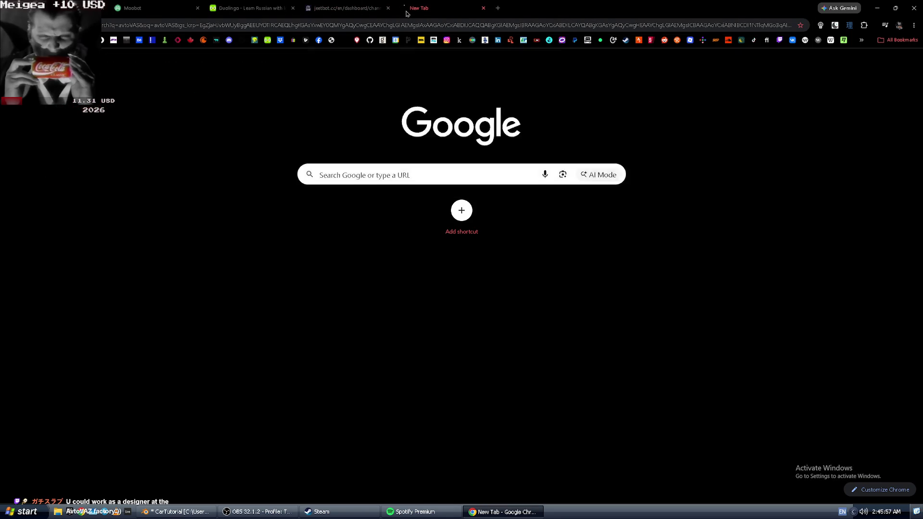
click(107, 175)
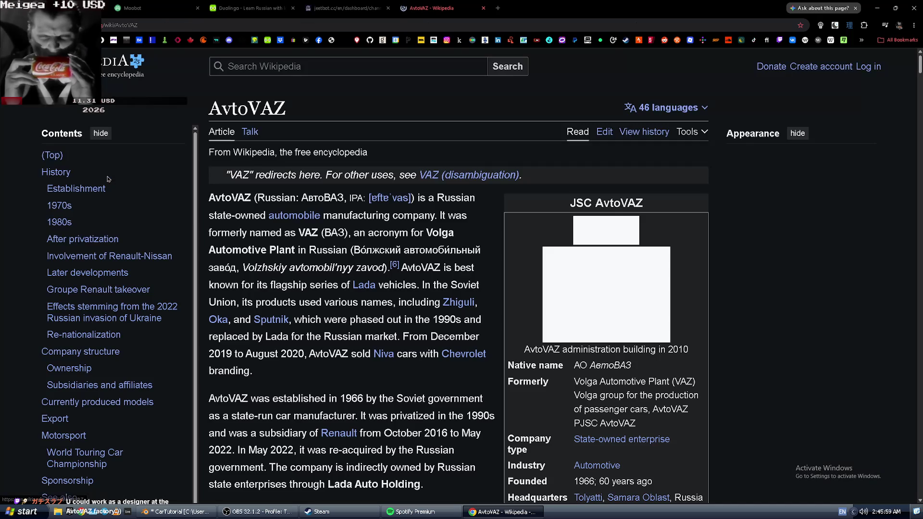
scroll(414, 234, down, 2)
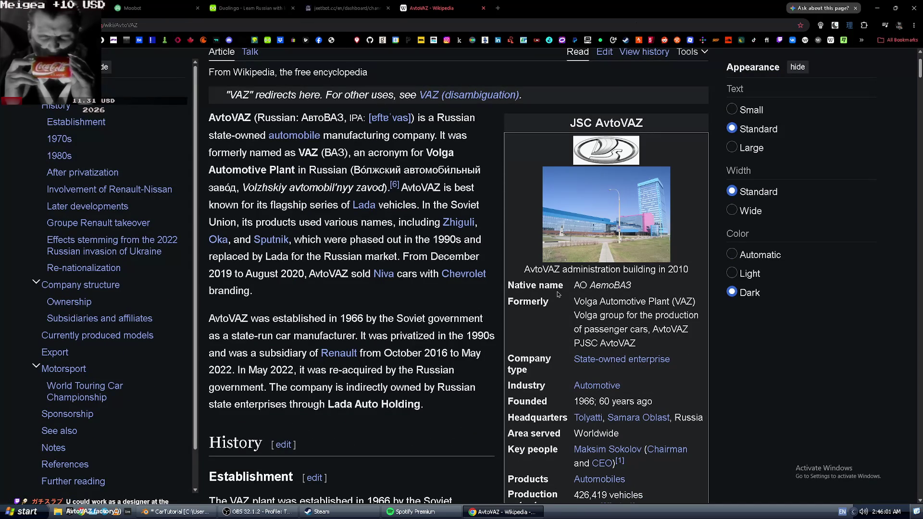
scroll(485, 309, down, 2)
scroll(408, 269, up, 1)
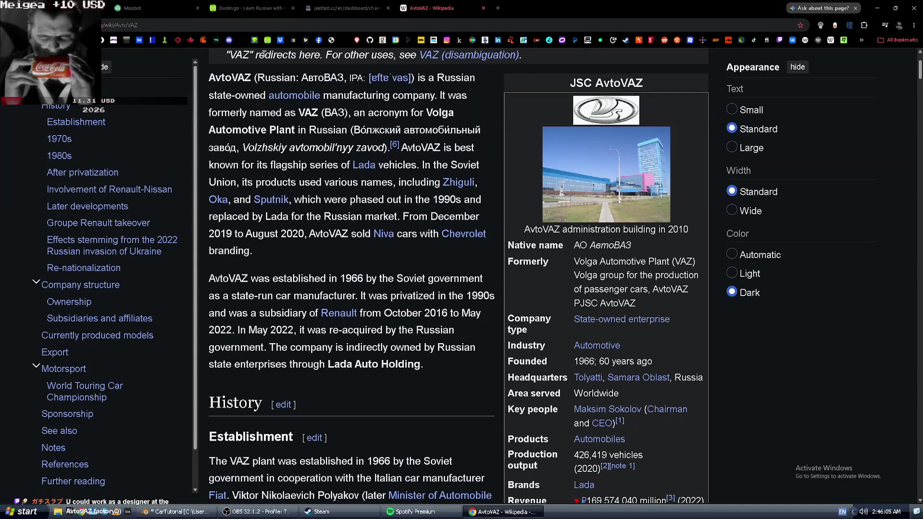
key(ctrl+w)
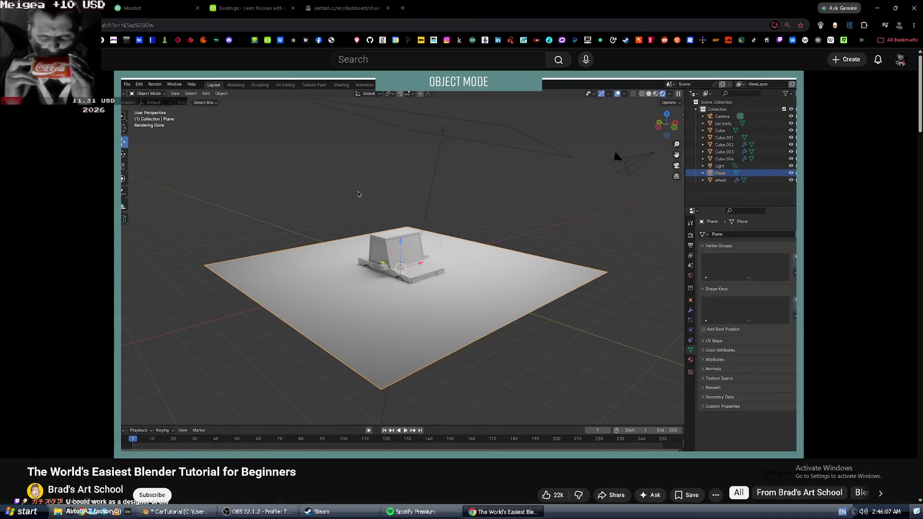
- Play the tutorial's next part, pause it, and go back to Blender
key(alt+Tab)
key(alt+Tab)
click(393, 222)
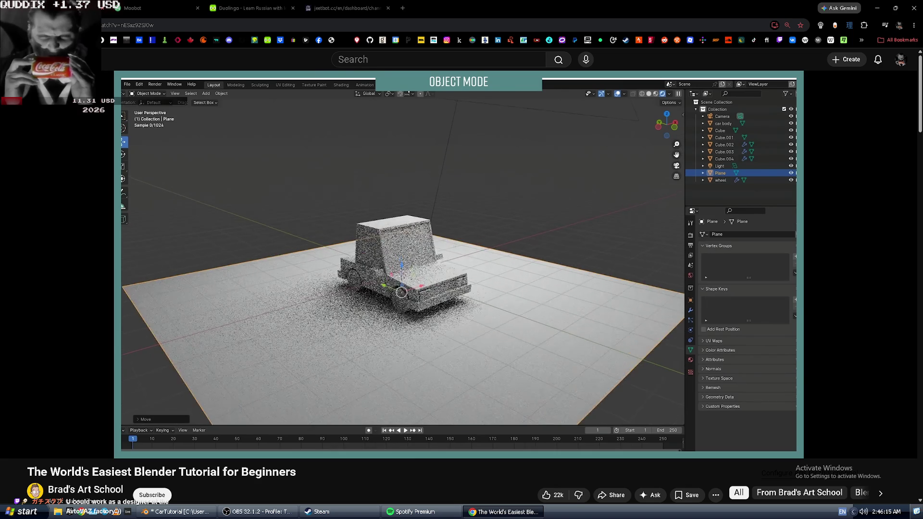
click(416, 235)
key(alt+Tab)
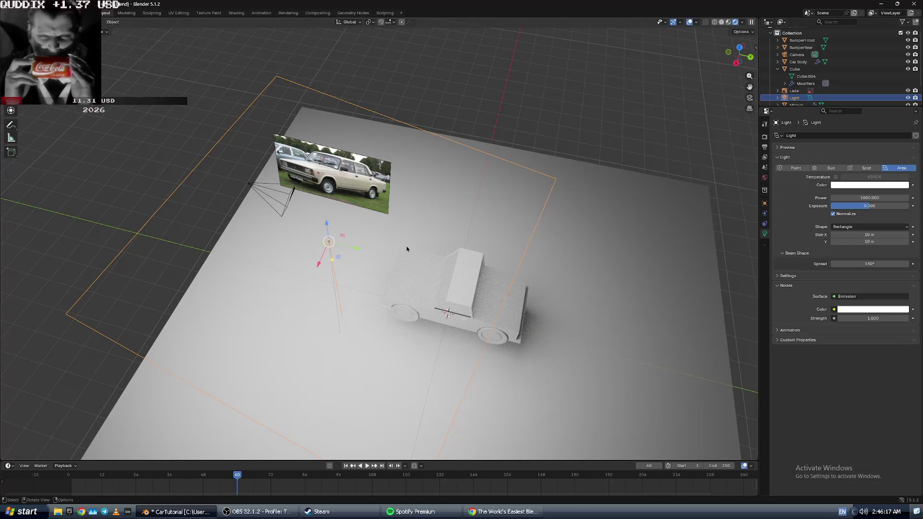
- Select the ground plane and move it vertically up toward the car's wheels
click(666, 355)
mouse_move(666, 355)
middle_down()
mouse_move(692, 309)
mouse_move(510, 319)
middle_up()
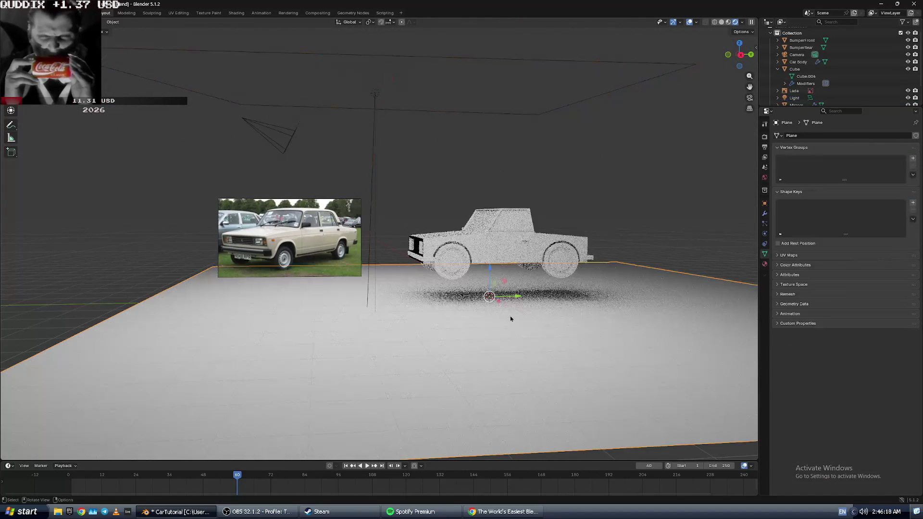
key(g)
key(z)
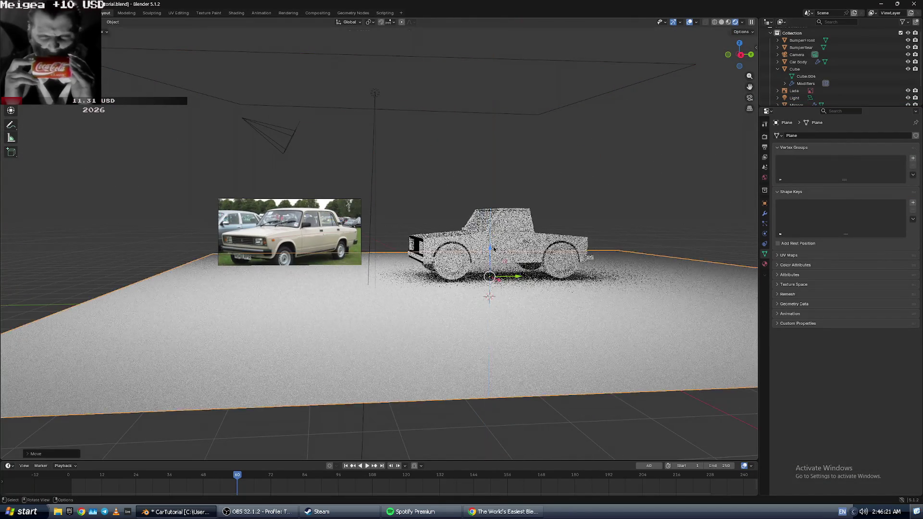
click(681, 397)
scroll(682, 397, up, 4)
scroll(681, 398, up, 3)
middle_drag(681, 397, 531, 302)
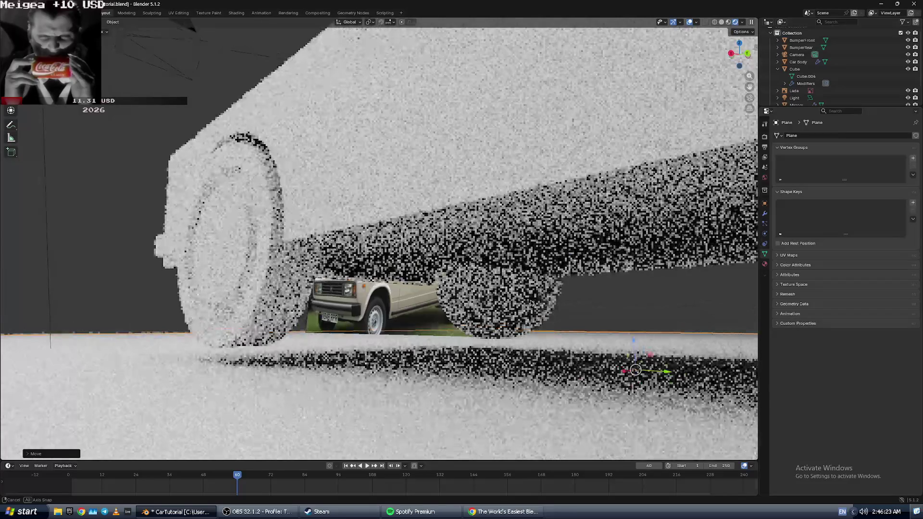
scroll(404, 316, down, 3)
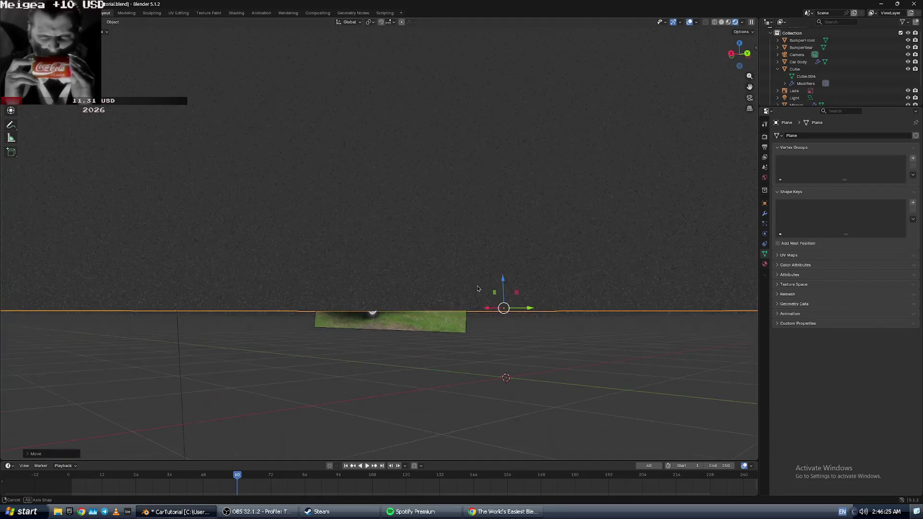
scroll(475, 286, up, 3)
drag(510, 292, 510, 295)
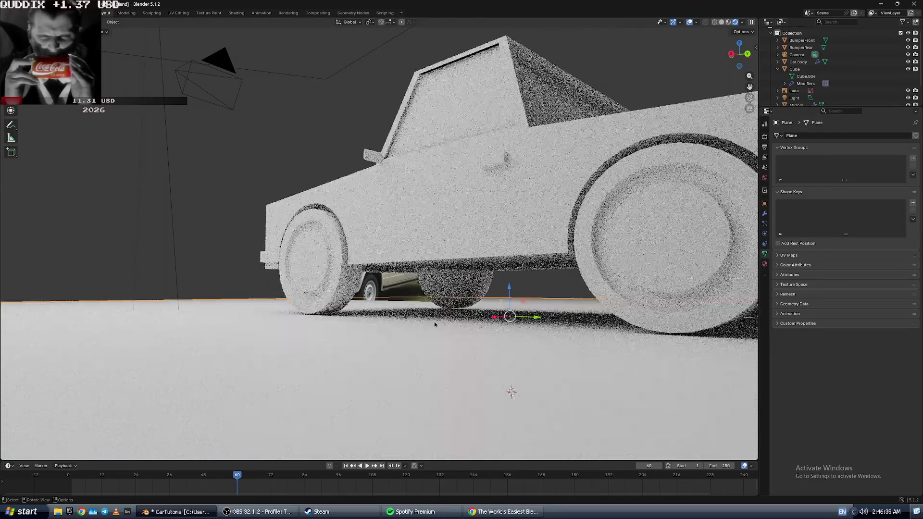
- Inspect the car from several angles, then switch the viewport from Rendered to Solid shading
middle_drag(434, 322, 459, 330)
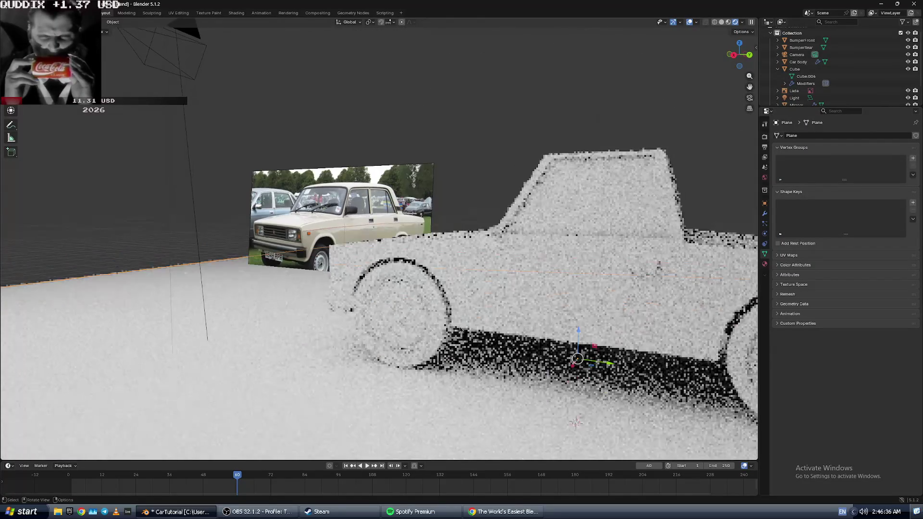
scroll(472, 326, down, 4)
mouse_move(554, 335)
middle_down()
mouse_move(543, 365)
mouse_move(499, 335)
mouse_move(258, 354)
middle_up()
scroll(543, 366, up, 3)
scroll(259, 355, down, 4)
mouse_move(122, 375)
middle_down()
mouse_move(200, 264)
mouse_move(251, 241)
mouse_move(257, 251)
middle_up()
scroll(305, 261, up, 5)
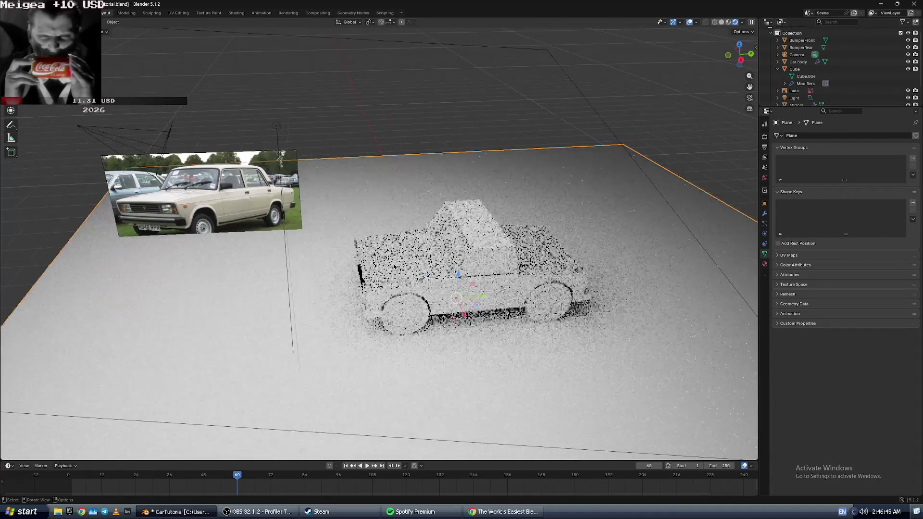
mouse_move(446, 327)
middle_down()
mouse_move(454, 237)
mouse_move(398, 253)
mouse_move(281, 247)
middle_up()
scroll(451, 285, up, 5)
scroll(397, 254, down, 2)
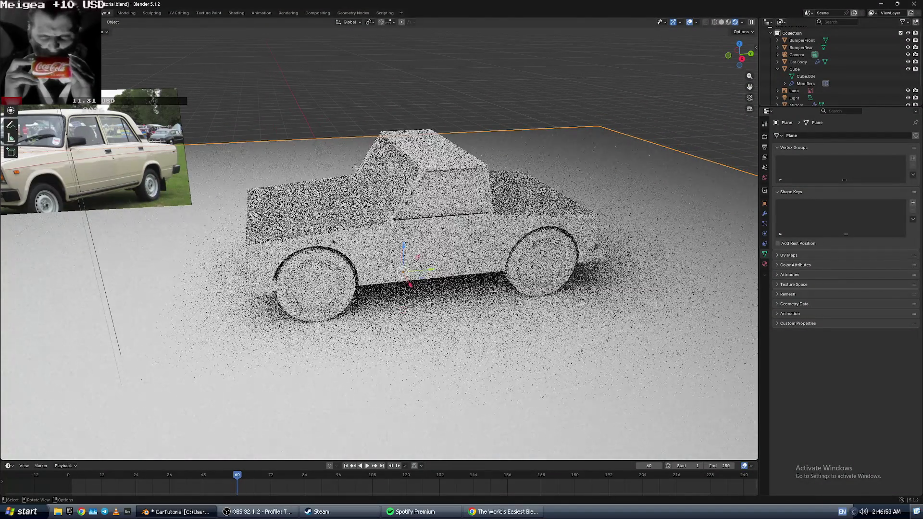
scroll(281, 246, down, 1)
key(z)
mouse_move(281, 247)
middle_down()
mouse_move(336, 244)
mouse_move(382, 227)
mouse_move(329, 236)
mouse_move(349, 239)
middle_up()
key(alt+Tab)
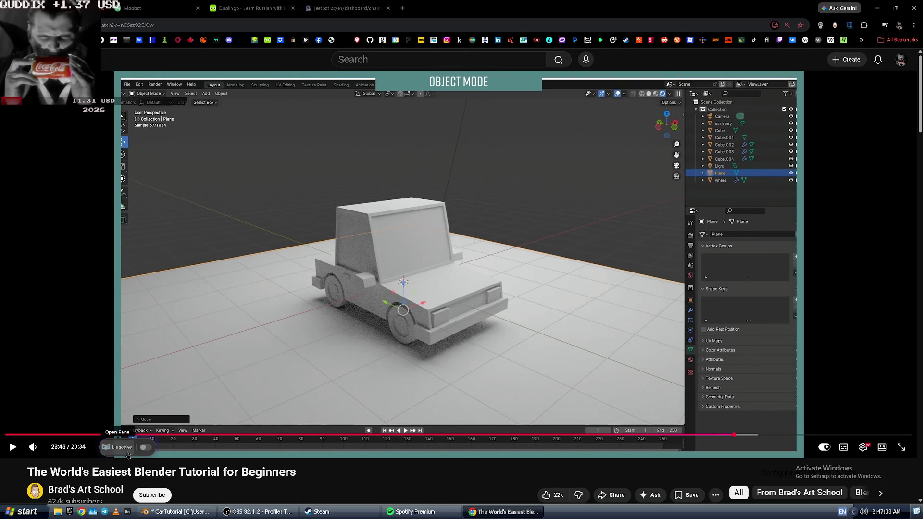
- Play the tutorial past 24:02 to its viewport shading step, then return to Blender
key(space)
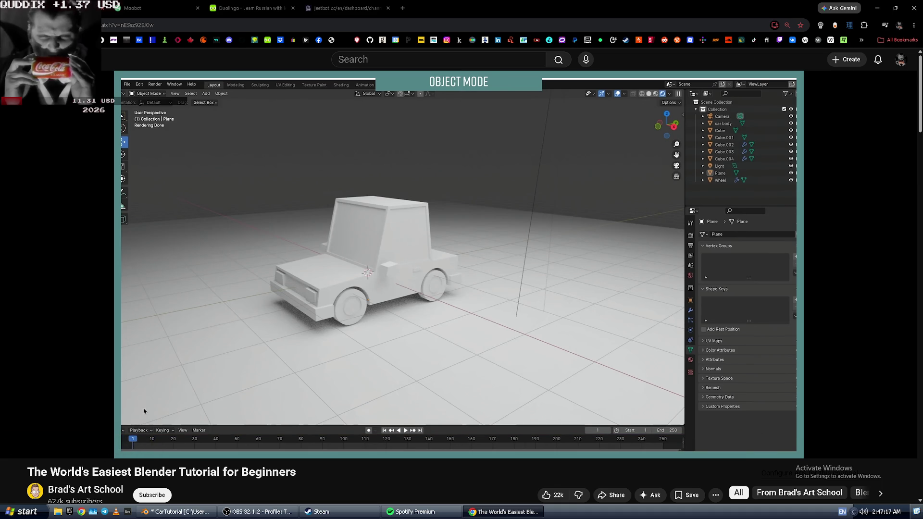
click(368, 380)
click(581, 398)
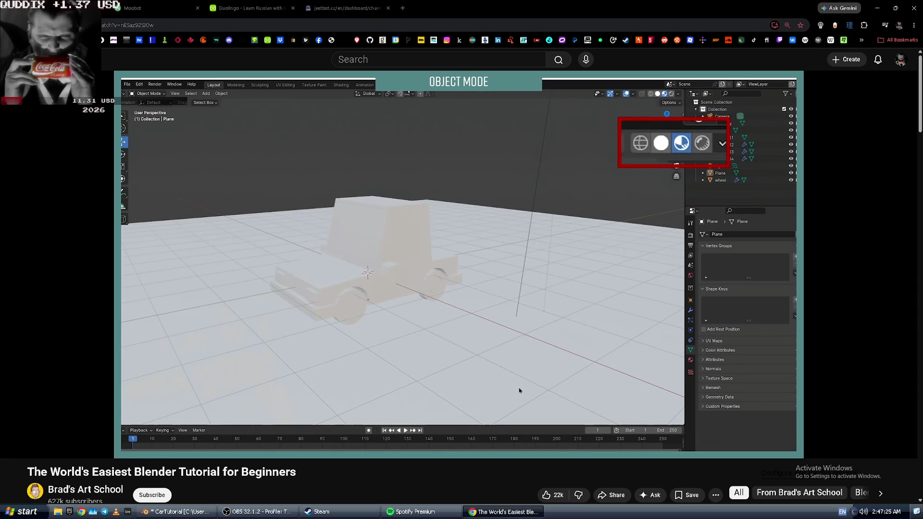
key(alt+Tab)
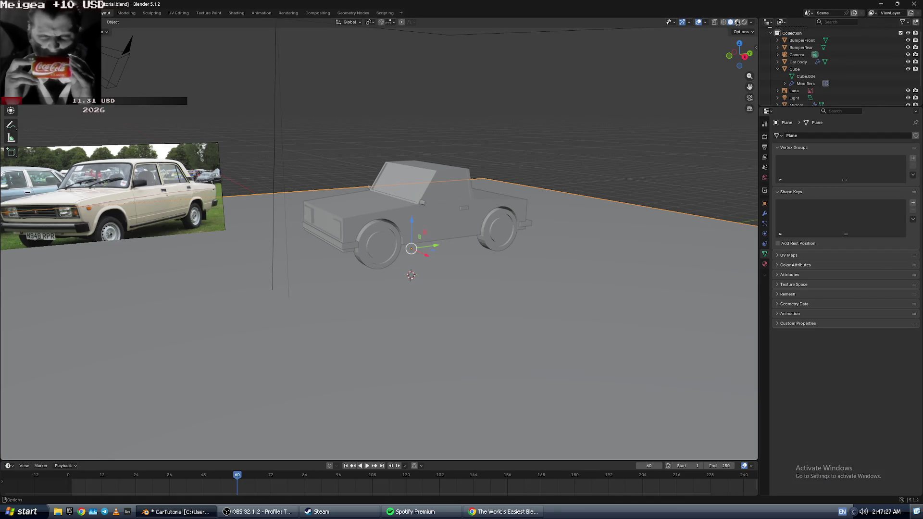
- Switch to Material Preview shading and scale the ground plane up to about 6.1 times
click(738, 22)
scroll(457, 299, down, 5)
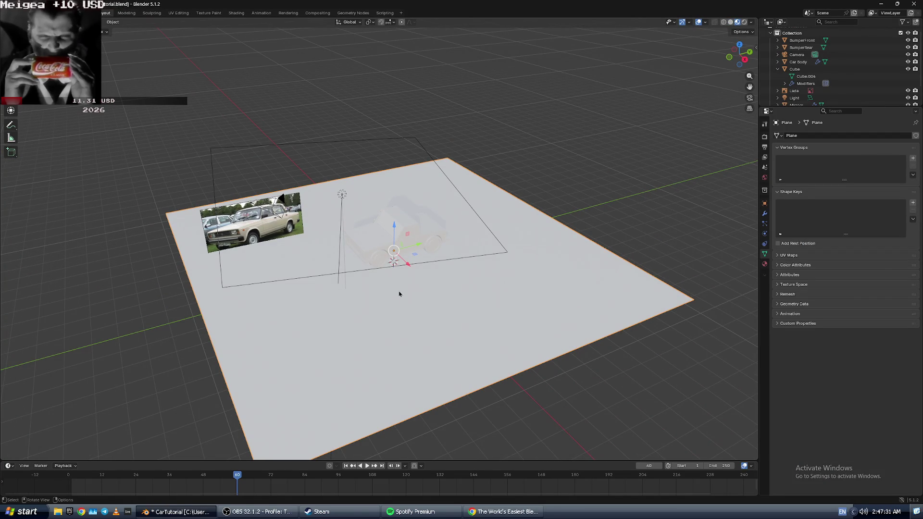
key(s)
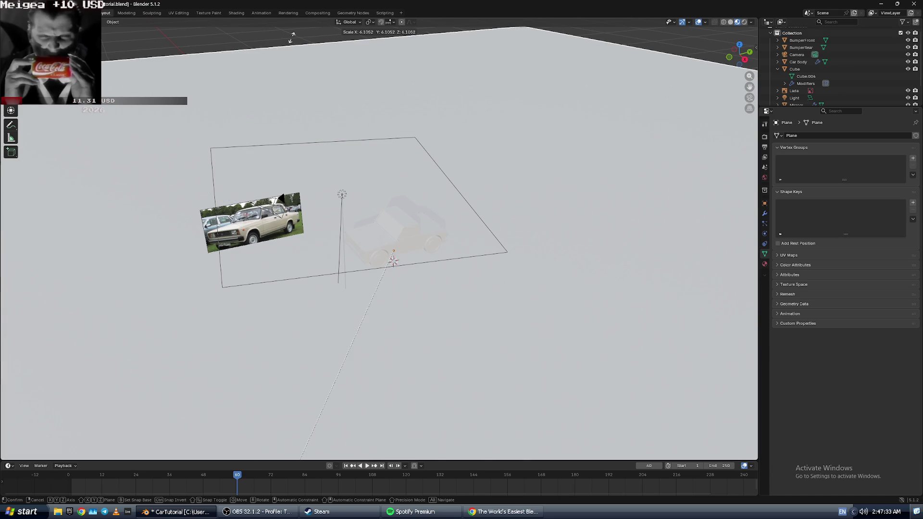
click(292, 37)
mouse_move(373, 120)
middle_down()
mouse_move(400, 342)
mouse_move(407, 311)
middle_up()
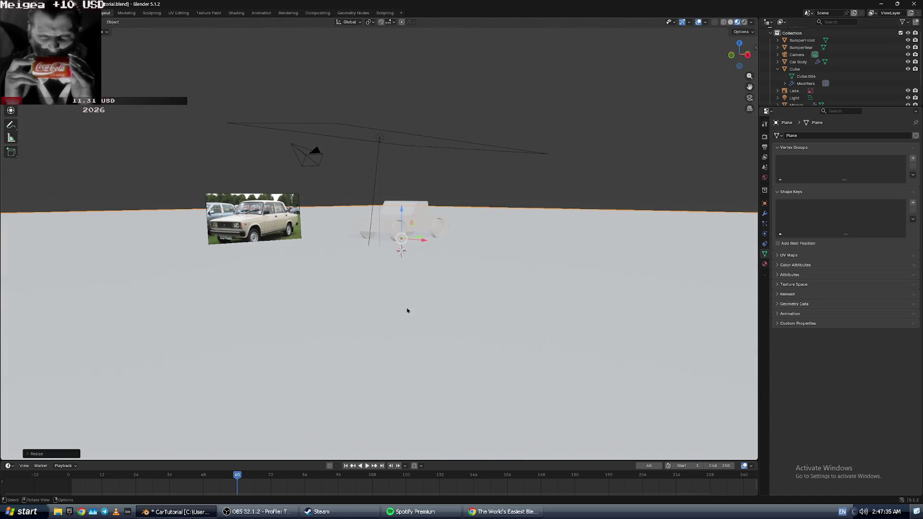
scroll(412, 252, up, 4)
mouse_move(512, 247)
middle_down()
mouse_move(501, 264)
mouse_move(505, 252)
mouse_move(509, 266)
mouse_move(520, 264)
middle_up()
- Resume the tutorial and reorient the view down onto the car
key(alt+Tab)
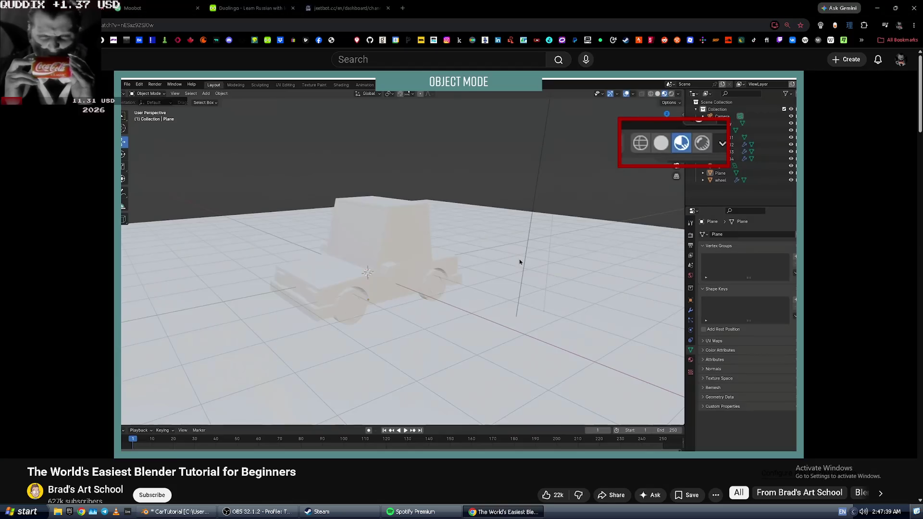
click(516, 259)
key(alt+Tab)
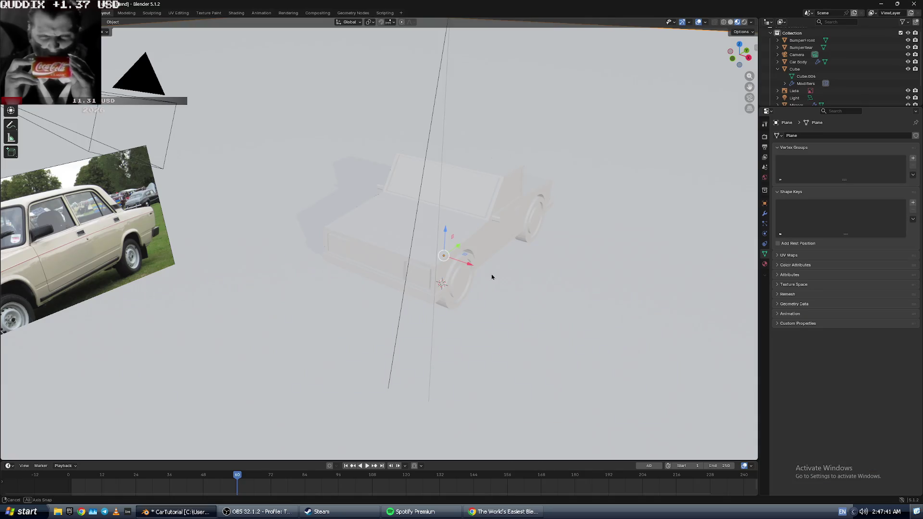
middle_drag(491, 277, 493, 273)
scroll(493, 273, down, 5)
scroll(448, 256, up, 3)
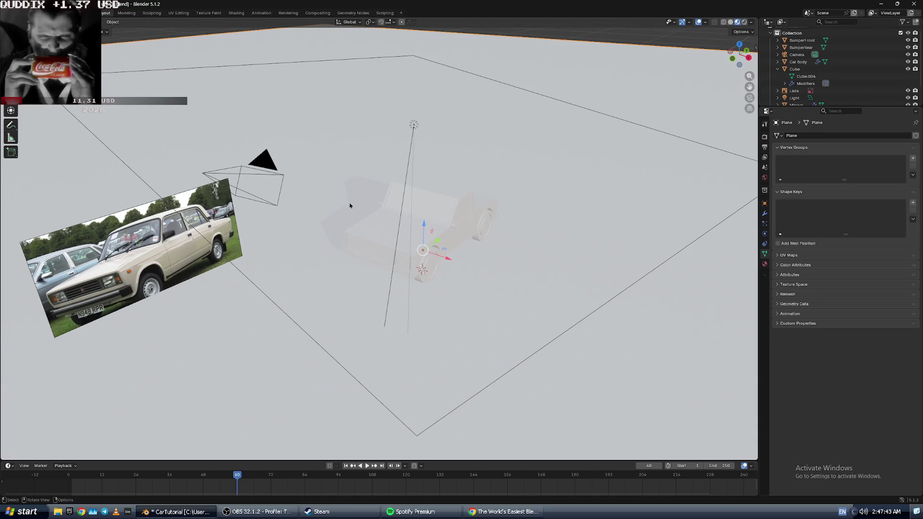
- Box-select the car and nearby objects, trial-stretch them along Y, then undo the stretch
mouse_move(305, 147)
mouse_down()
mouse_move(443, 326)
mouse_move(508, 343)
mouse_up()
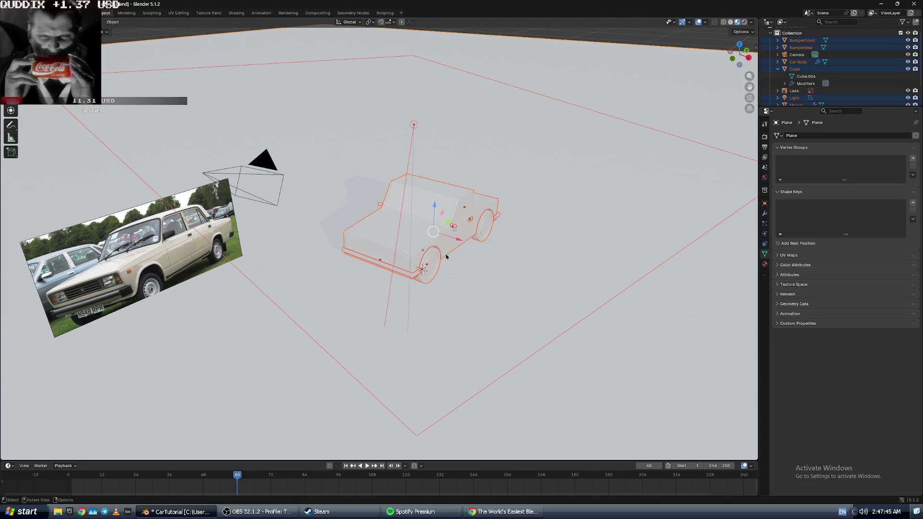
scroll(435, 237, up, 2)
scroll(435, 239, down, 4)
key(s)
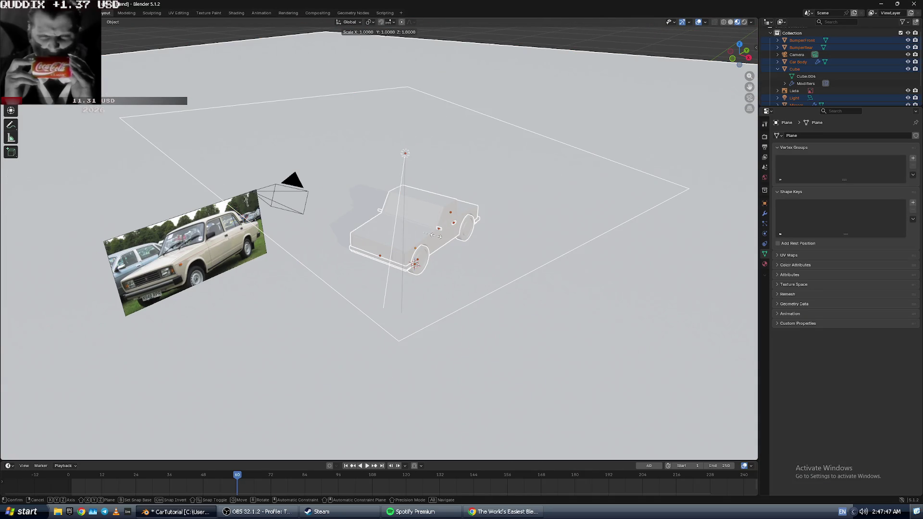
key(y)
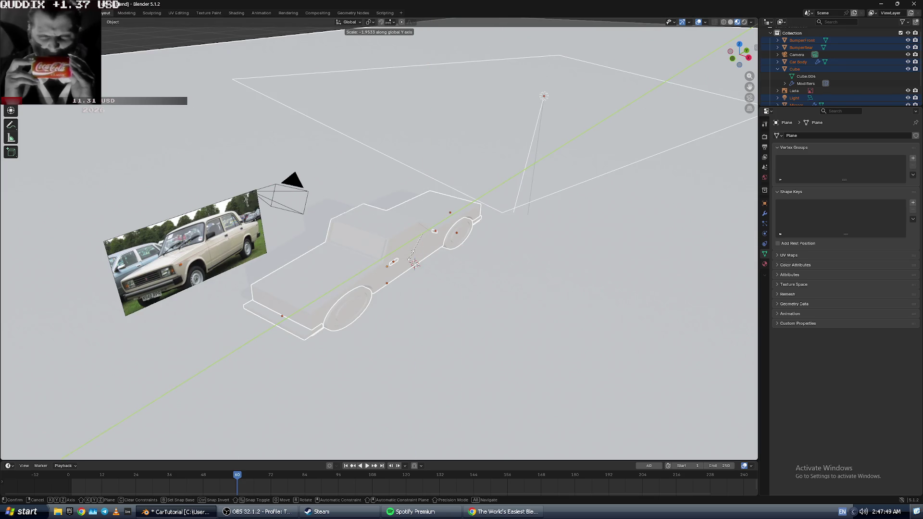
click(412, 259)
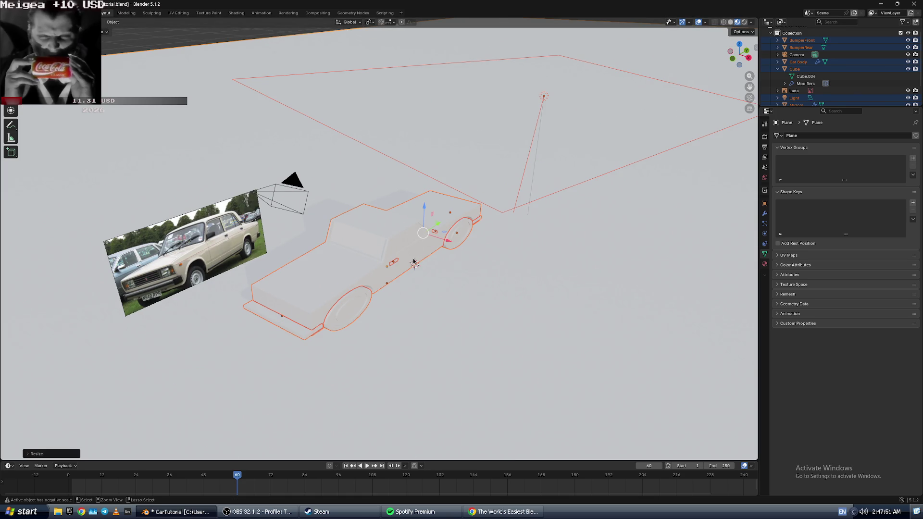
scroll(422, 269, down, 8)
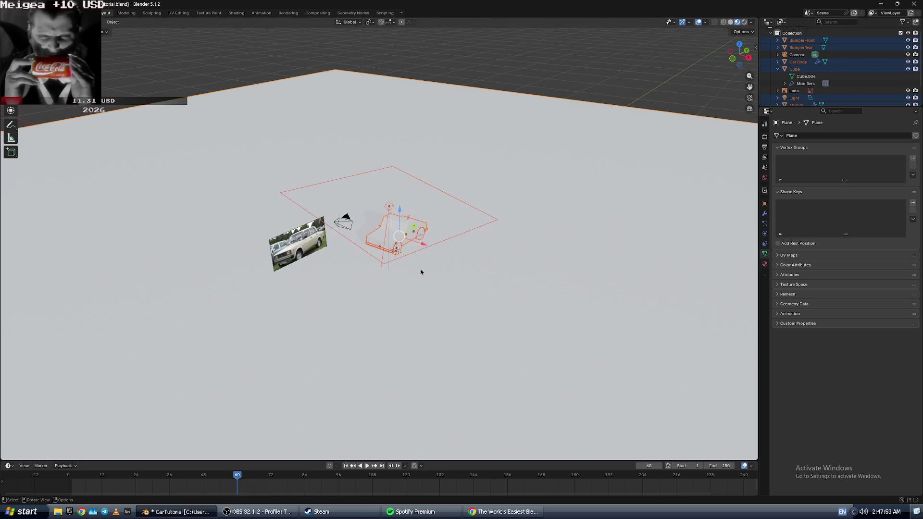
click(377, 229)
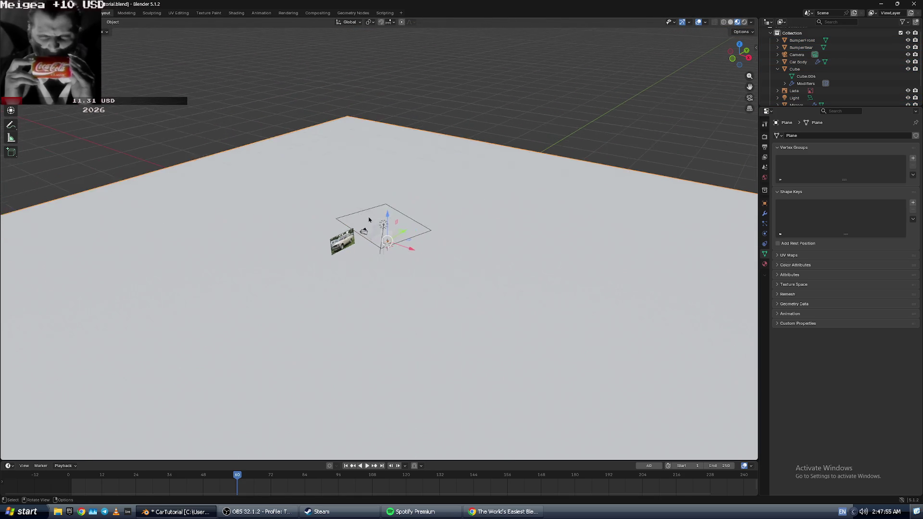
scroll(369, 220, up, 8)
scroll(321, 257, down, 5)
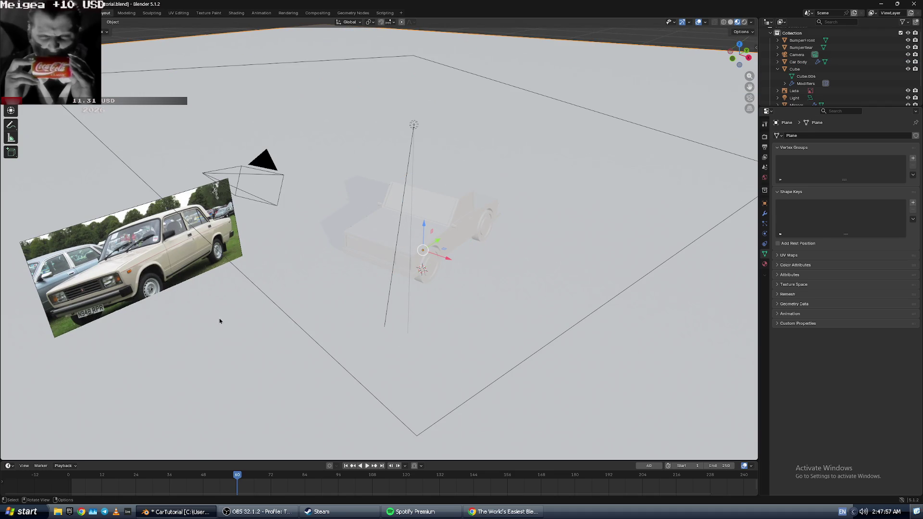
key(ctrl+z)
key(ctrl+z)
key(ctrl+z)
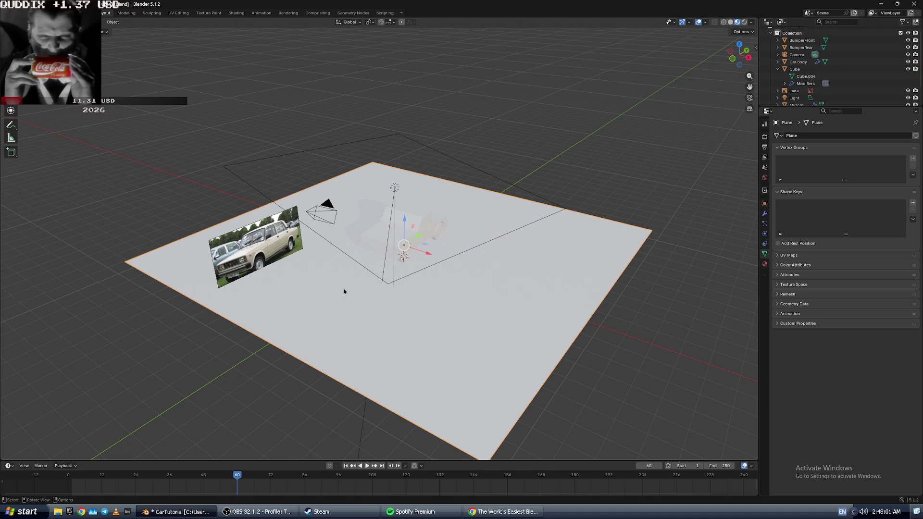
drag(436, 256, 238, 203)
drag(344, 197, 549, 288)
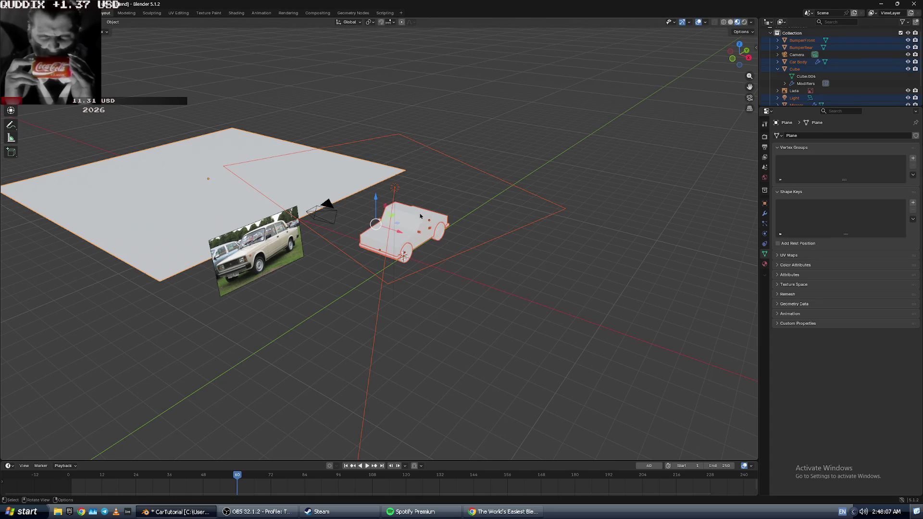
key(s)
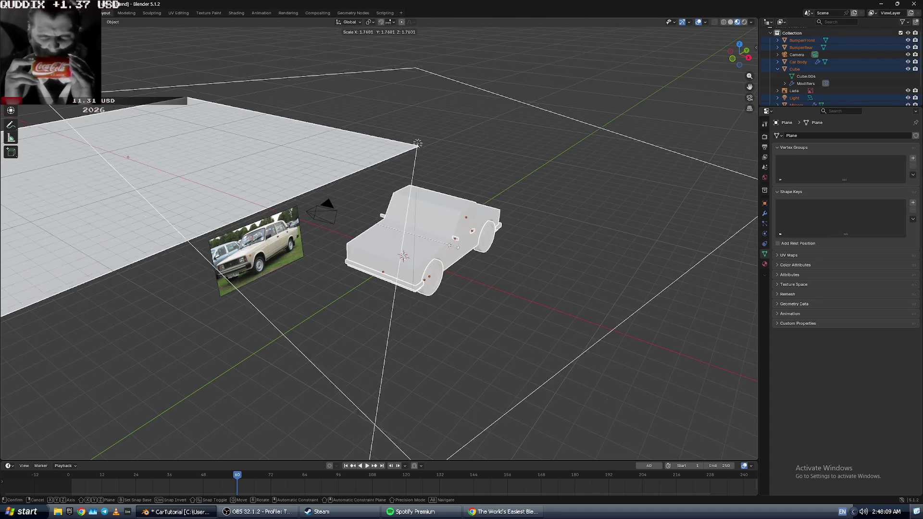
click(454, 251)
key(ctrl+z)
key(ctrl+z)
key(ctrl+z)
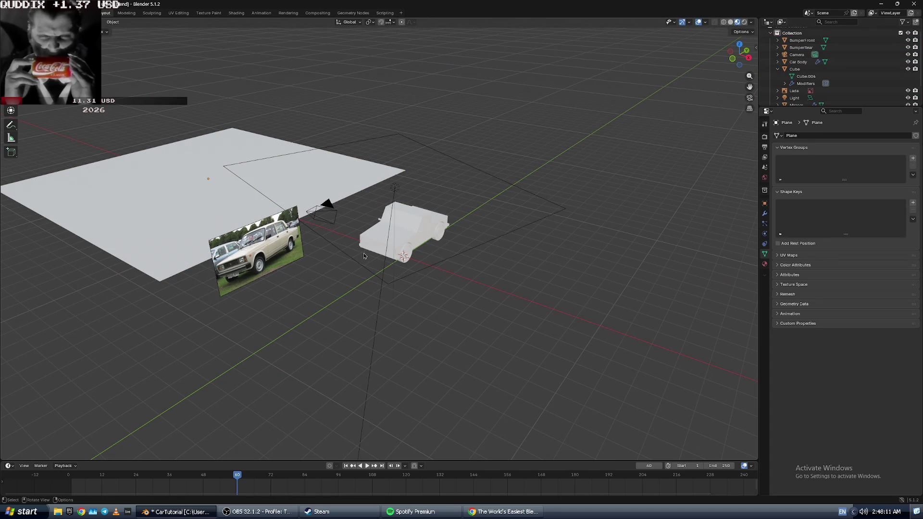
click(385, 231)
key(ctrl+a)
key(Escape)
key(a)
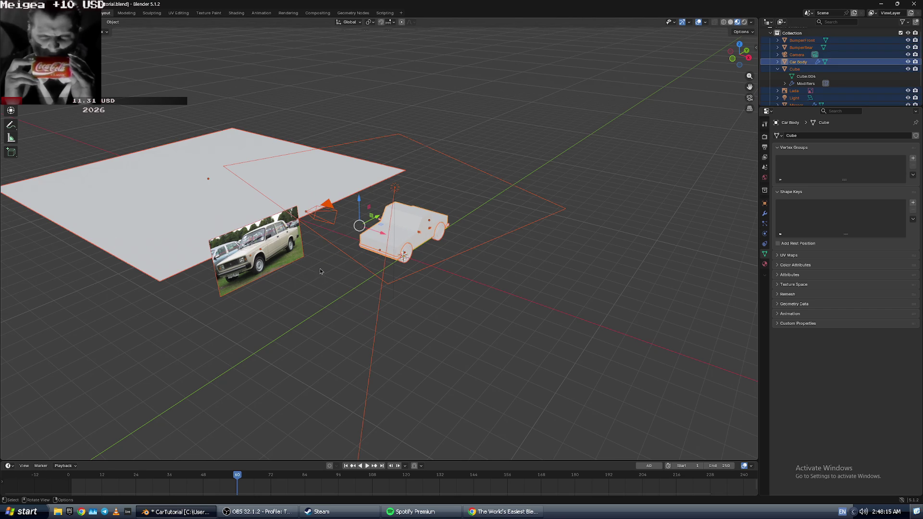
key(s)
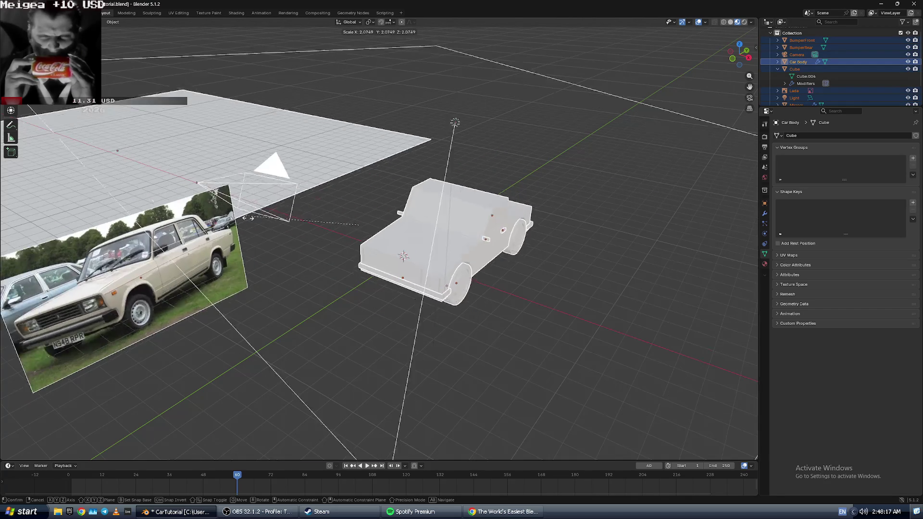
click(222, 180)
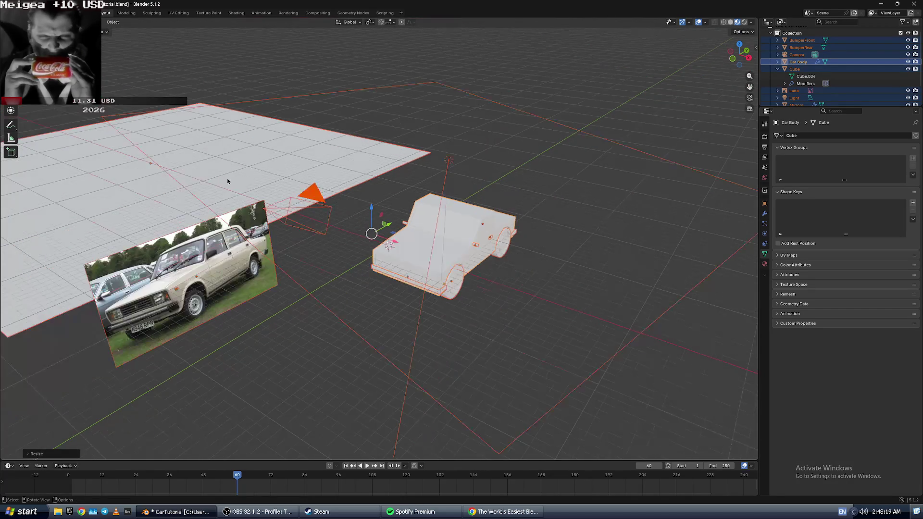
key(ctrl+z)
key(alt+a)
click(163, 224)
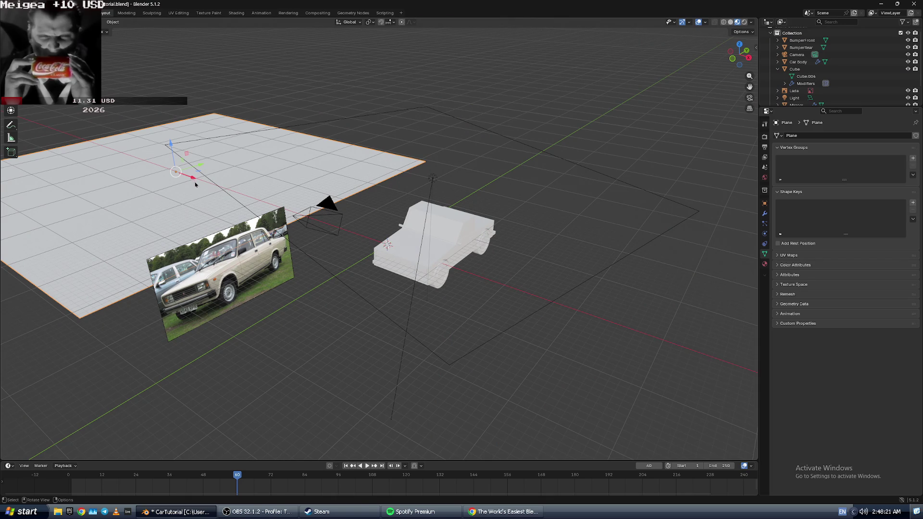
key(g)
key(x)
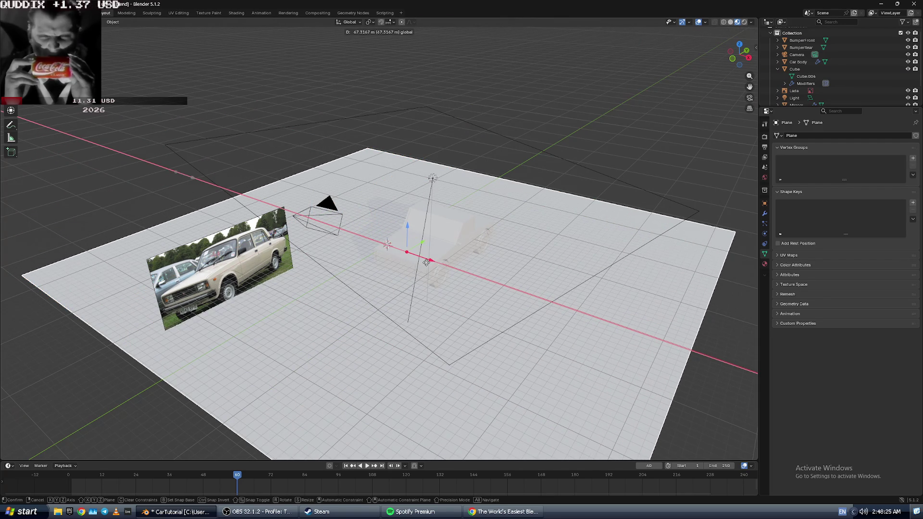
right_click(426, 262)
click(446, 263)
scroll(446, 262, up, 3)
mouse_move(446, 262)
middle_down()
mouse_move(603, 321)
mouse_move(550, 303)
middle_up()
click(400, 354)
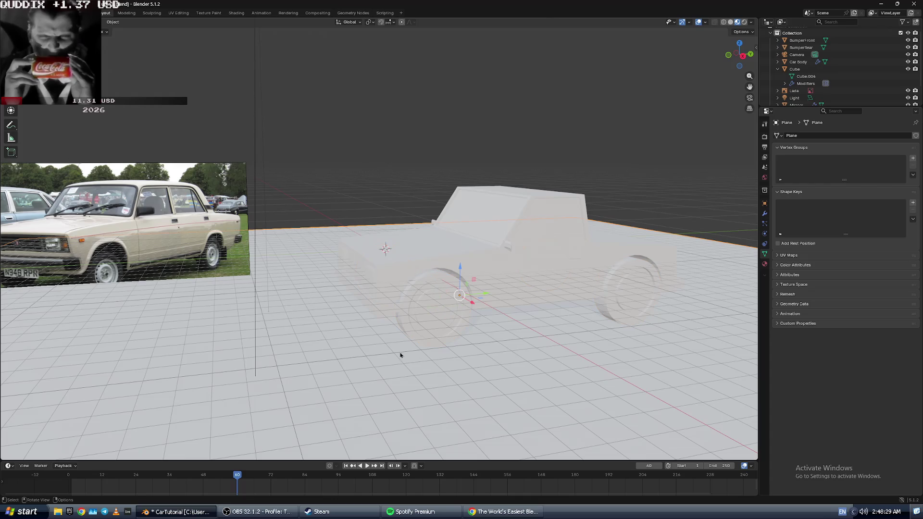
shift+middle_drag(432, 87, 432, 86)
- Rename the Plane object to 'Road' in the Outliner, retyping to fix its capitalisation
key(Tab)
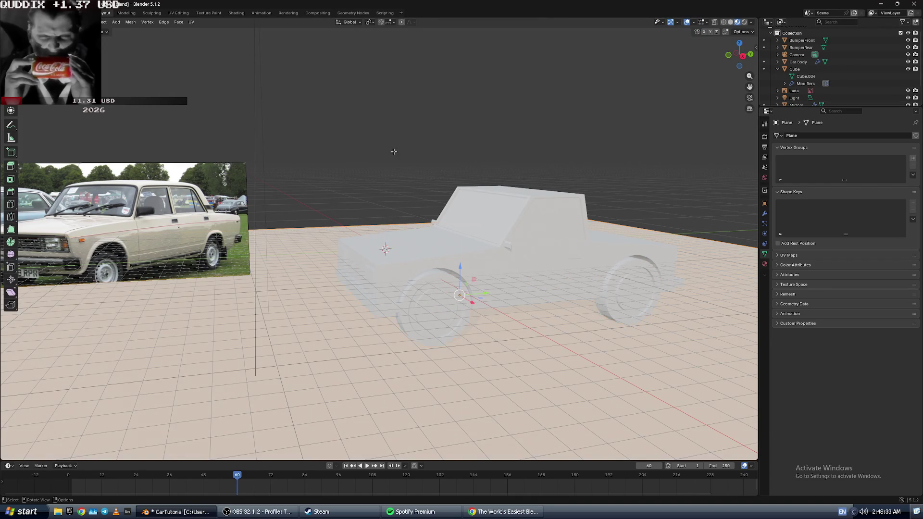
key(Tab)
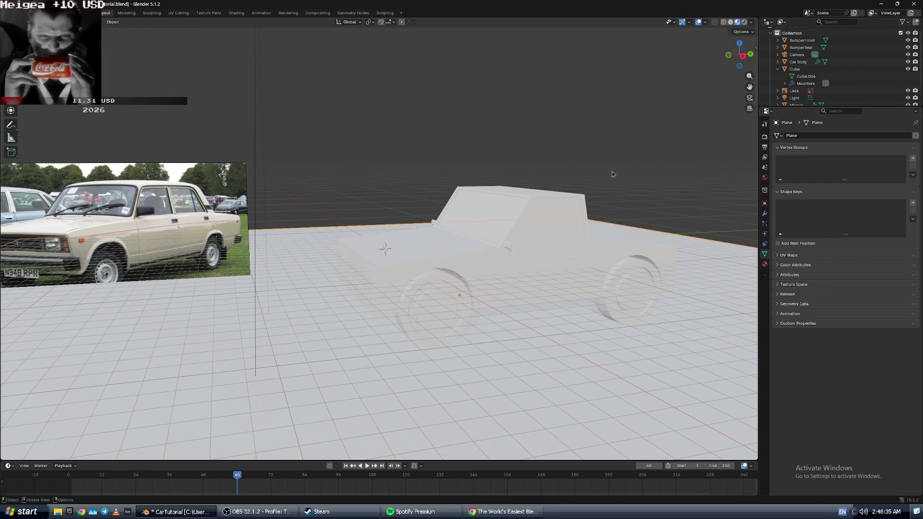
scroll(797, 91, down, 2)
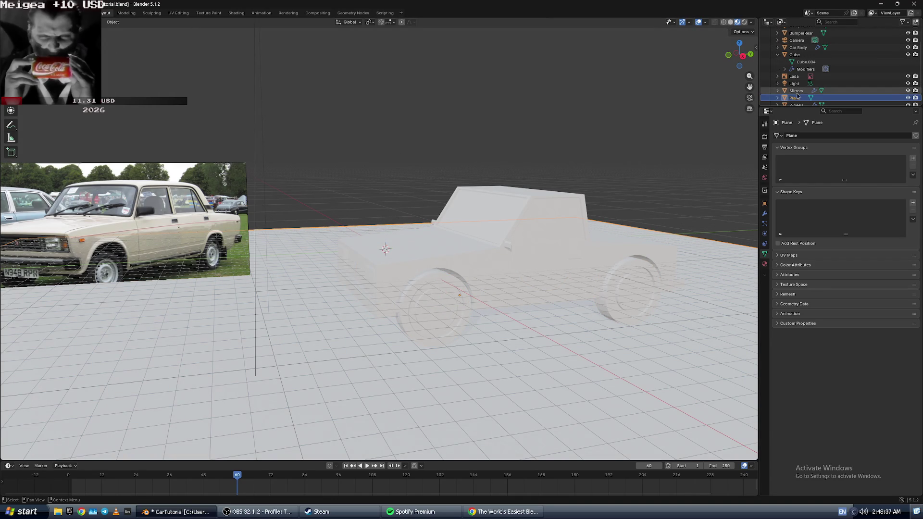
double_click(794, 97)
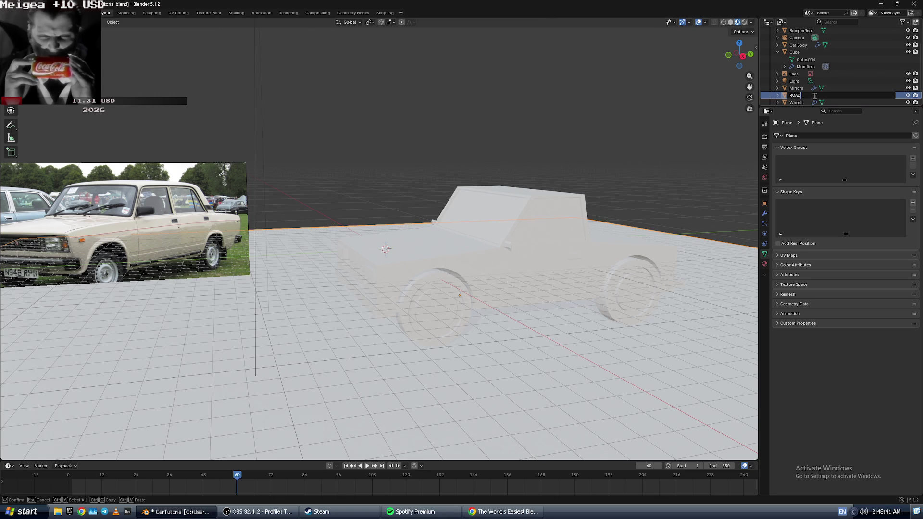
text(Road)
key(Return)
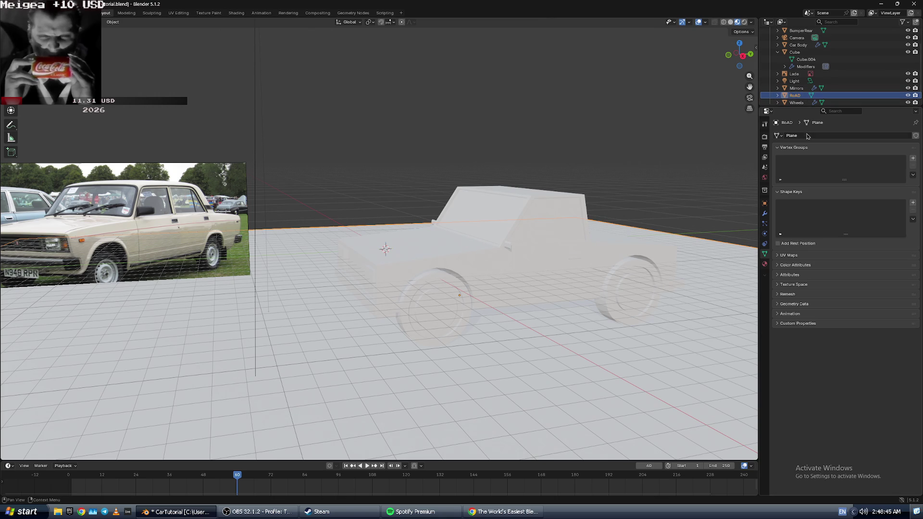
double_click(800, 96)
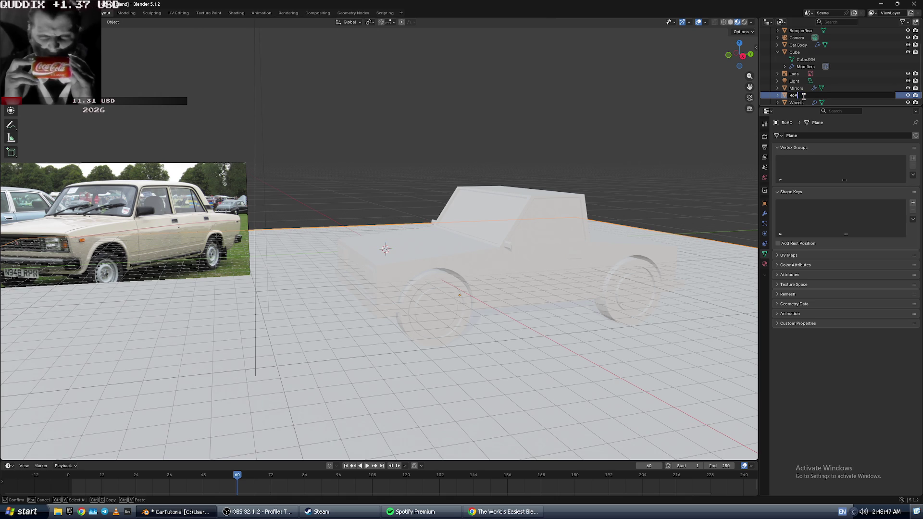
key(Return)
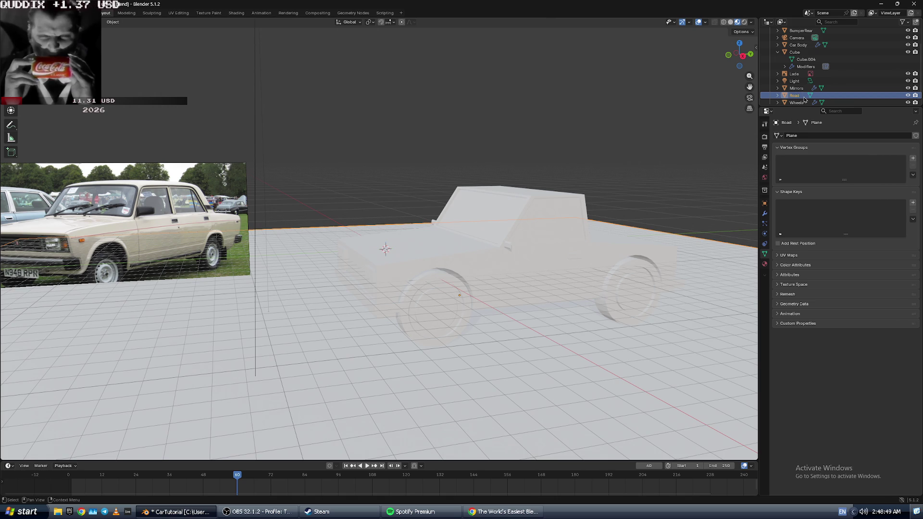
scroll(377, 343, down, 5)
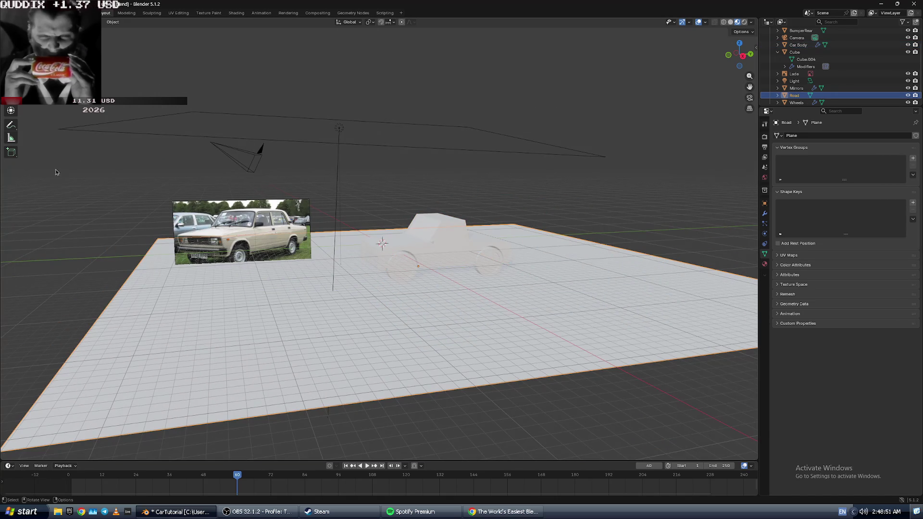
- Drag the Road plane down, then raise it toward the wheels in front orthographic view
drag(417, 237, 420, 299)
middle_drag(420, 299, 398, 243)
click(739, 55)
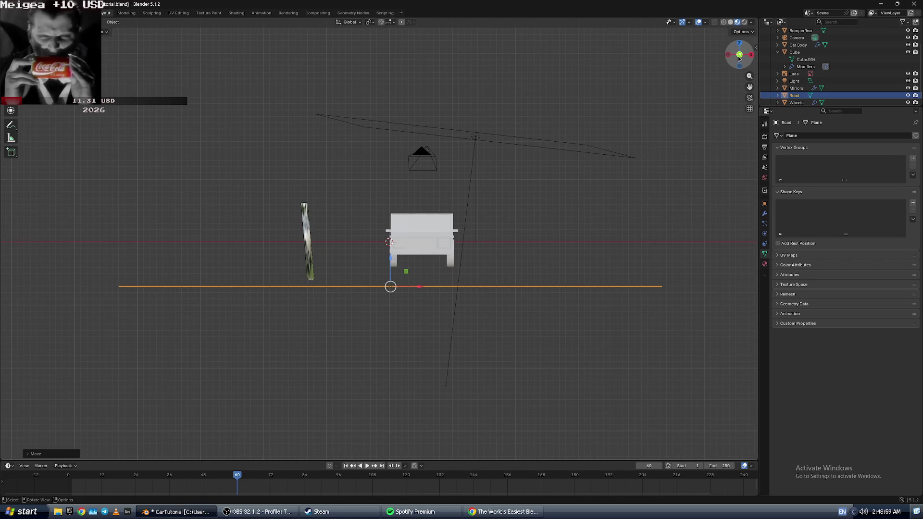
drag(392, 261, 392, 247)
scroll(391, 246, up, 8)
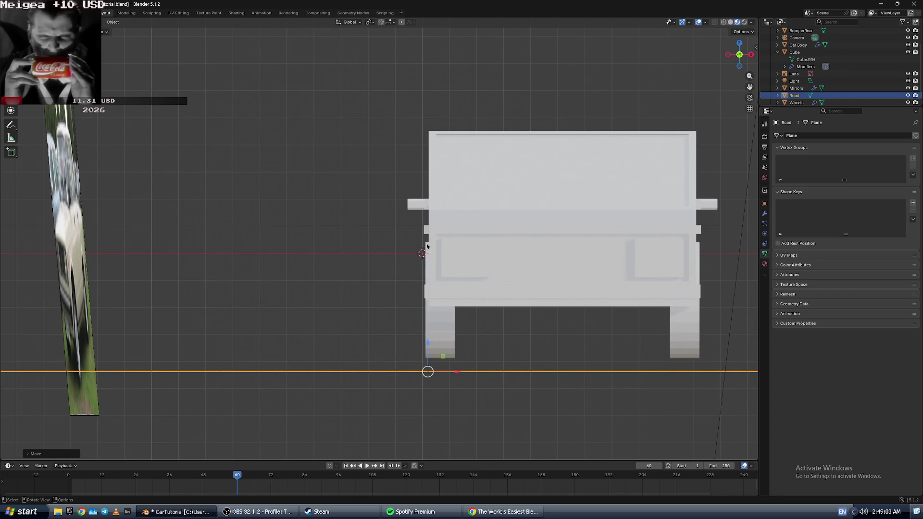
drag(427, 343, 436, 330)
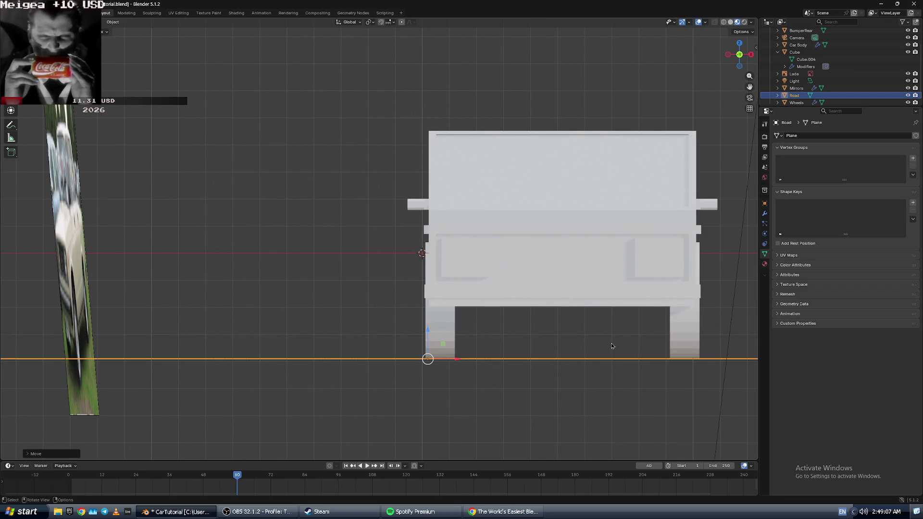
scroll(612, 346, up, 5)
- Nudge the Road plane up to meet the wheel bottoms and check it in see-through perspective
shift+click(608, 423)
scroll(608, 423, down, 3)
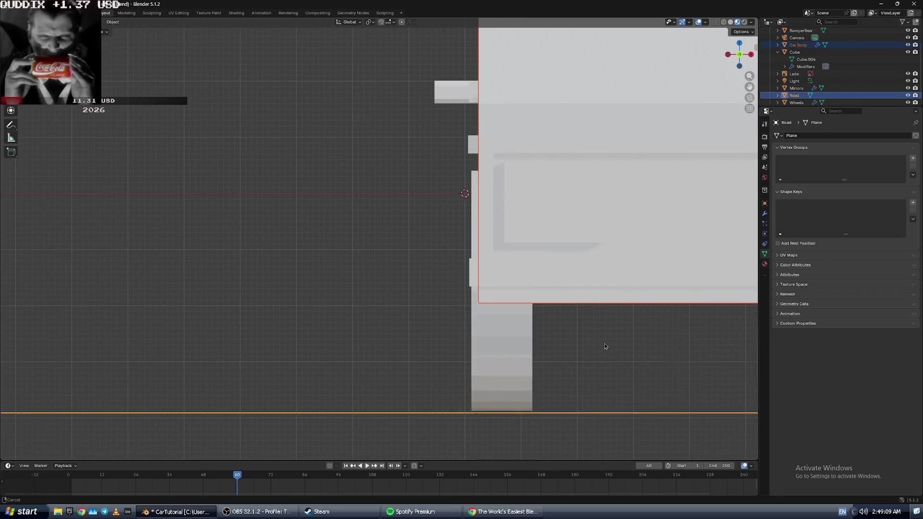
click(418, 401)
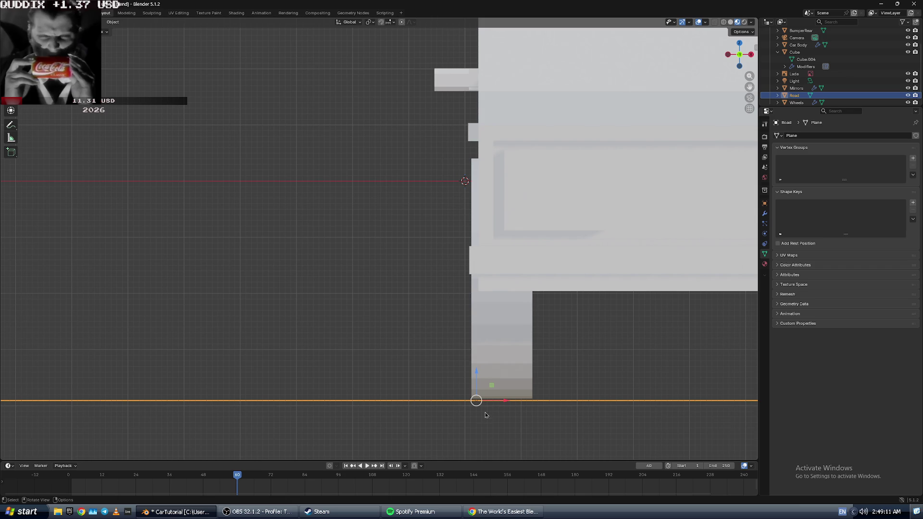
drag(475, 372, 477, 367)
click(416, 358)
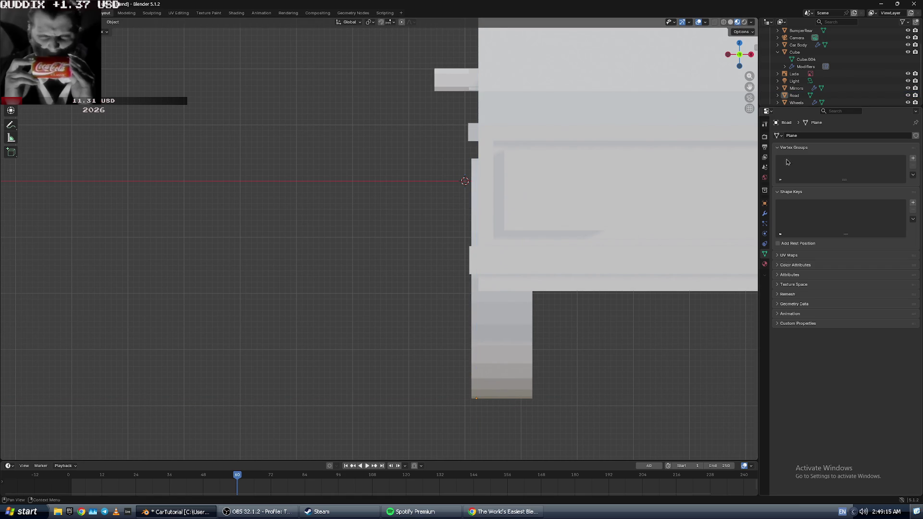
mouse_move(746, 57)
mouse_down()
mouse_move(637, 171)
mouse_move(579, 204)
mouse_move(496, 231)
mouse_up()
scroll(496, 231, down, 5)
mouse_move(496, 231)
middle_down()
mouse_move(407, 233)
mouse_move(515, 237)
middle_up()
key(alt+z)
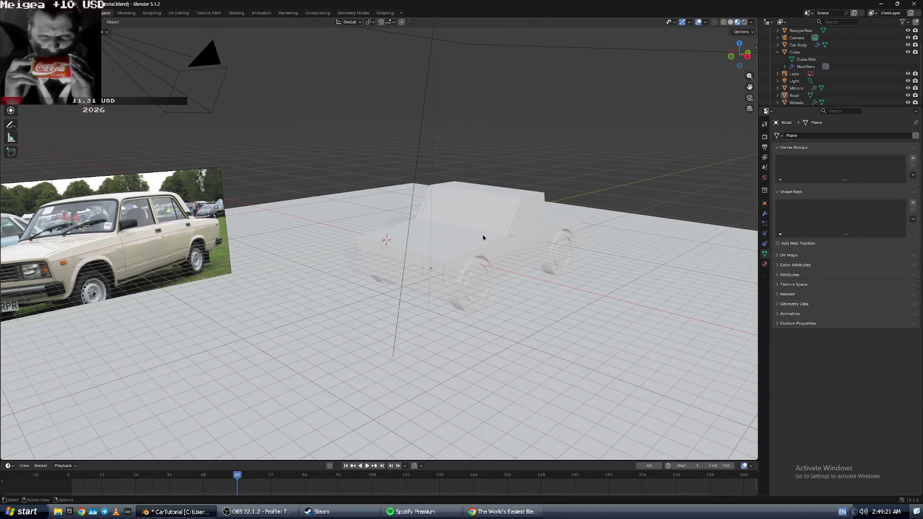
- Orbit in closer around the car and watch the next part of the tutorial
middle_drag(484, 235, 517, 229)
scroll(518, 230, up, 3)
middle_drag(469, 209, 557, 246)
key(alt+Tab)
key(space)
click(511, 227)
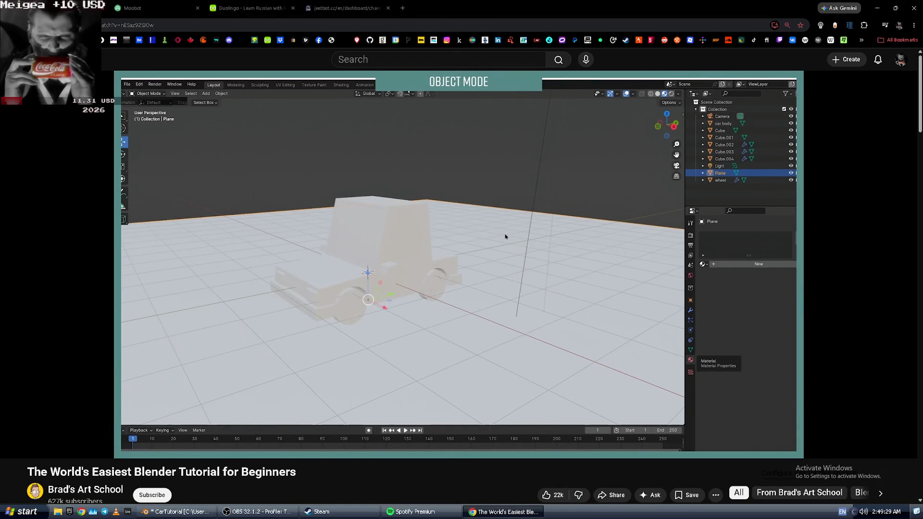
key(alt+Tab)
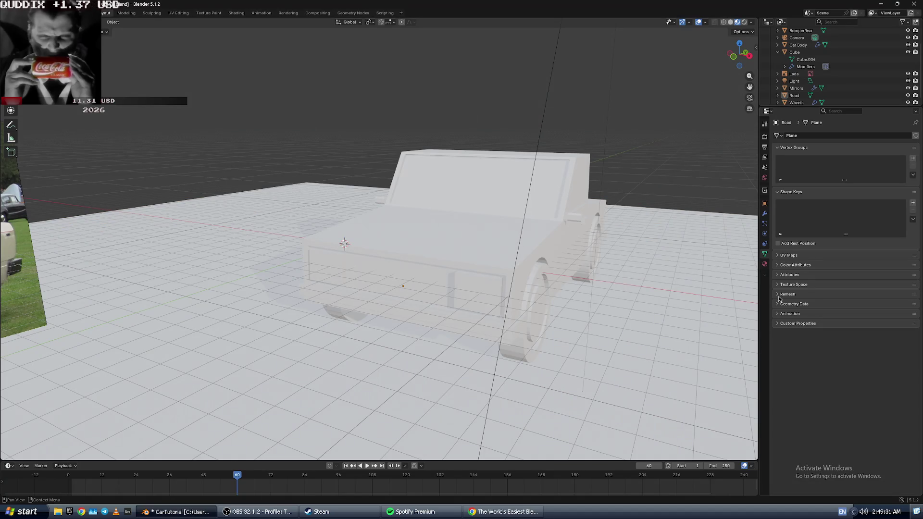
- Add a new material, Material.001, to the Road plane
click(765, 266)
key(alt+Tab)
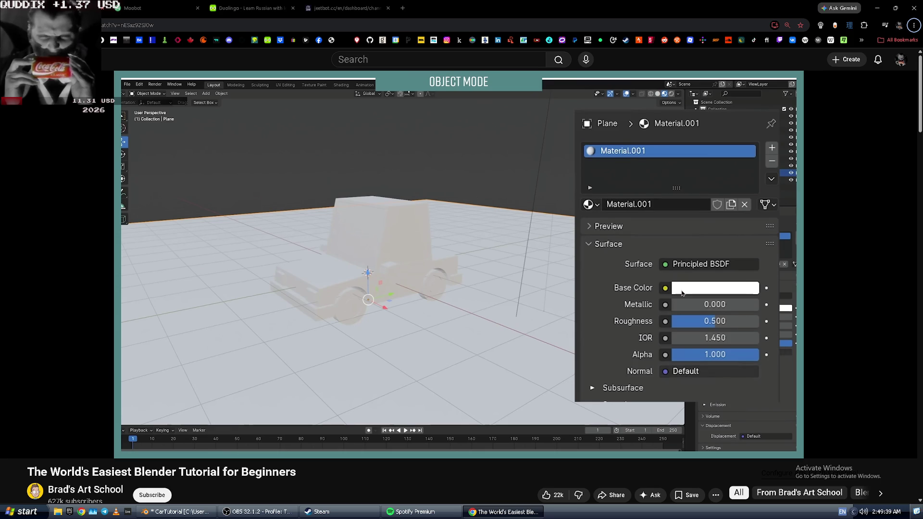
key(alt+Tab)
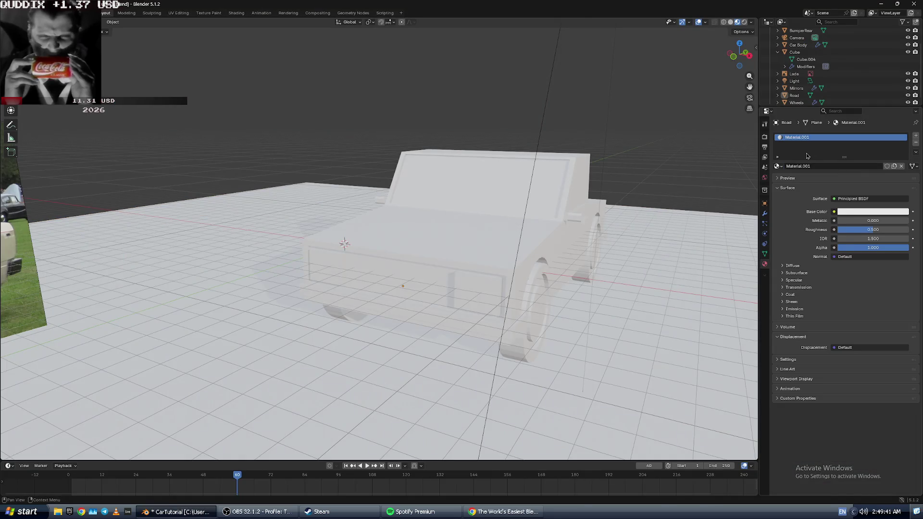
key(alt+Tab)
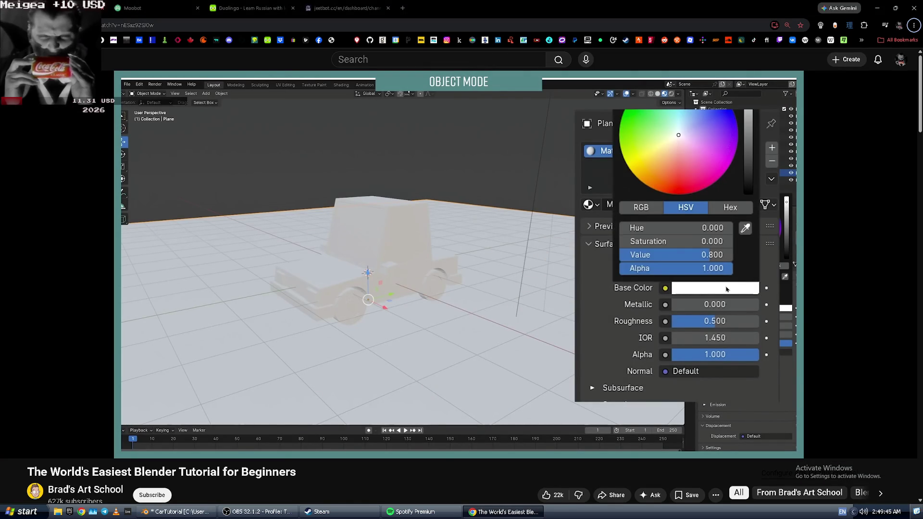
click(914, 25)
click(545, 285)
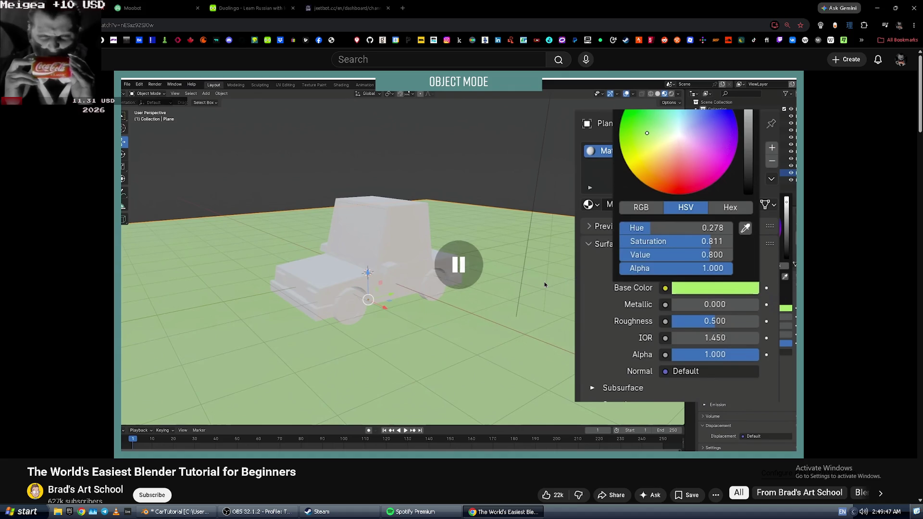
key(alt+Tab)
scroll(596, 270, down, 3)
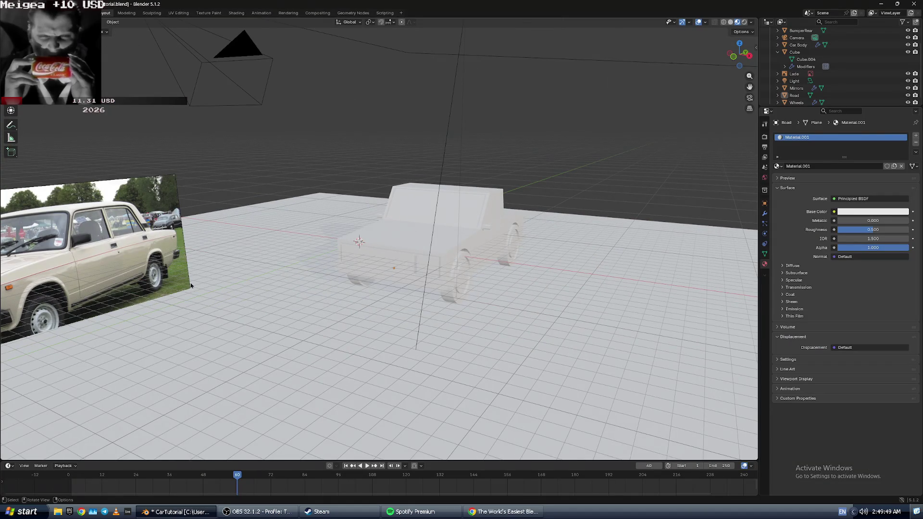
- Sample a colour from the Lada reference photo for the Road material's base colour
click(859, 212)
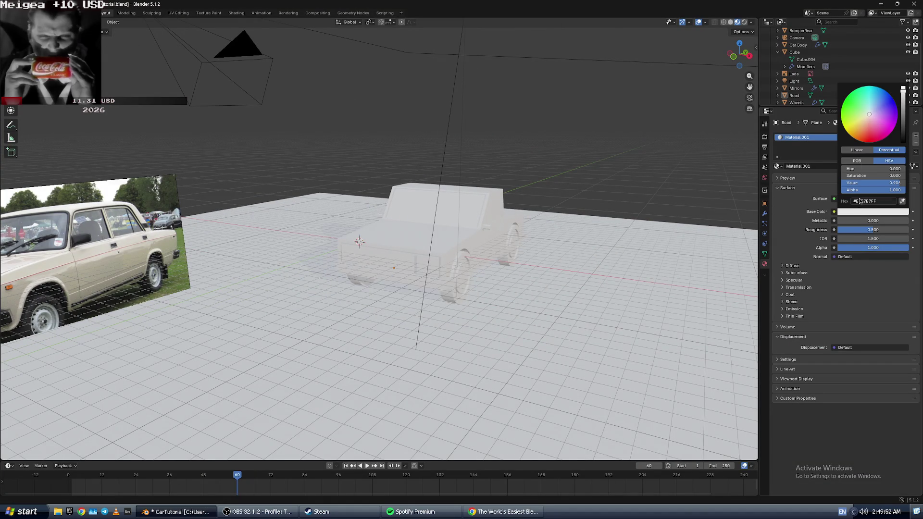
click(902, 202)
click(188, 278)
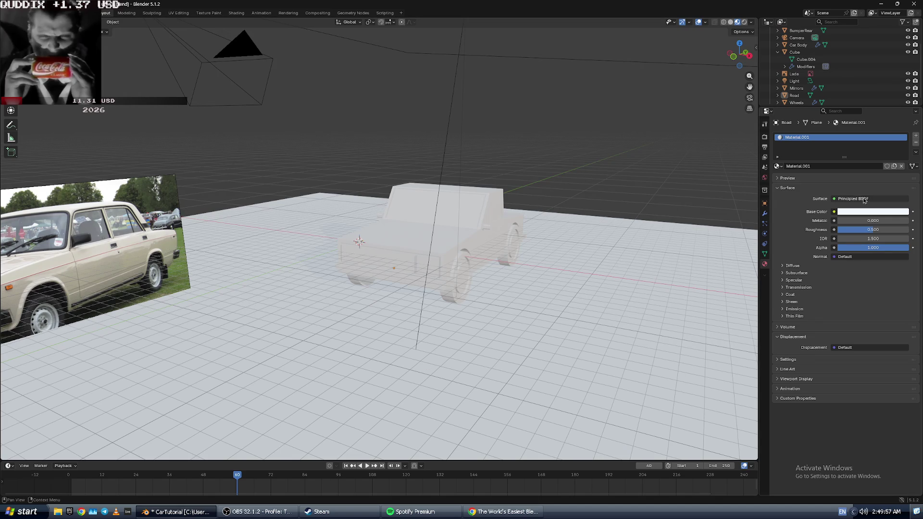
key(alt+Tab)
key(alt+Tab)
- Make the Road material's base colour bright green and lower its alpha
click(852, 213)
drag(852, 110, 849, 104)
click(902, 202)
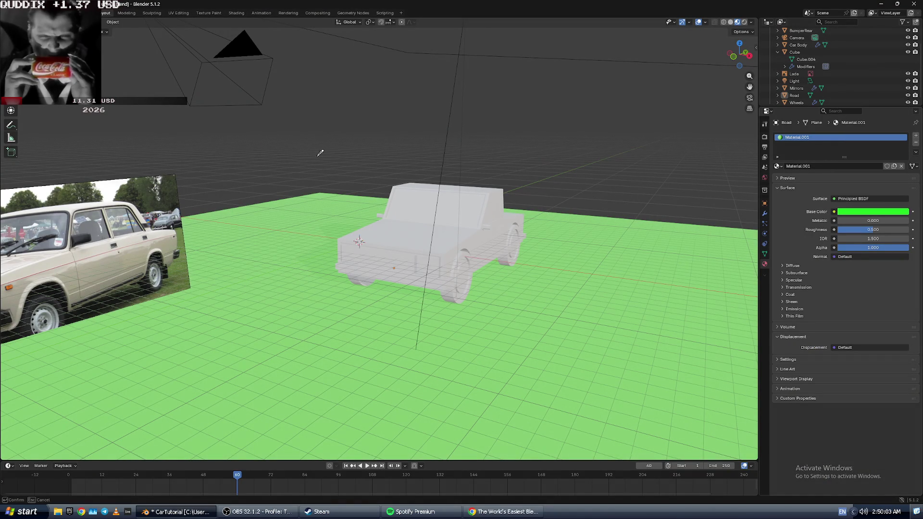
click(178, 283)
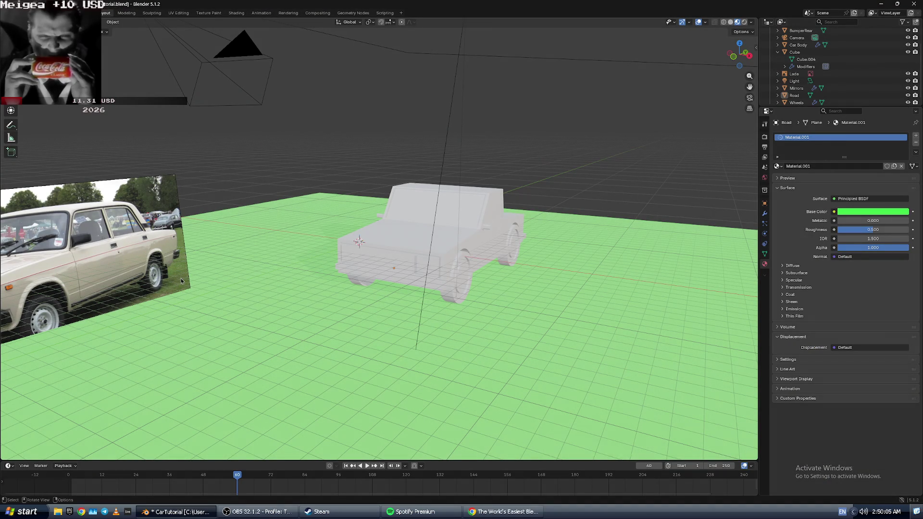
click(181, 277)
key(alt+Tab)
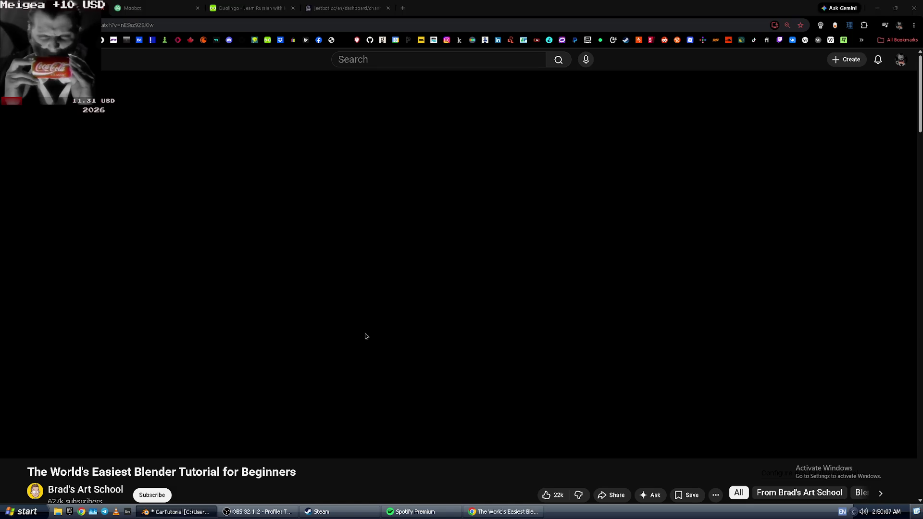
click(365, 333)
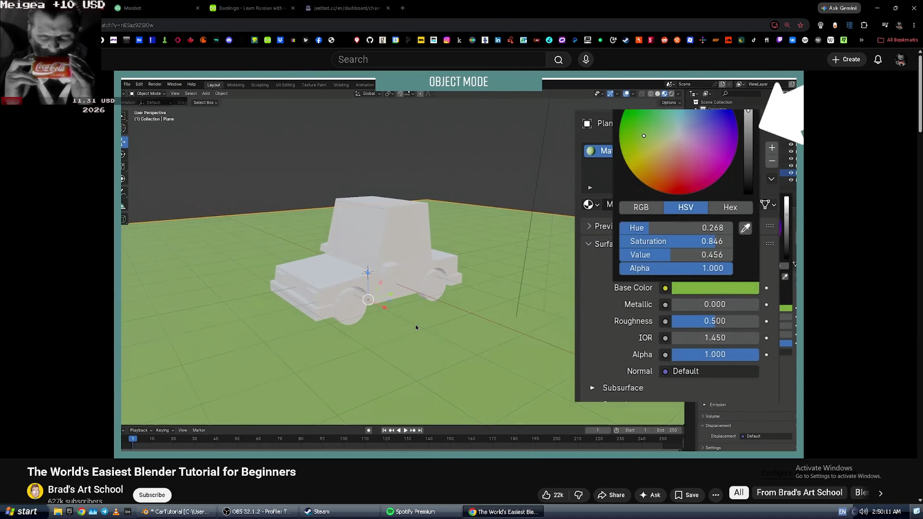
key(alt+Tab)
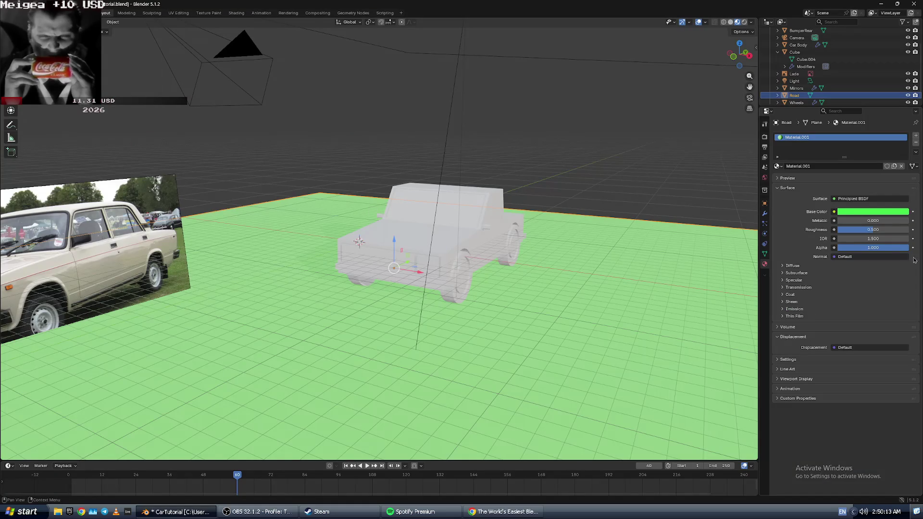
drag(893, 249, 828, 249)
click(798, 45)
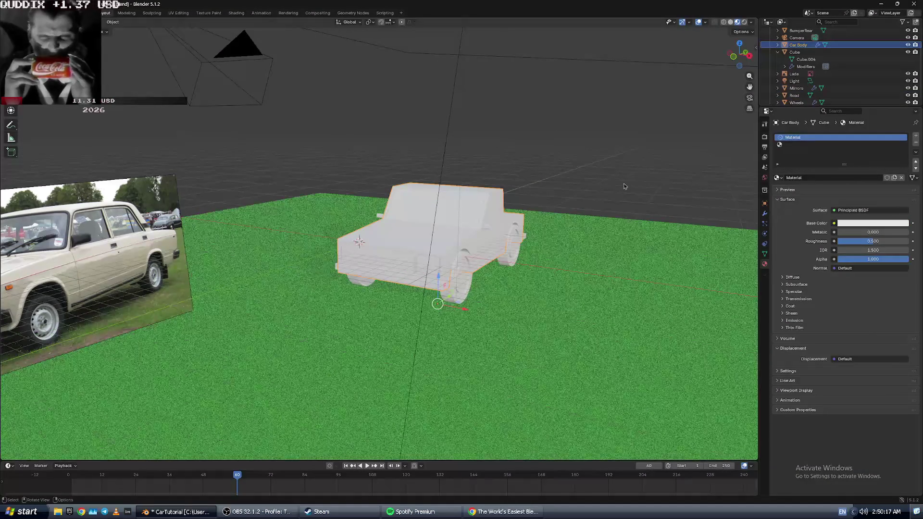
- Adjust the brightness of the car body's base colour
middle_drag(629, 184, 602, 182)
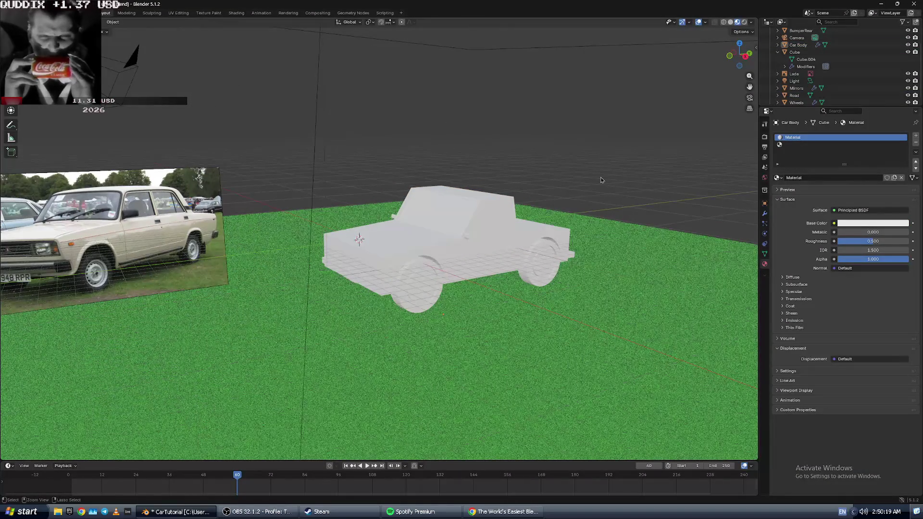
key(ctrl+z)
key(alt+Tab)
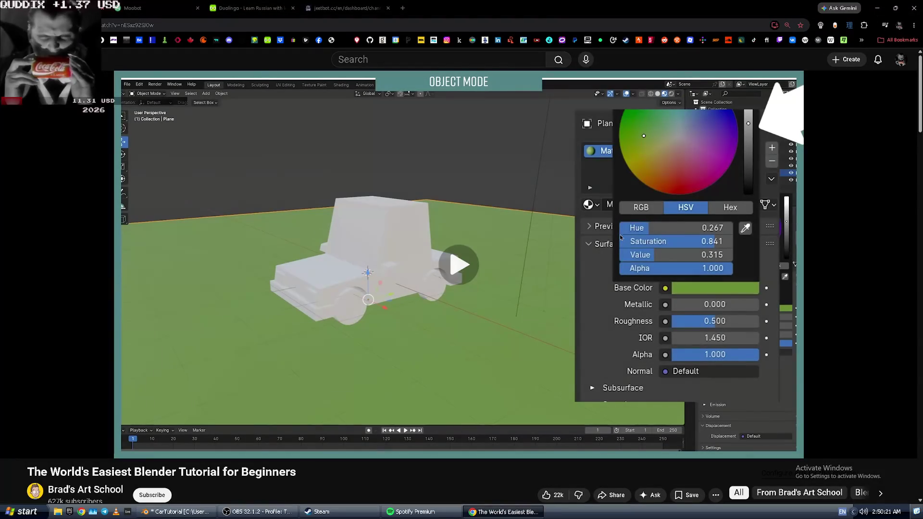
key(alt+Tab)
click(868, 219)
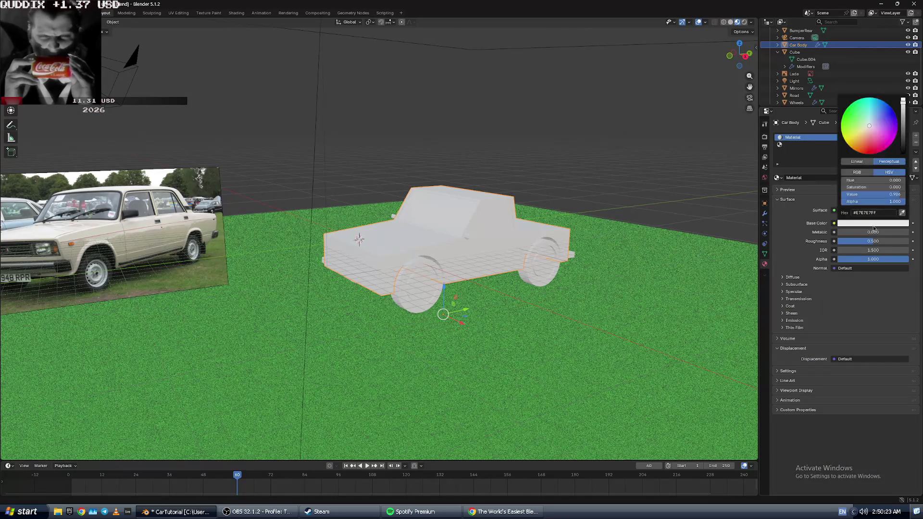
drag(899, 195, 848, 195)
middle_drag(654, 205, 453, 141)
- Darken the Road plane's green base colour to a deep green, value about 0.2
click(502, 112)
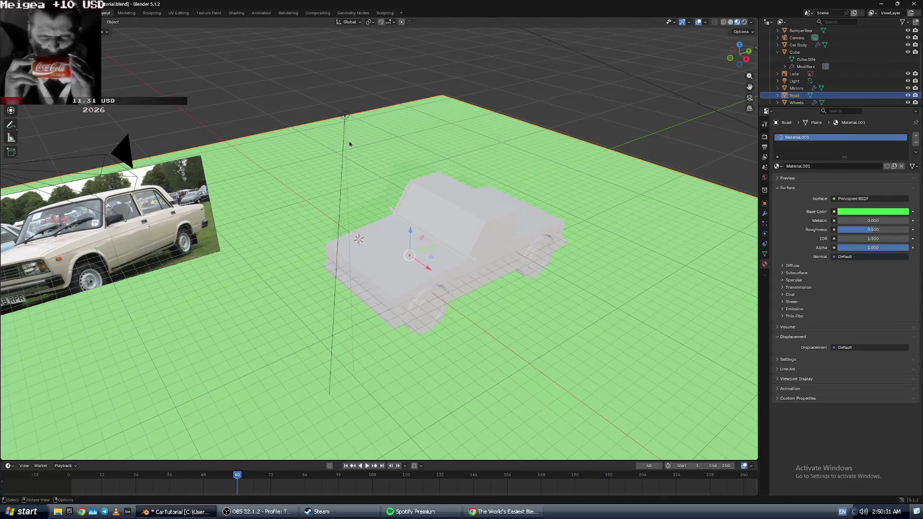
click(873, 215)
drag(890, 185, 856, 185)
mouse_move(548, 164)
middle_down()
mouse_move(577, 132)
mouse_move(558, 168)
mouse_move(593, 215)
mouse_move(553, 217)
middle_up()
key(alt+Tab)
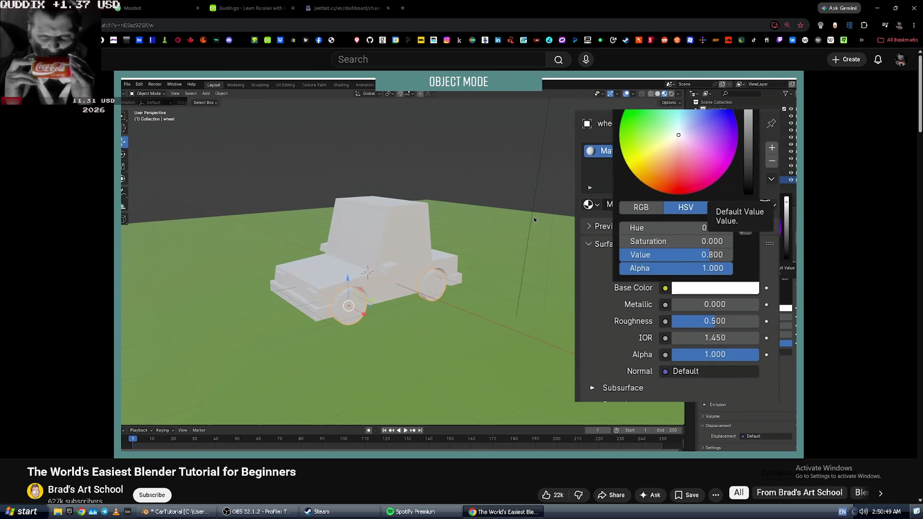
click(534, 217)
key(alt+Tab)
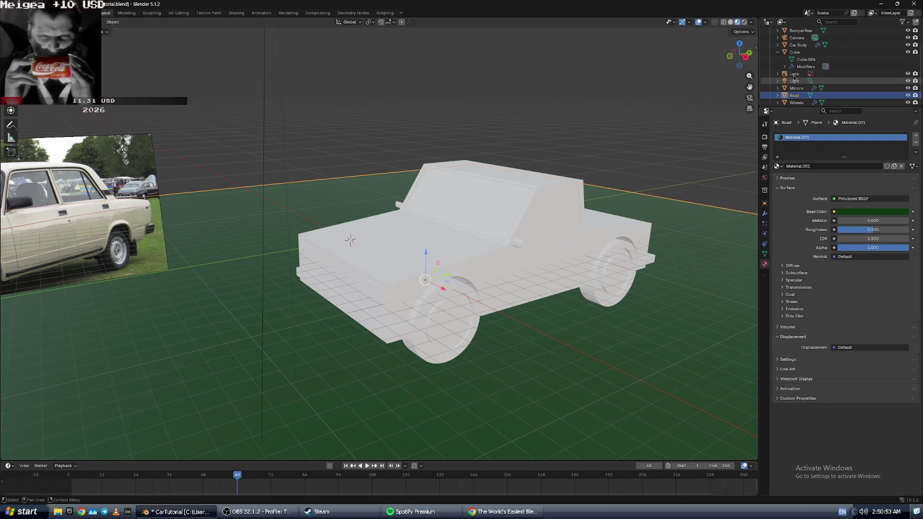
- Give the Wheels a new Material.002 with a near-black base colour and alpha 0.6
click(797, 103)
click(822, 166)
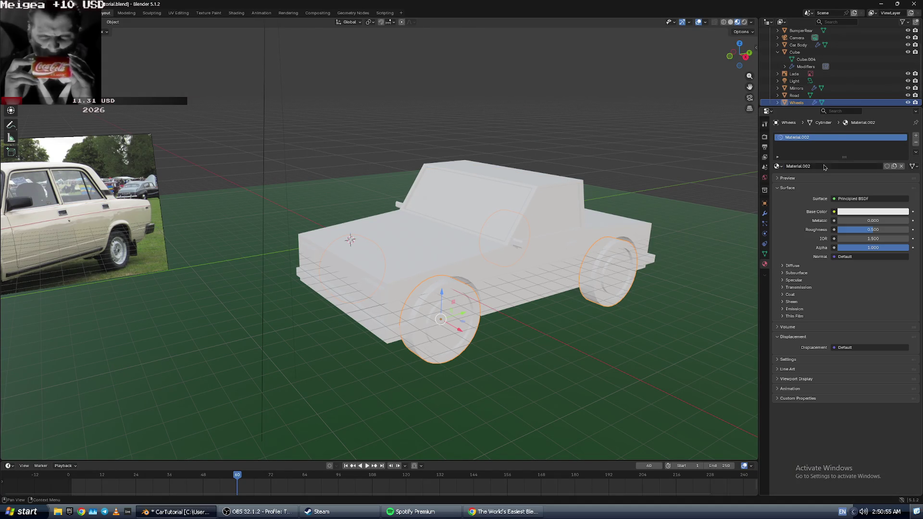
click(863, 212)
mouse_move(874, 129)
mouse_down()
mouse_move(859, 114)
mouse_move(903, 136)
mouse_move(868, 119)
mouse_up()
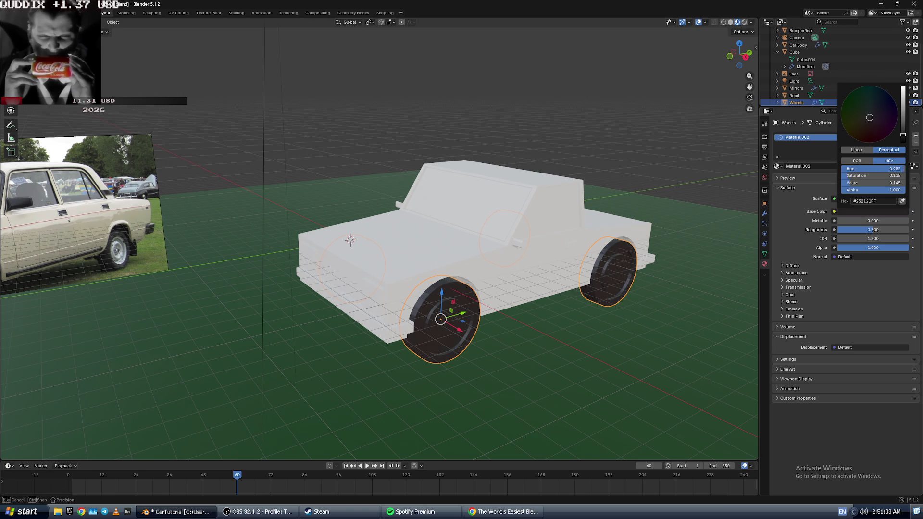
mouse_move(881, 192)
mouse_down()
mouse_move(825, 192)
mouse_move(854, 192)
mouse_move(876, 177)
mouse_move(742, 198)
mouse_up()
- Compare the wheel material with the tutorial and collapse its Surface settings
key(alt+Tab)
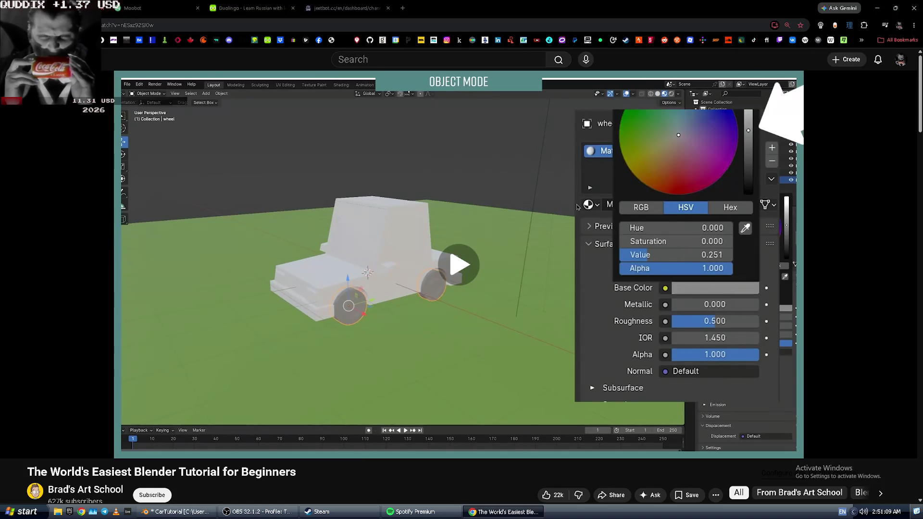
key(alt+Tab)
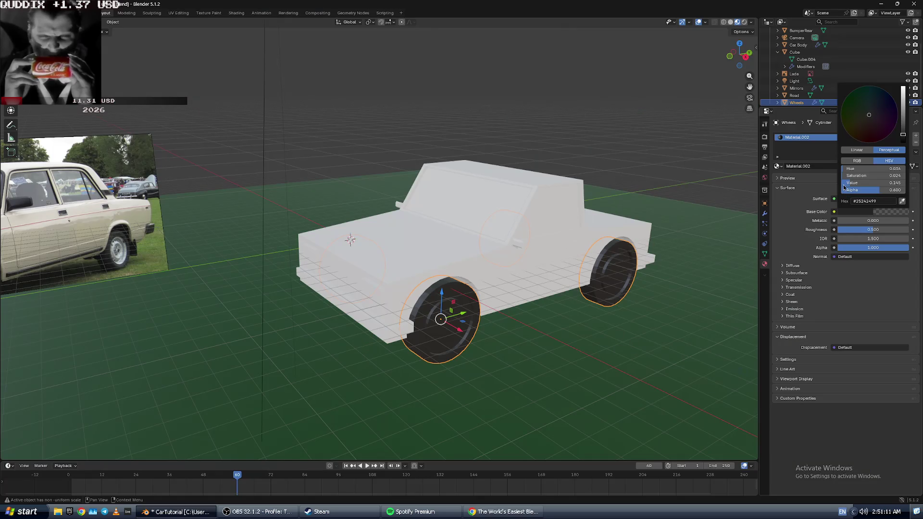
key(alt+Tab)
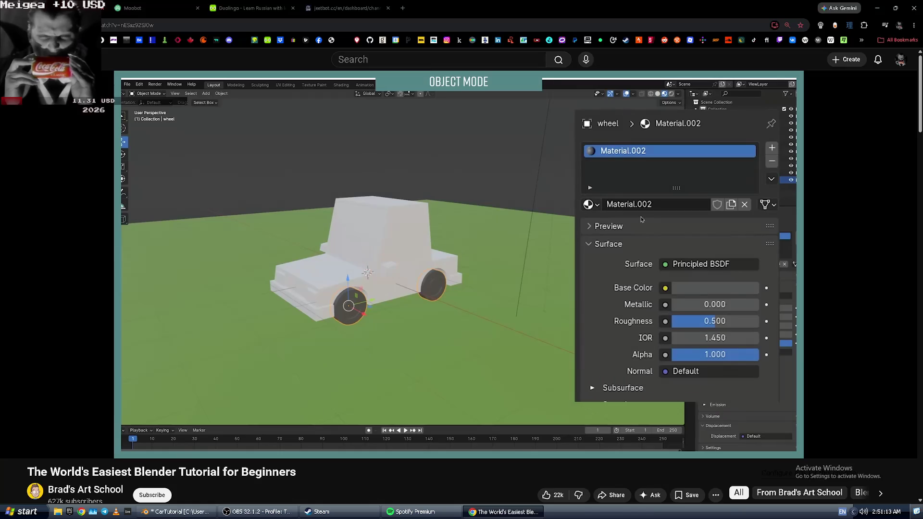
key(alt+Tab)
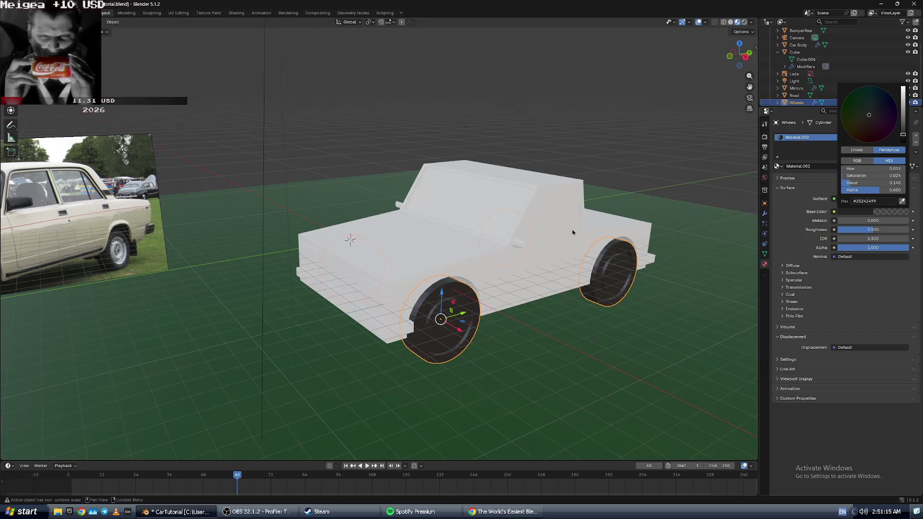
click(798, 45)
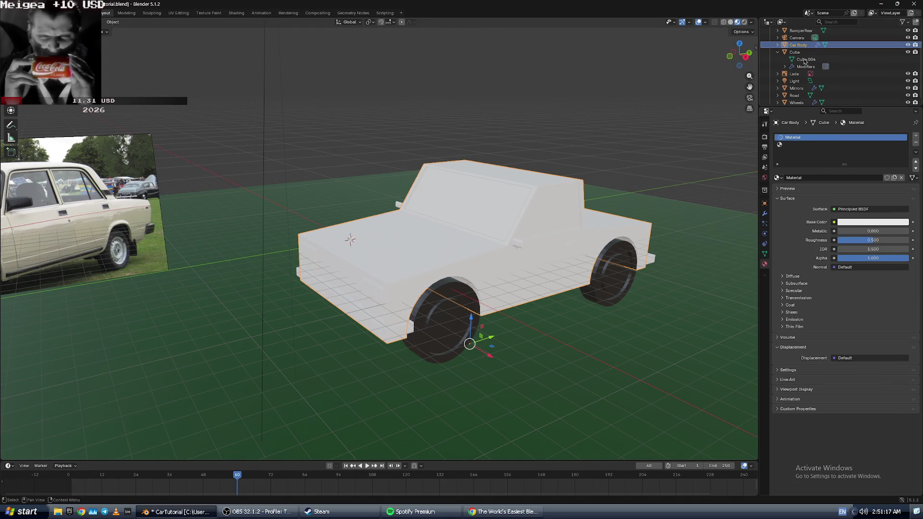
key(alt+Tab)
key(alt+Tab)
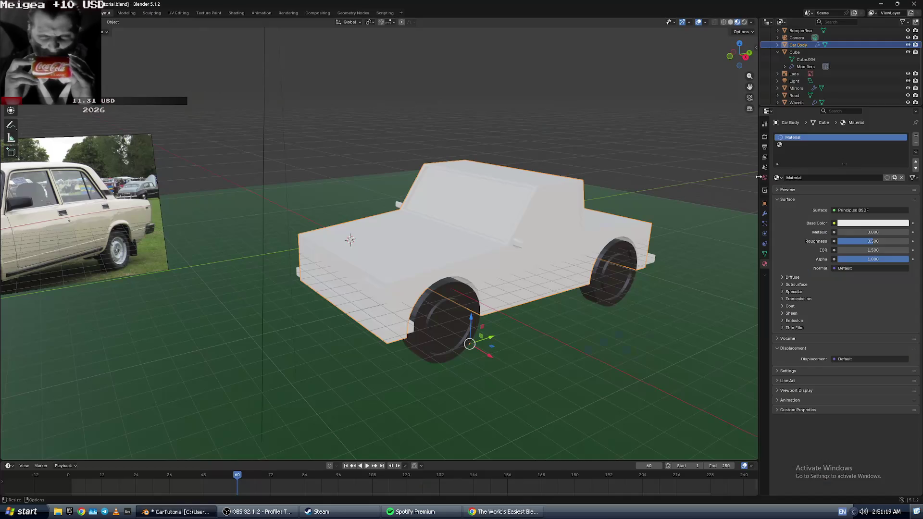
click(846, 223)
click(796, 103)
click(798, 187)
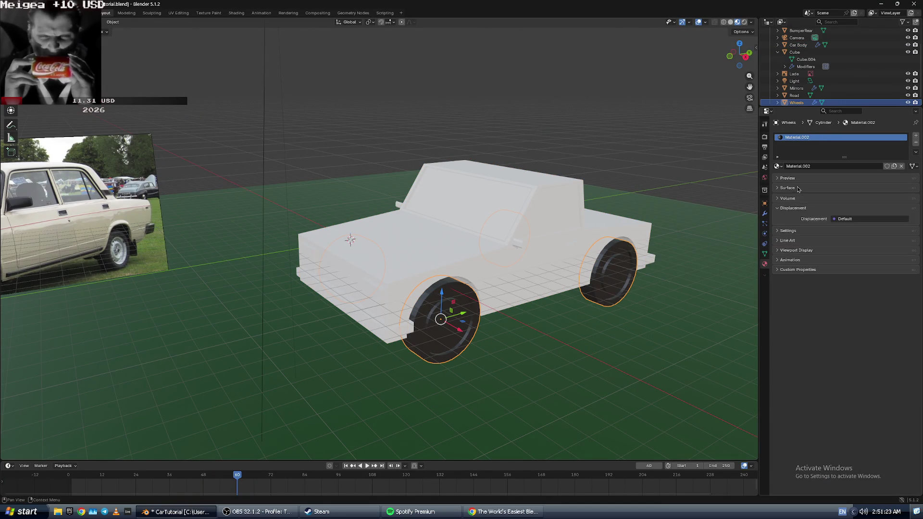
key(alt+a)
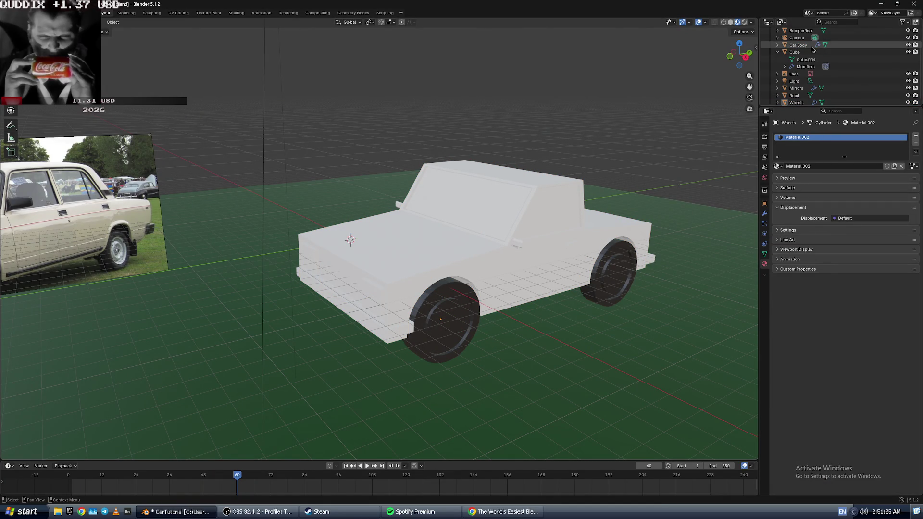
click(798, 45)
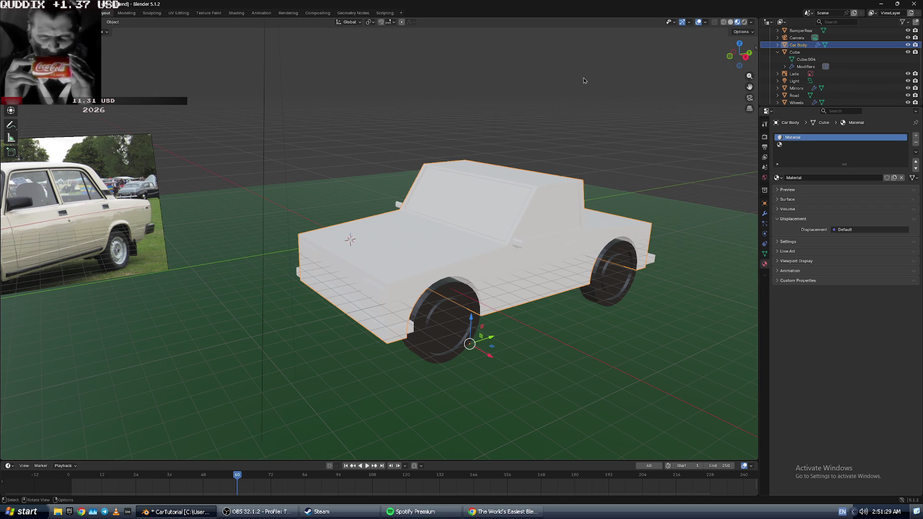
- Select the area light and scale it to a new size
middle_drag(584, 90, 606, 103)
click(606, 103)
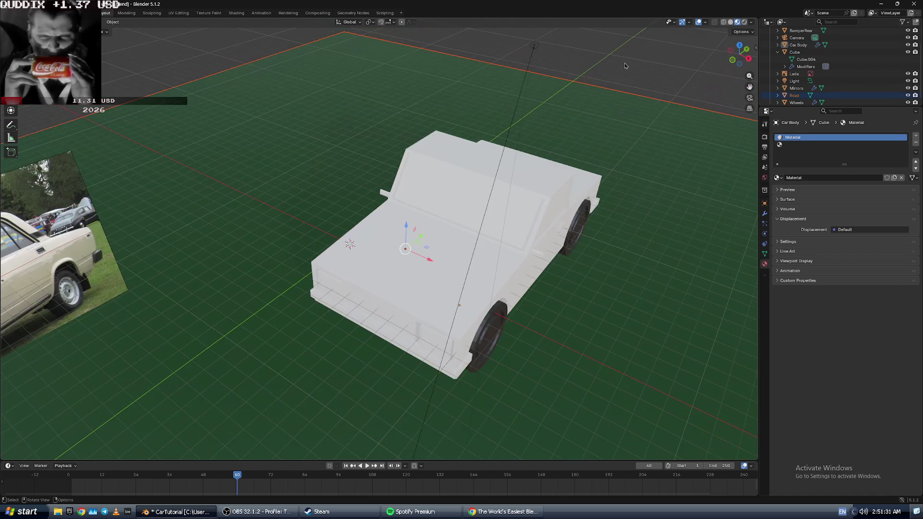
click(624, 62)
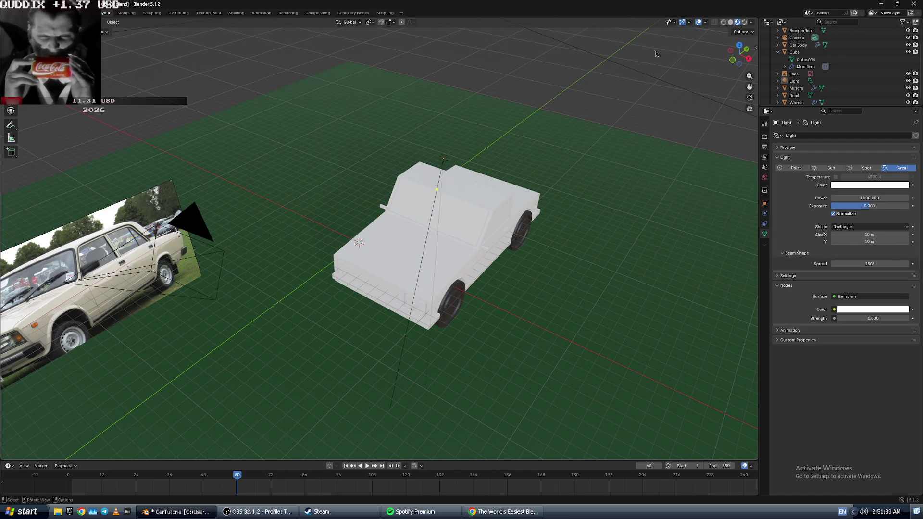
scroll(615, 138, down, 5)
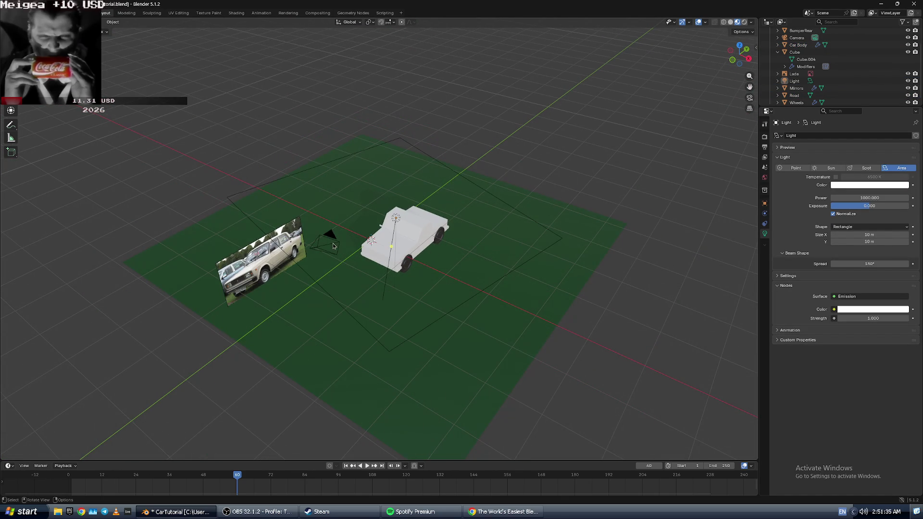
click(475, 274)
key(alt+a)
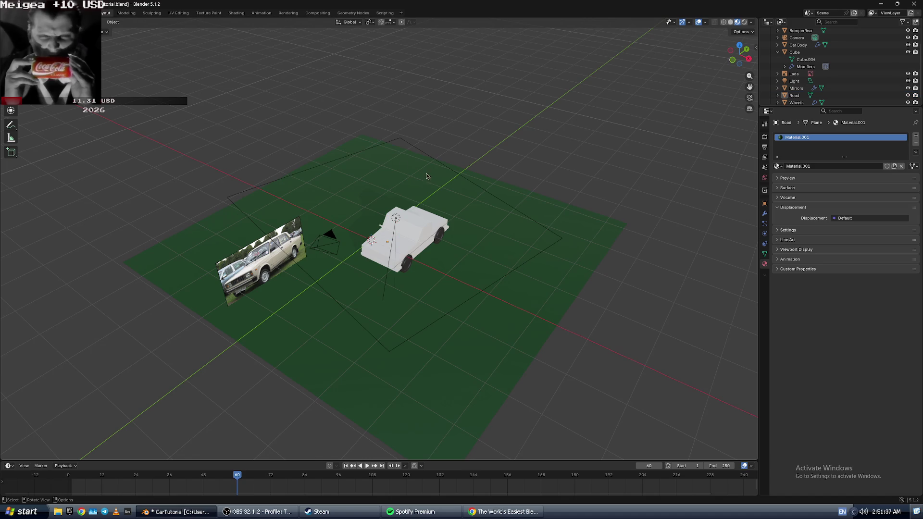
click(412, 146)
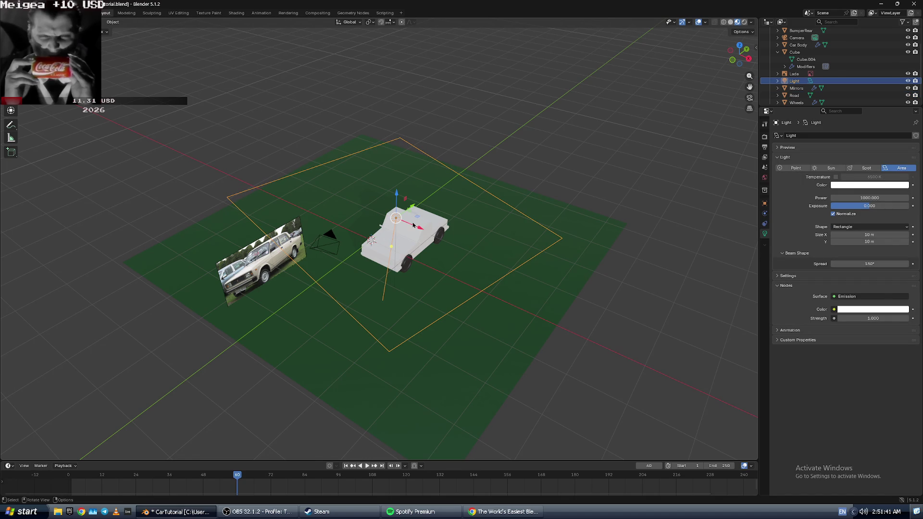
key(s)
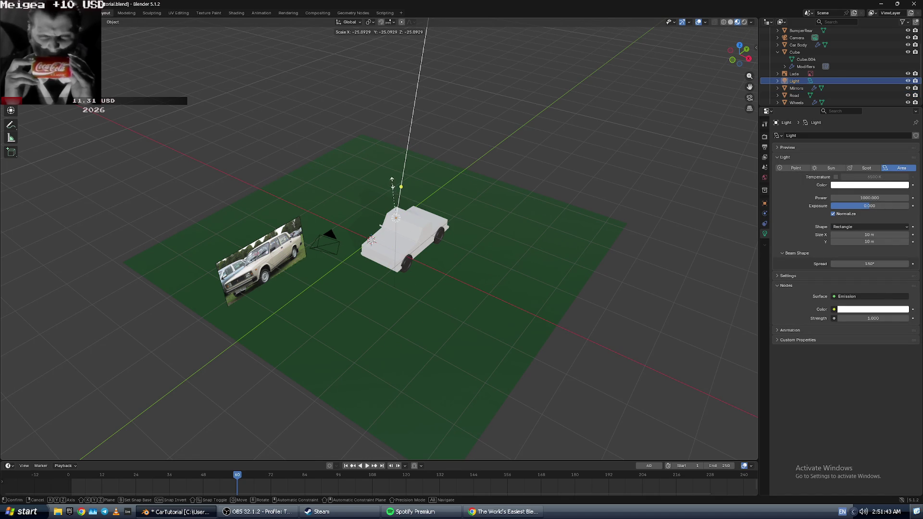
click(385, 196)
- Raise the area light vertically along the Z axis
middle_drag(385, 196, 407, 176)
key(g)
key(z)
click(388, 390)
scroll(433, 481, down, 1)
scroll(384, 221, down, 5)
mouse_move(385, 221)
middle_down()
mouse_move(387, 207)
mouse_move(370, 201)
middle_up()
- Lift the area light far above the car and road, leaving the road in place
click(385, 243)
scroll(397, 229, up, 2)
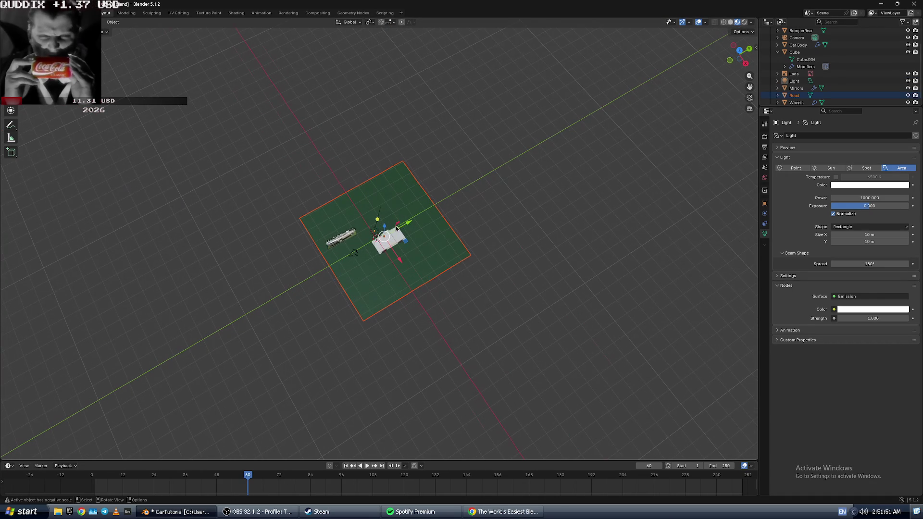
key(g)
key(z)
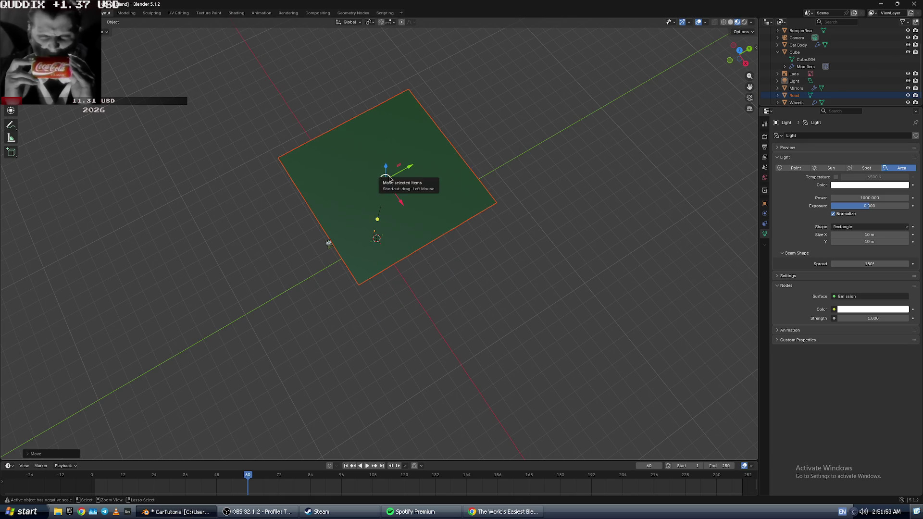
right_click(389, 243)
click(386, 241)
click(376, 241)
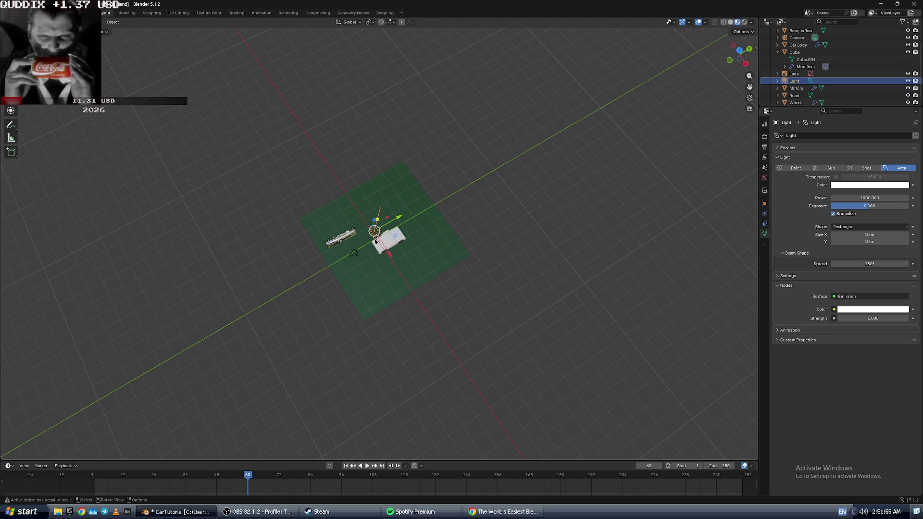
key(g)
key(z)
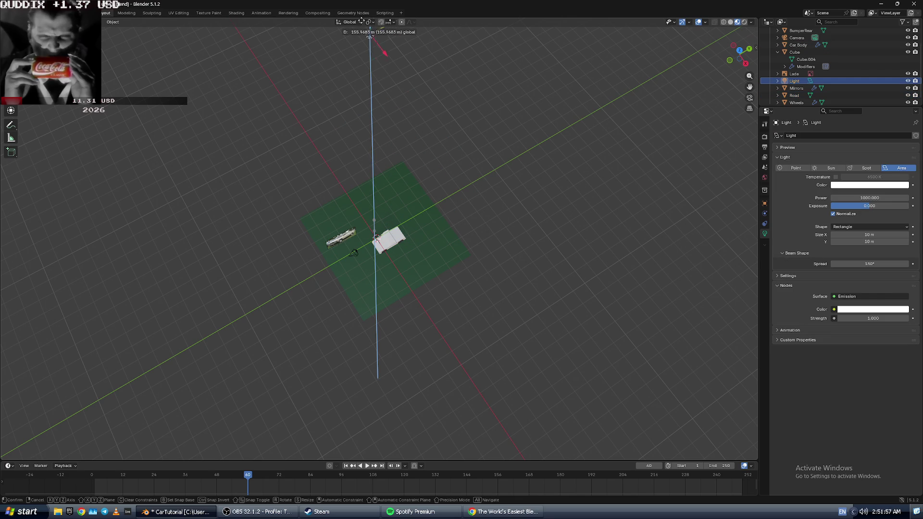
click(476, 342)
scroll(475, 342, up, 5)
mouse_move(433, 308)
middle_down()
mouse_move(392, 251)
mouse_move(406, 205)
mouse_move(535, 274)
middle_up()
click(429, 212)
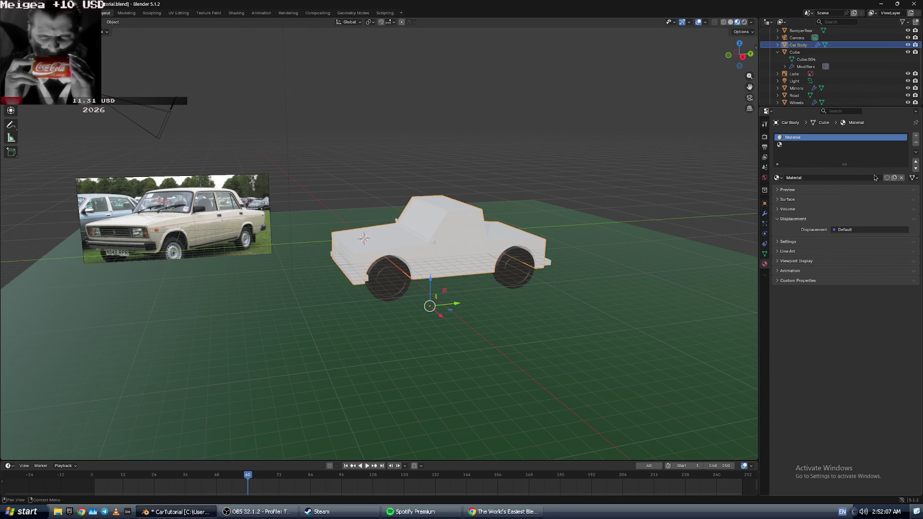
- Rewind the tutorial to rewatch the car body material step
click(778, 178)
key(alt+Tab)
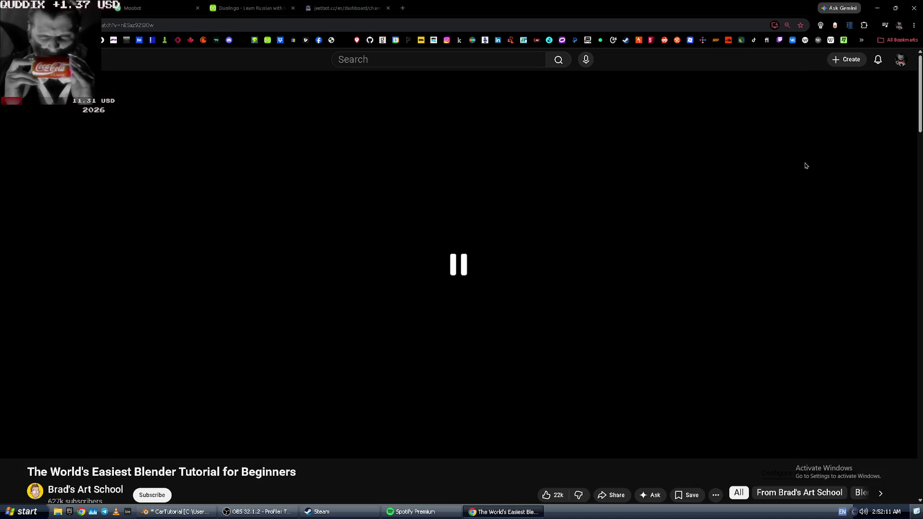
key(Left)
key(Left)
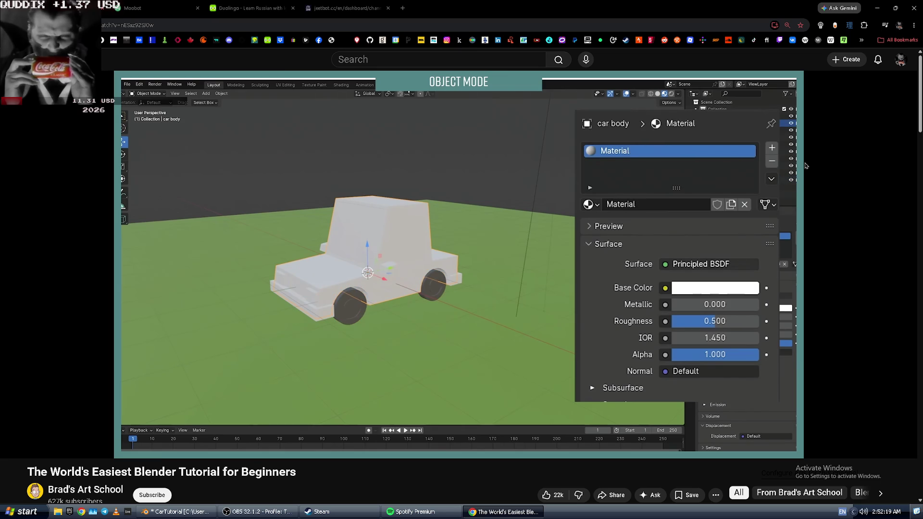
key(alt+Tab)
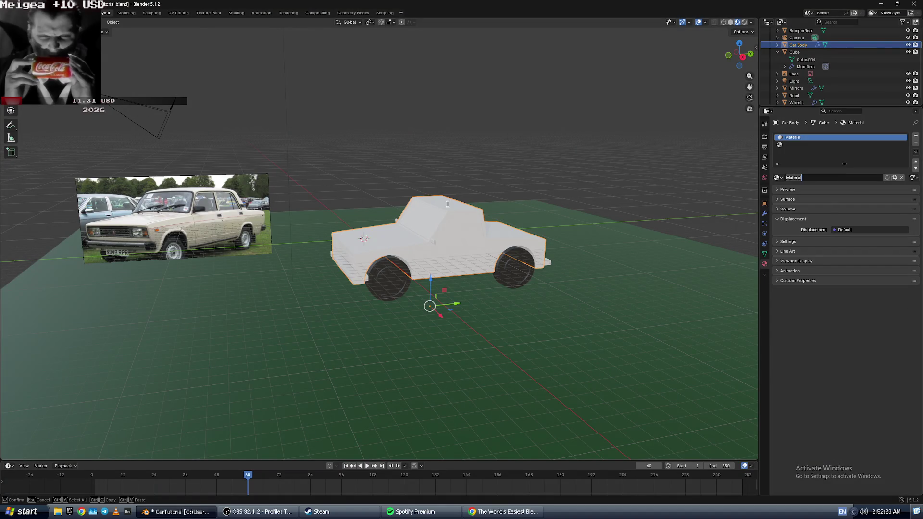
- Select the Car Body, keep its existing 'Material', and expand its Surface settings
shift+click(441, 222)
click(440, 222)
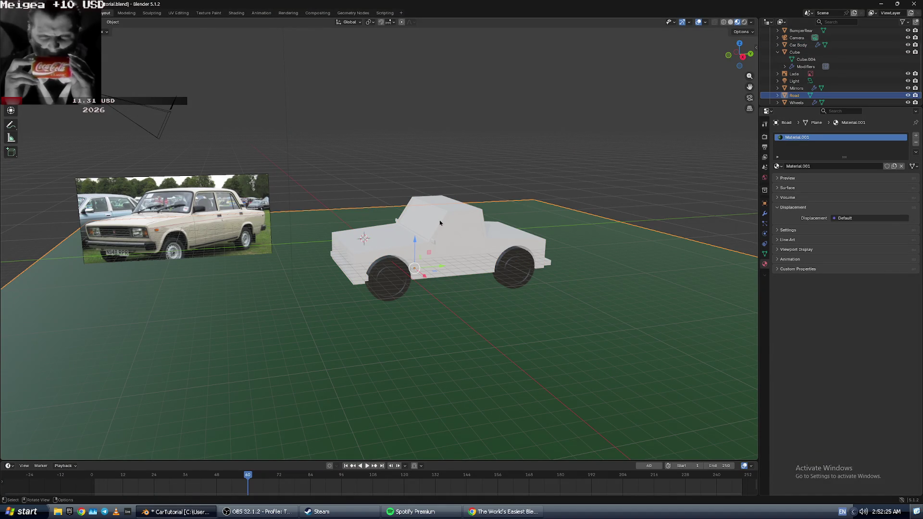
click(440, 212)
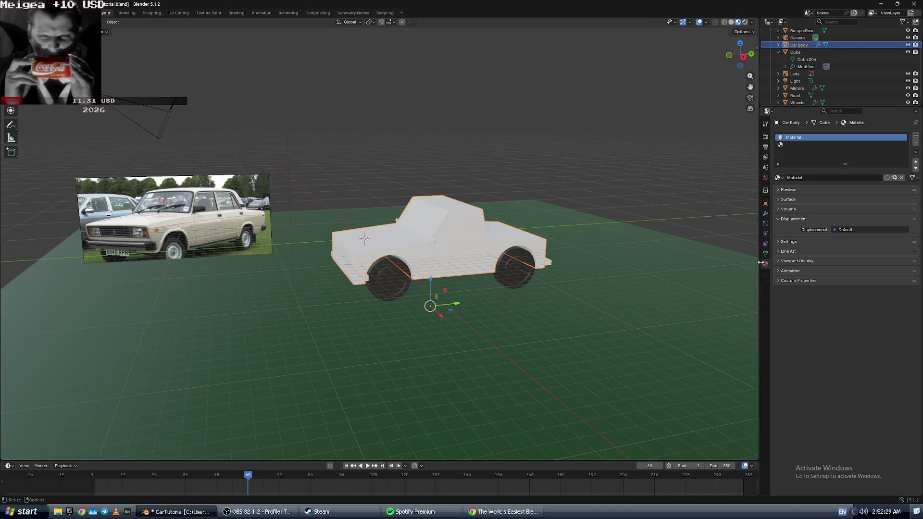
mouse_move(759, 265)
mouse_down()
mouse_move(681, 264)
mouse_move(798, 264)
mouse_move(765, 264)
mouse_up()
click(812, 177)
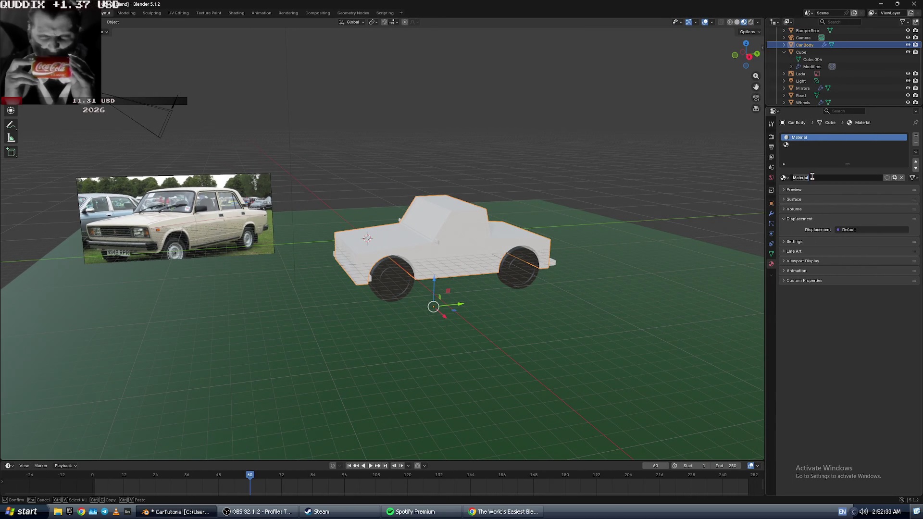
key(Return)
click(784, 177)
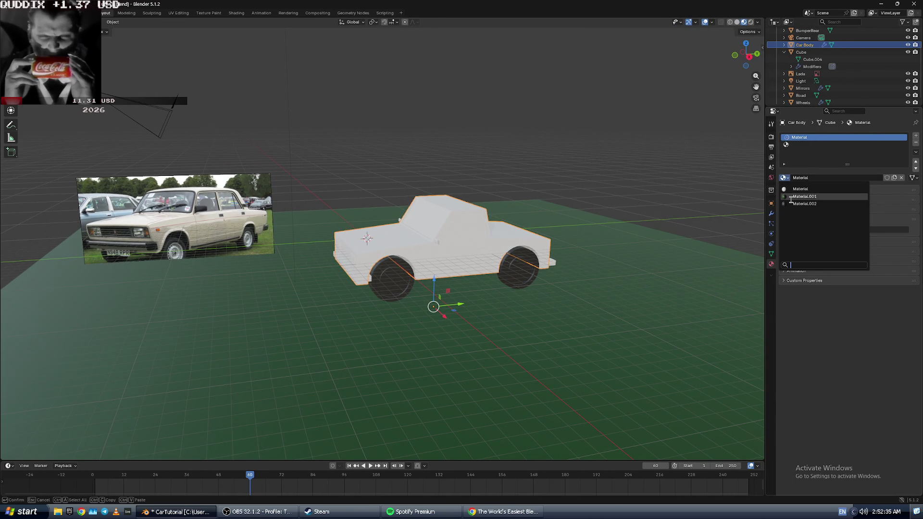
click(799, 194)
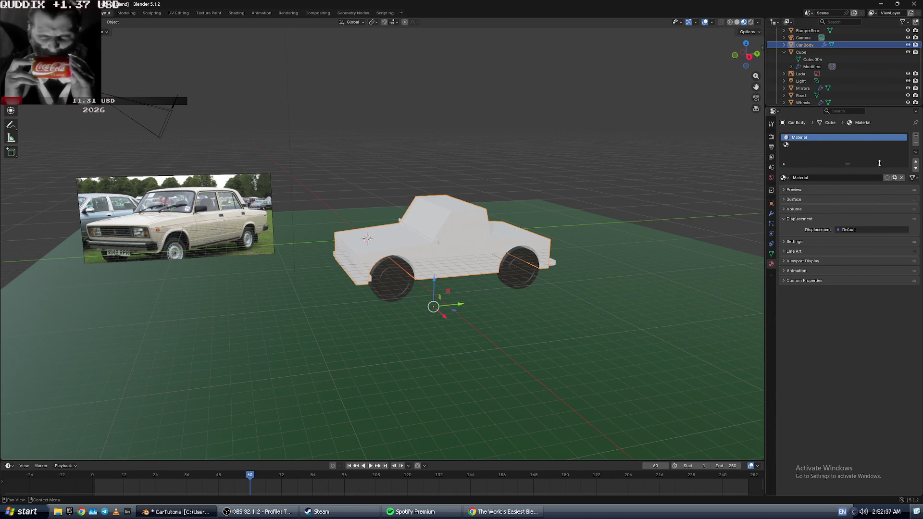
click(830, 191)
click(820, 191)
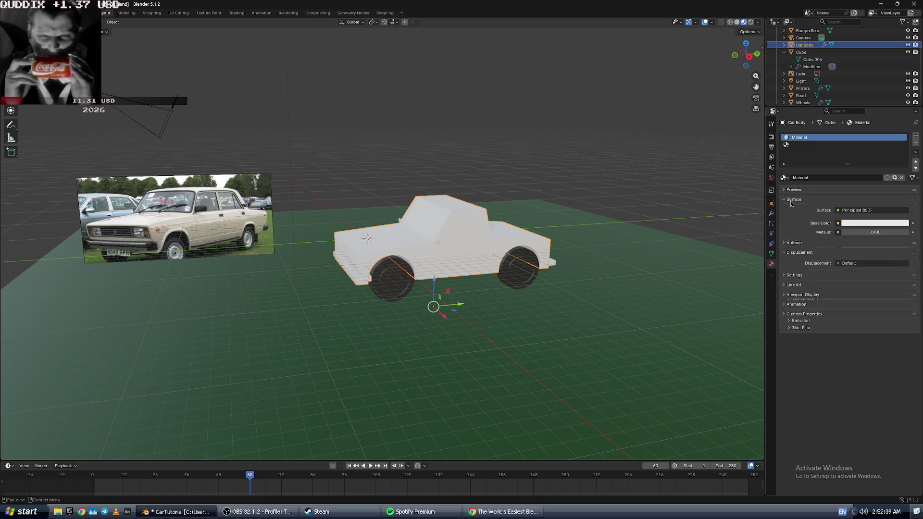
click(791, 200)
- Set the car body's base colour to a dark slate blue-grey
click(857, 227)
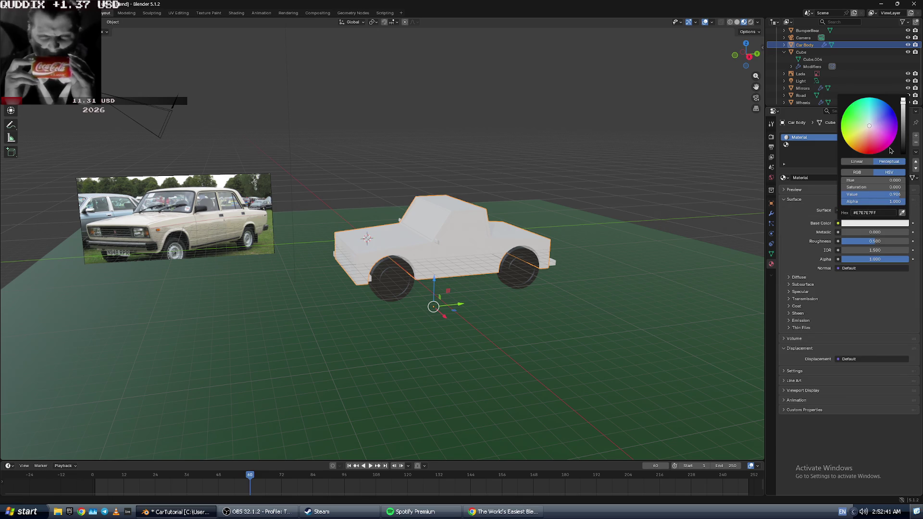
drag(866, 131, 883, 121)
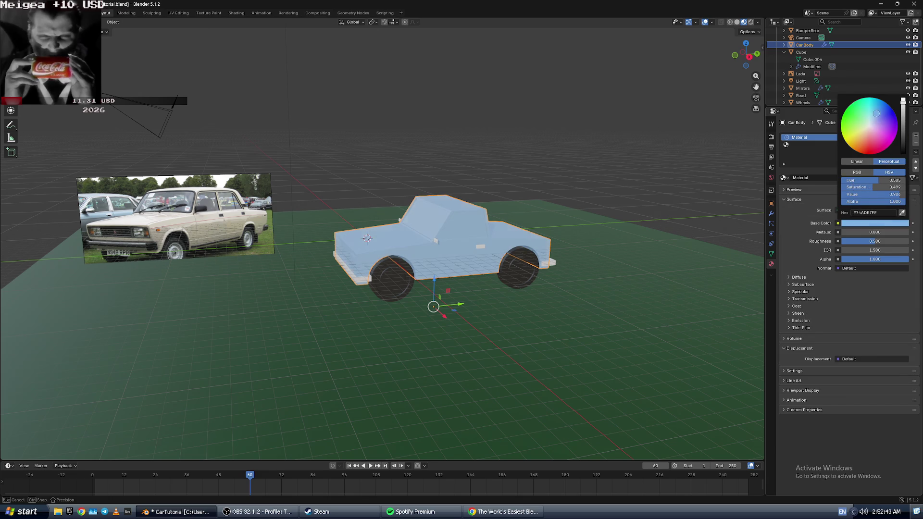
mouse_move(885, 181)
mouse_down()
mouse_move(842, 187)
mouse_move(854, 194)
mouse_move(863, 181)
mouse_up()
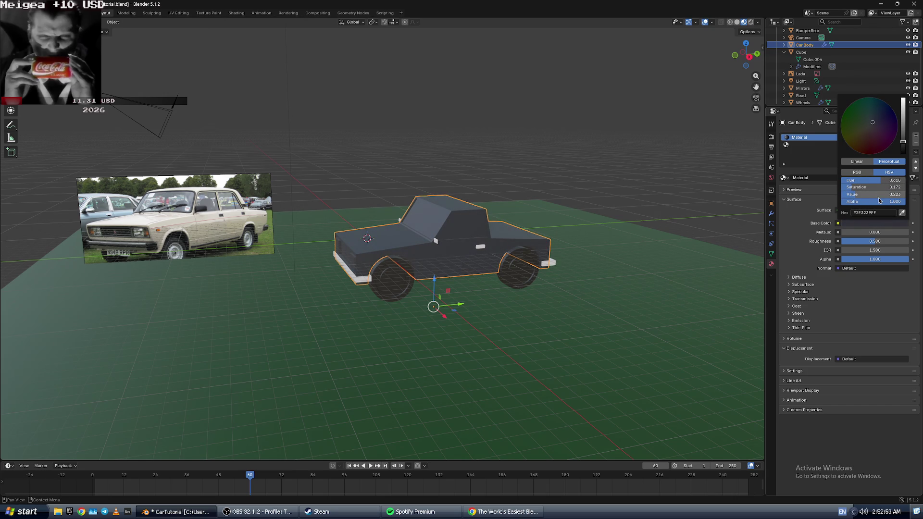
mouse_move(895, 202)
mouse_down()
mouse_move(872, 198)
mouse_move(888, 196)
mouse_move(873, 195)
mouse_move(882, 187)
mouse_up()
middle_drag(648, 127, 656, 128)
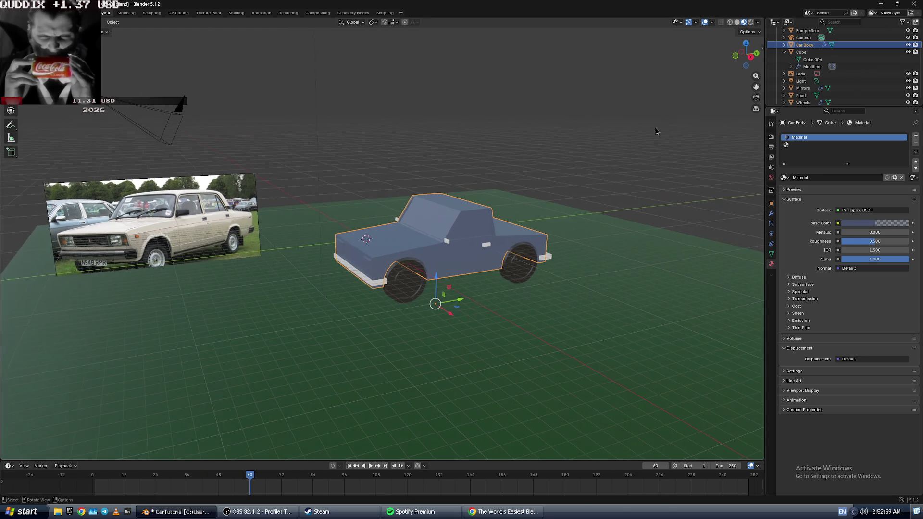
key(alt+Tab)
click(524, 178)
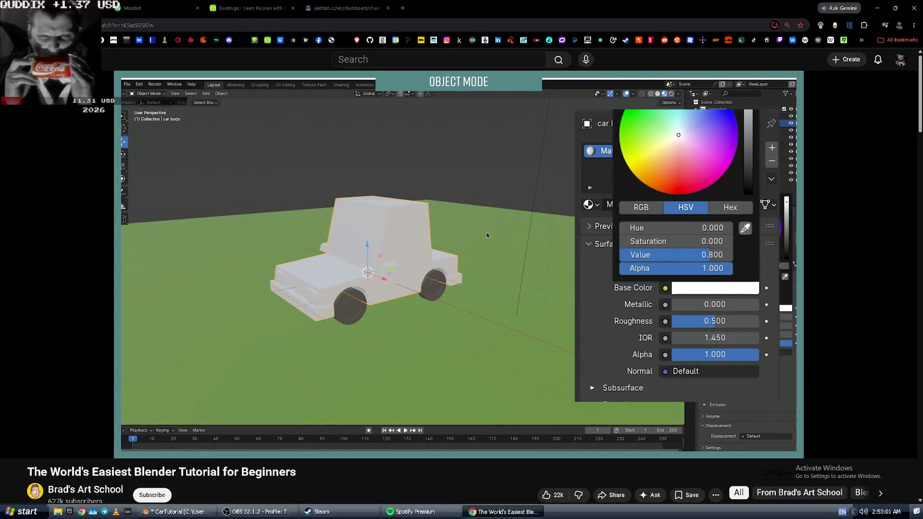
key(alt+Tab)
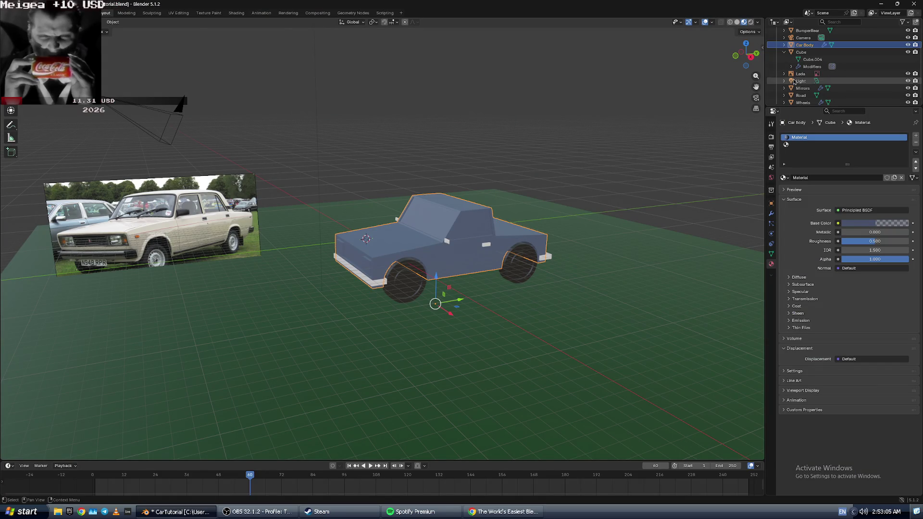
- Rename the Cube object in the Outliner to DoorHandles
scroll(808, 86, down, 1)
scroll(809, 85, up, 4)
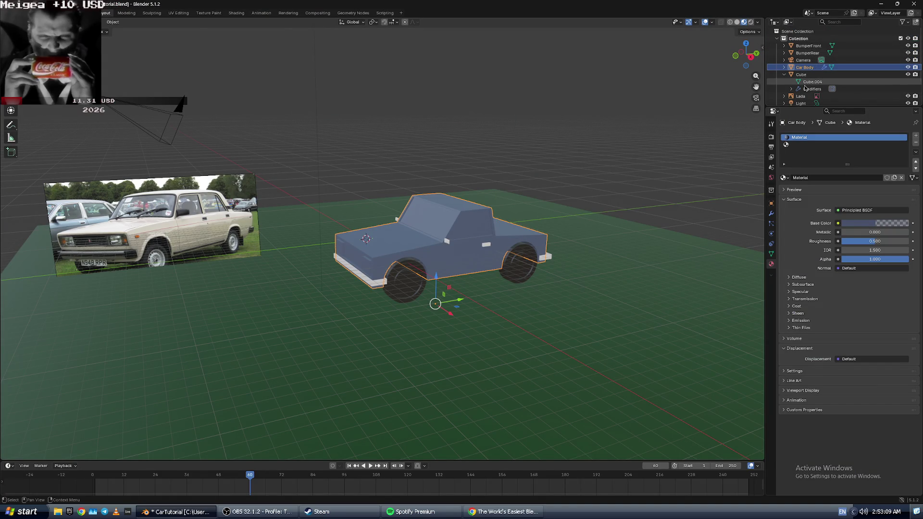
scroll(811, 60, down, 2)
click(813, 61)
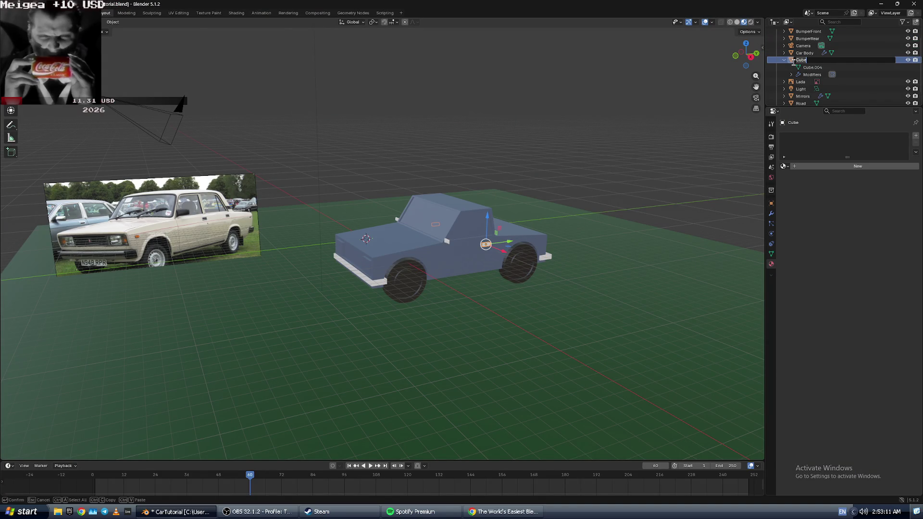
key(Return)
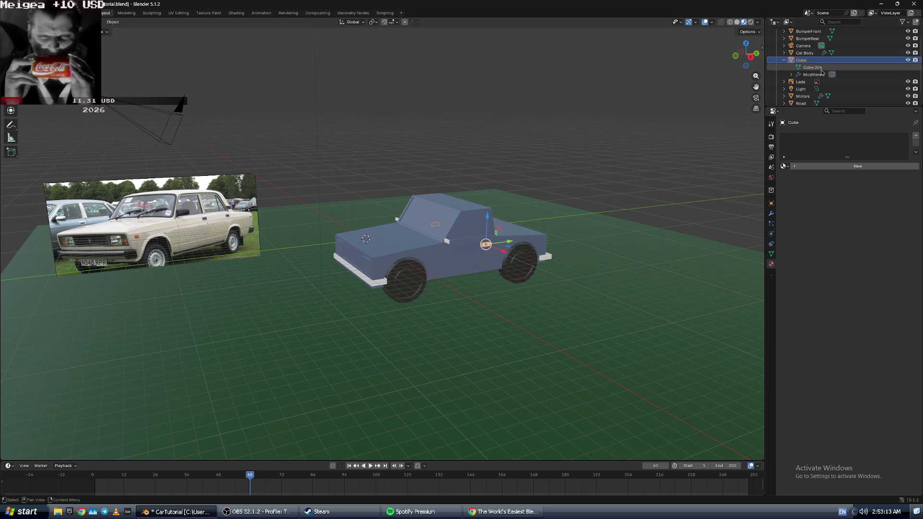
double_click(815, 62)
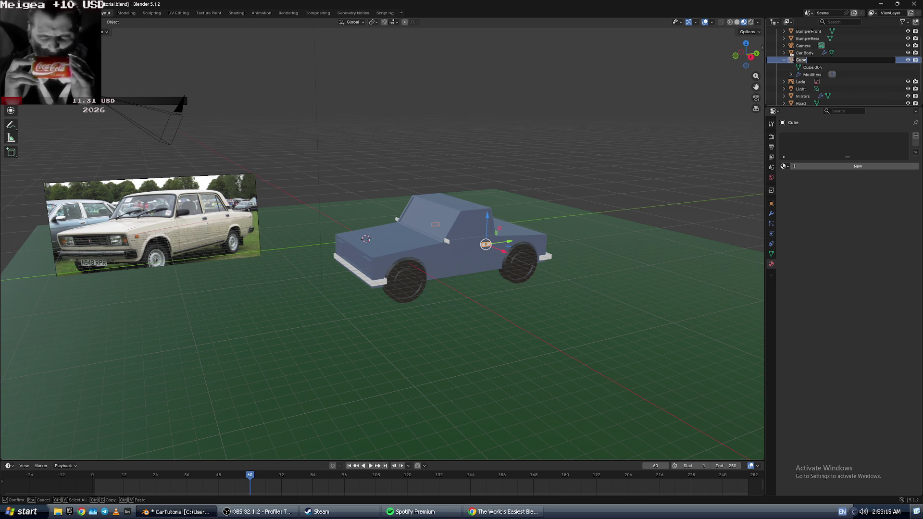
text(DoorHandles)
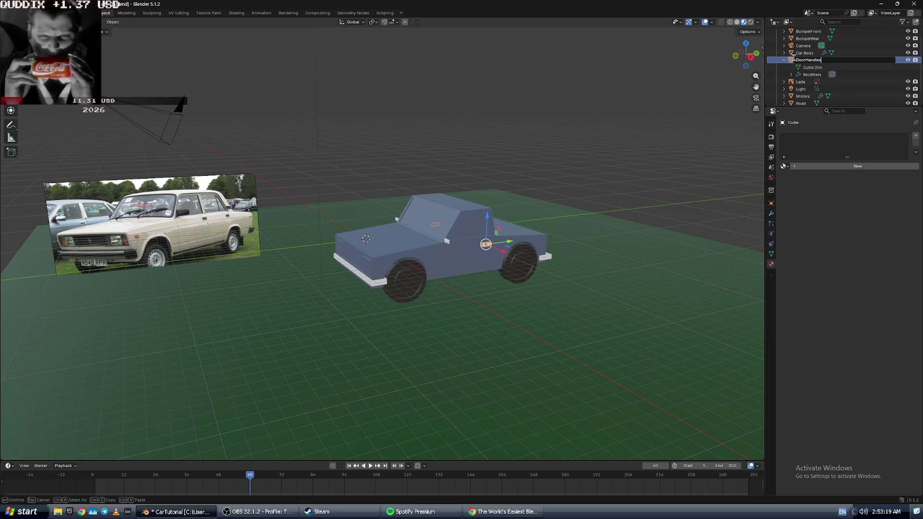
key(Return)
- Rename the car body object to CarBody and leave the Light's name unchanged
click(806, 53)
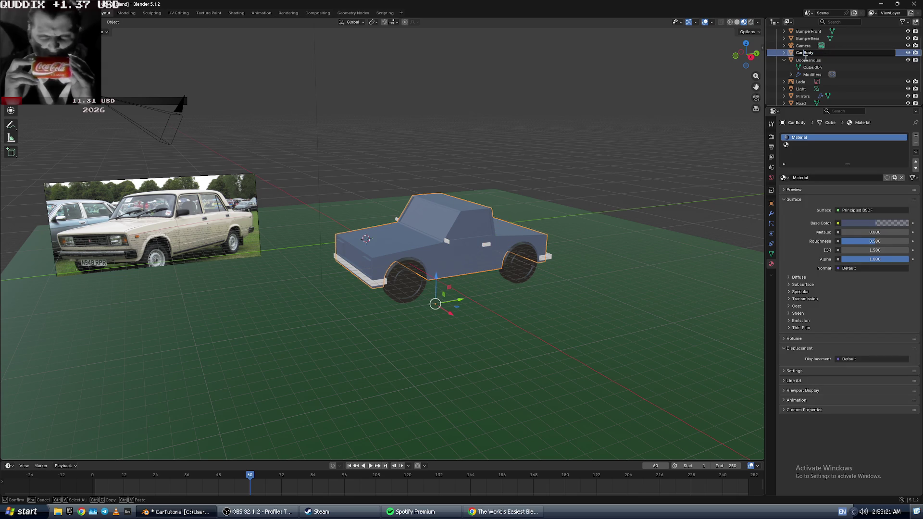
key(Return)
double_click(800, 89)
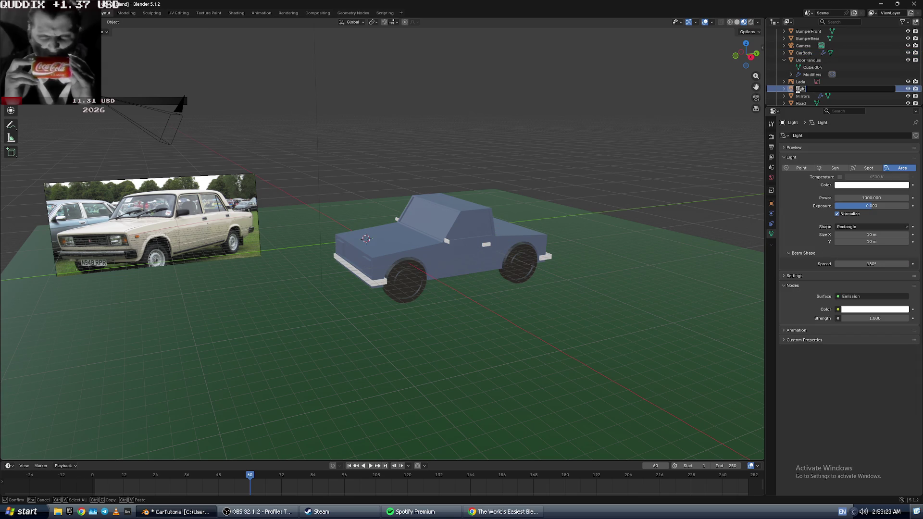
key(Return)
- Check the car body and road plane in the viewport, briefly entering and leaving road edit mode
scroll(806, 101, down, 1)
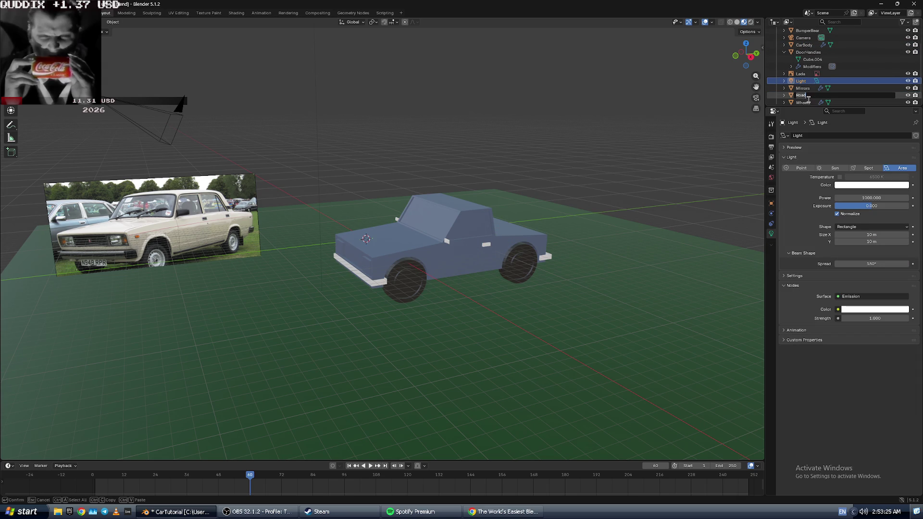
scroll(806, 105, down, 1)
click(365, 265)
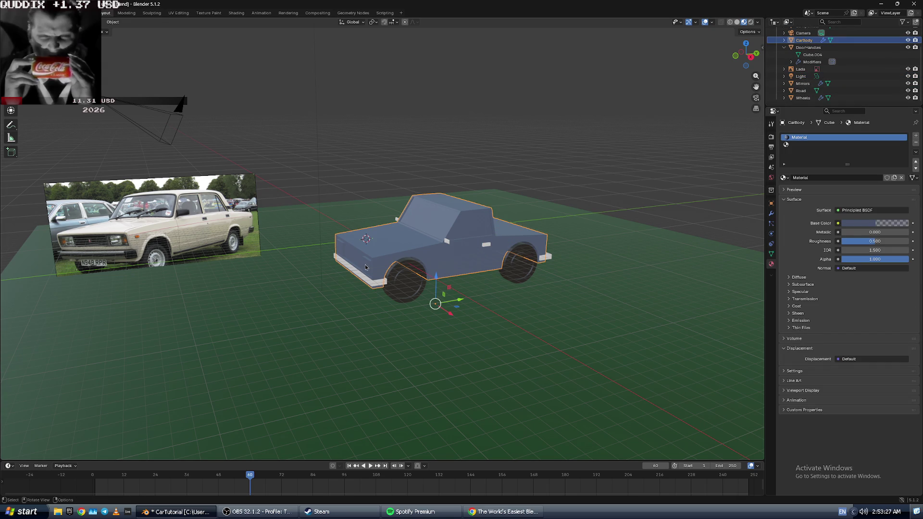
scroll(364, 245, up, 5)
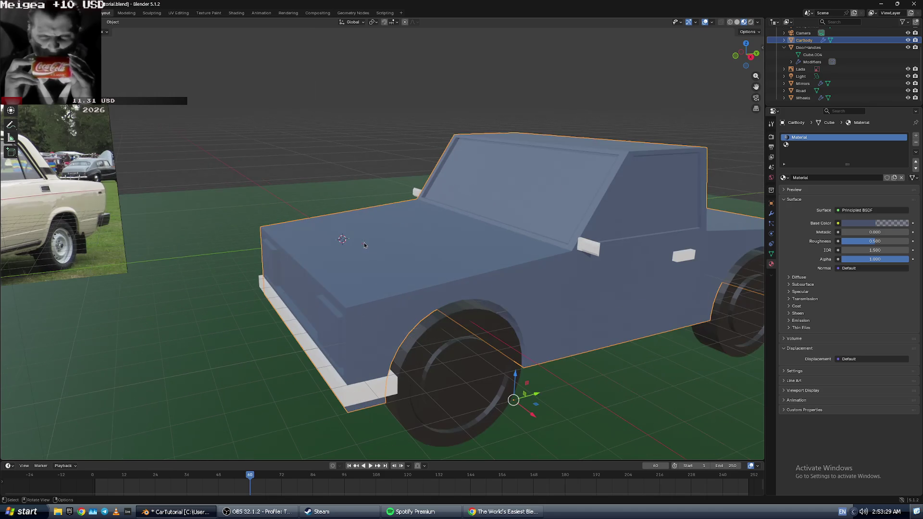
click(311, 153)
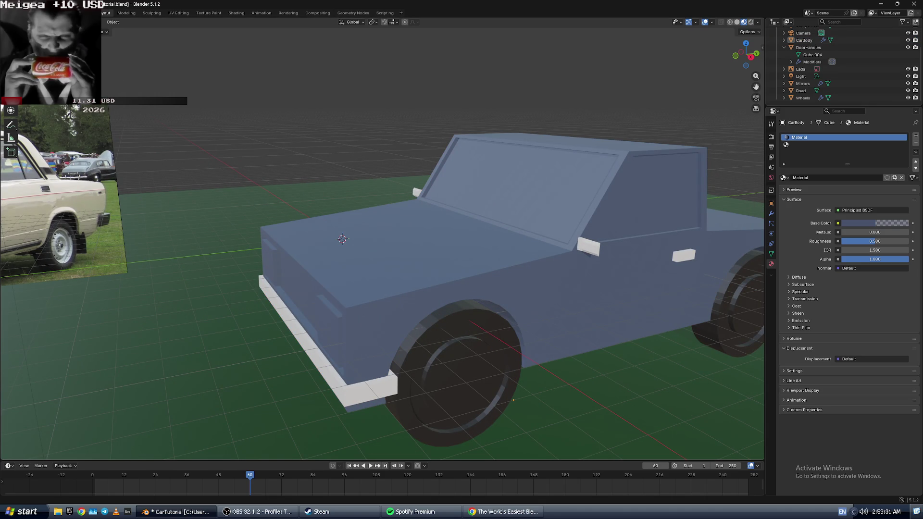
click(244, 255)
key(Tab)
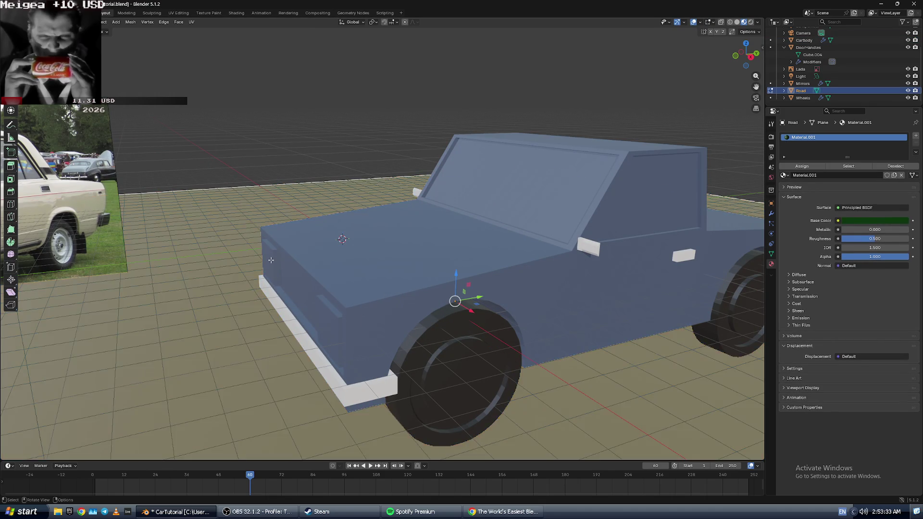
key(Tab)
click(271, 260)
click(705, 79)
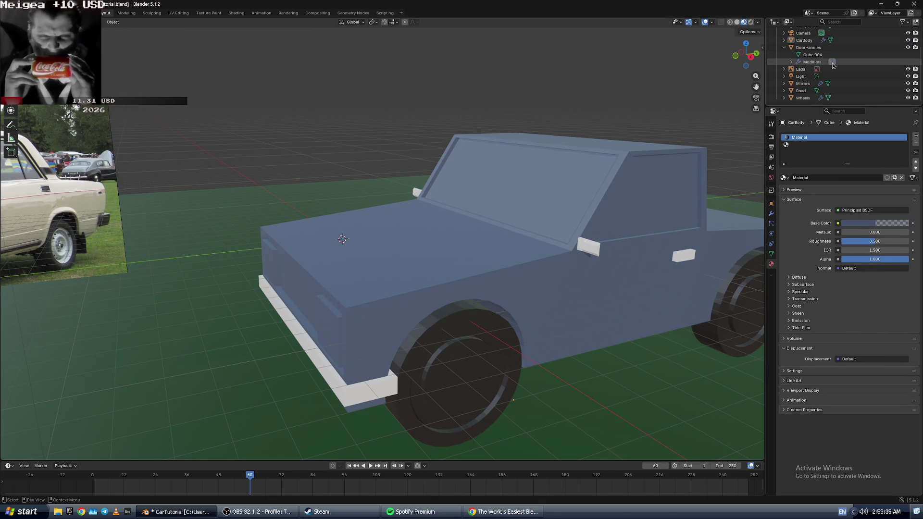
- Select the rear bumper and briefly hide then show the front bumper and car body
scroll(851, 62, up, 3)
click(807, 52)
click(815, 40)
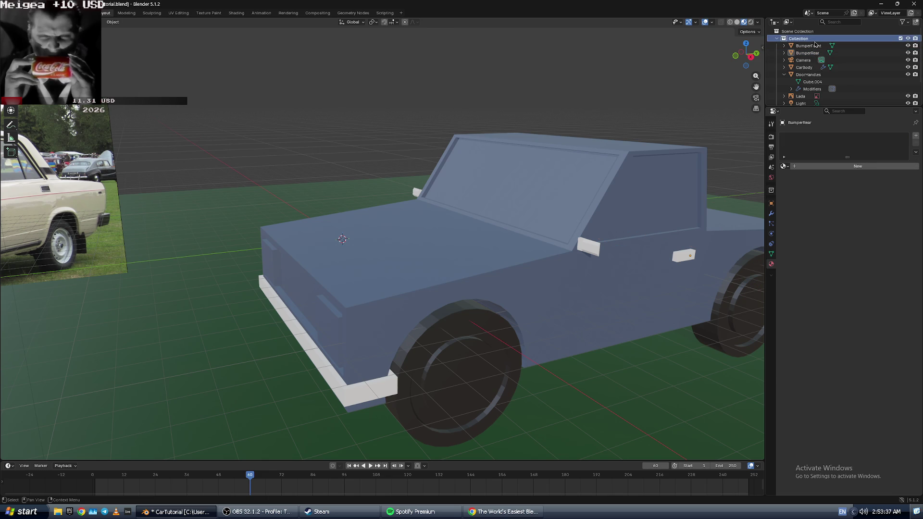
click(908, 45)
click(908, 45)
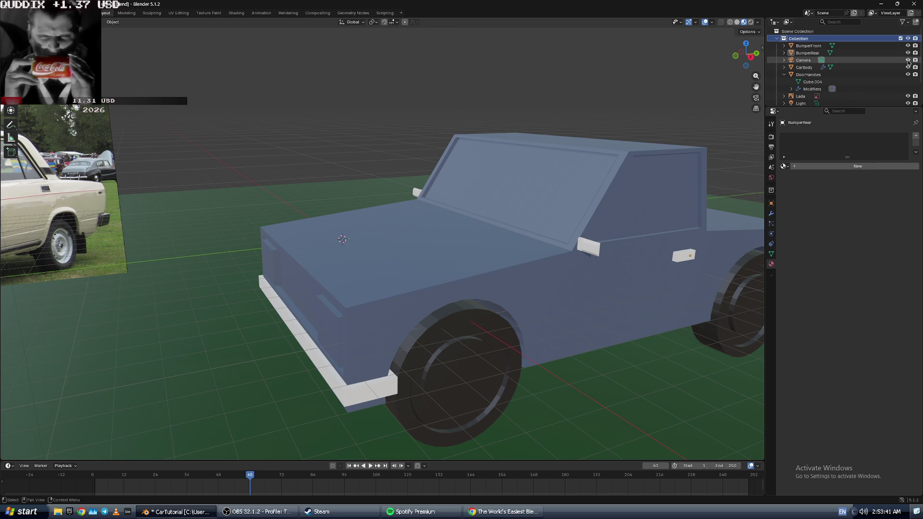
click(909, 68)
click(908, 67)
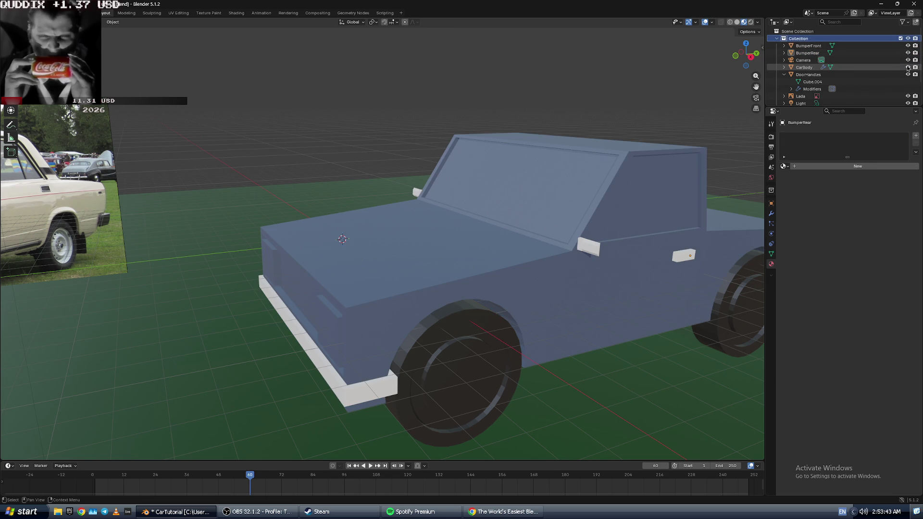
- Expand CarBody in the Outliner to reveal its mesh data, Material and modifiers
click(784, 68)
click(801, 75)
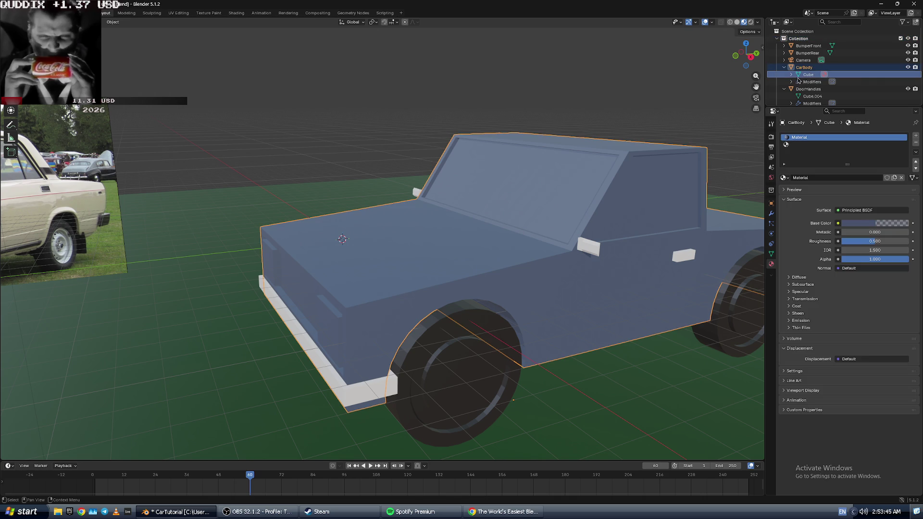
click(791, 75)
click(795, 82)
click(792, 88)
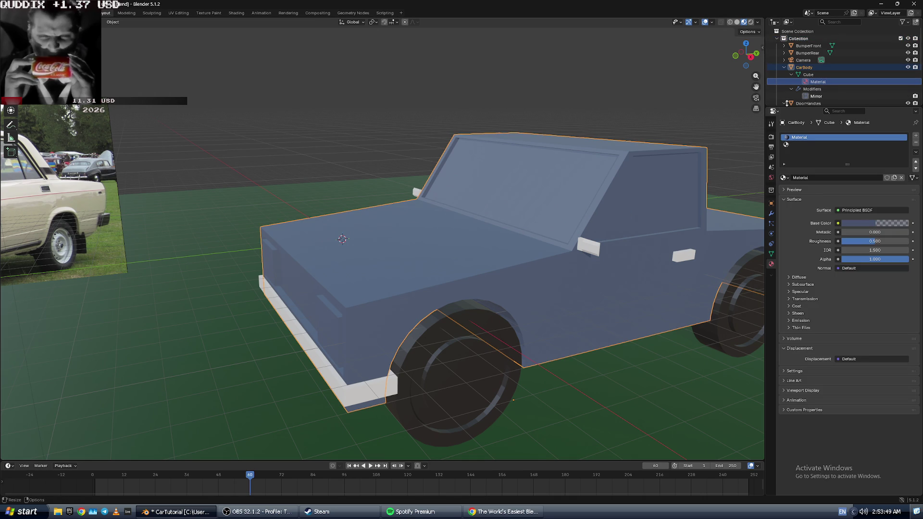